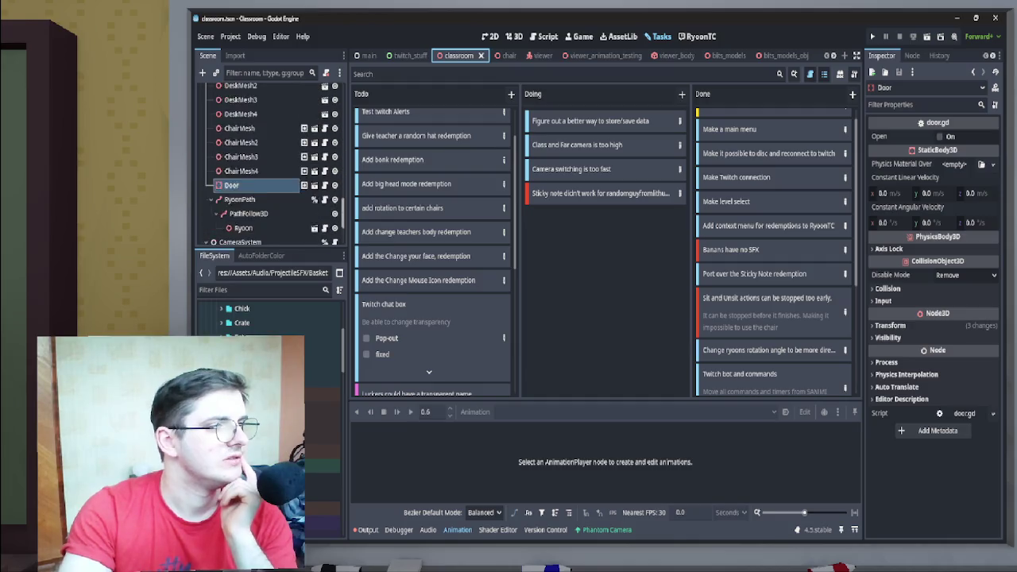
- Select the Far PhantomCamera3D and reveal its 1.0 s Linear, Ease In Out tween settings
left_click(259, 178)
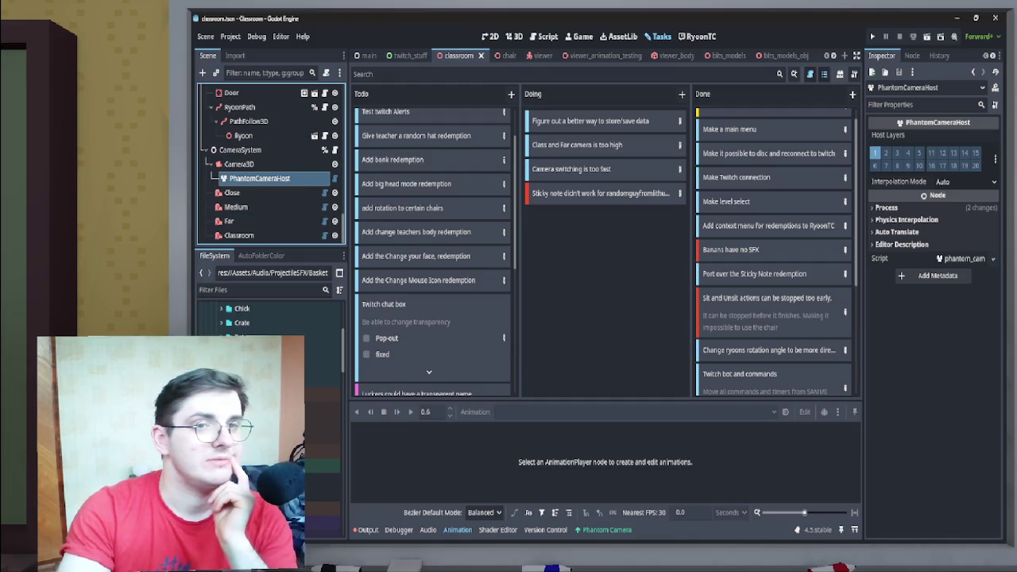
left_click(230, 220)
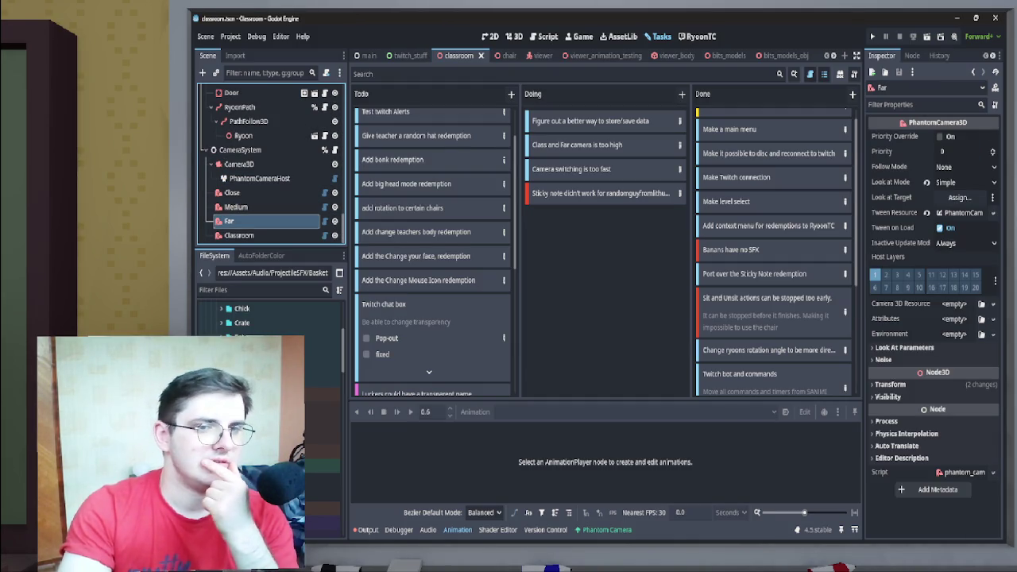
left_click(904, 347)
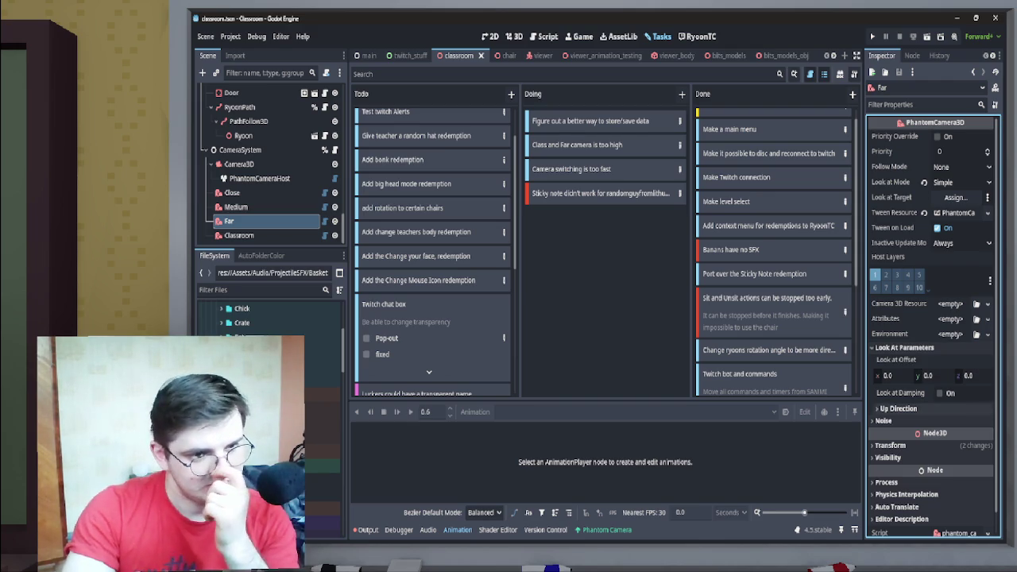
left_click(898, 408)
left_click(898, 408)
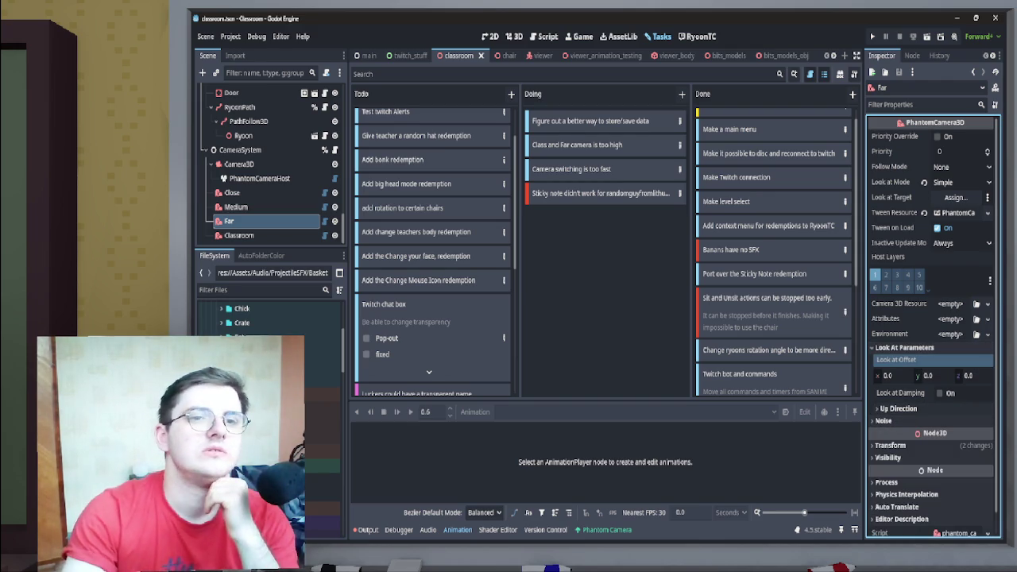
left_click(957, 212)
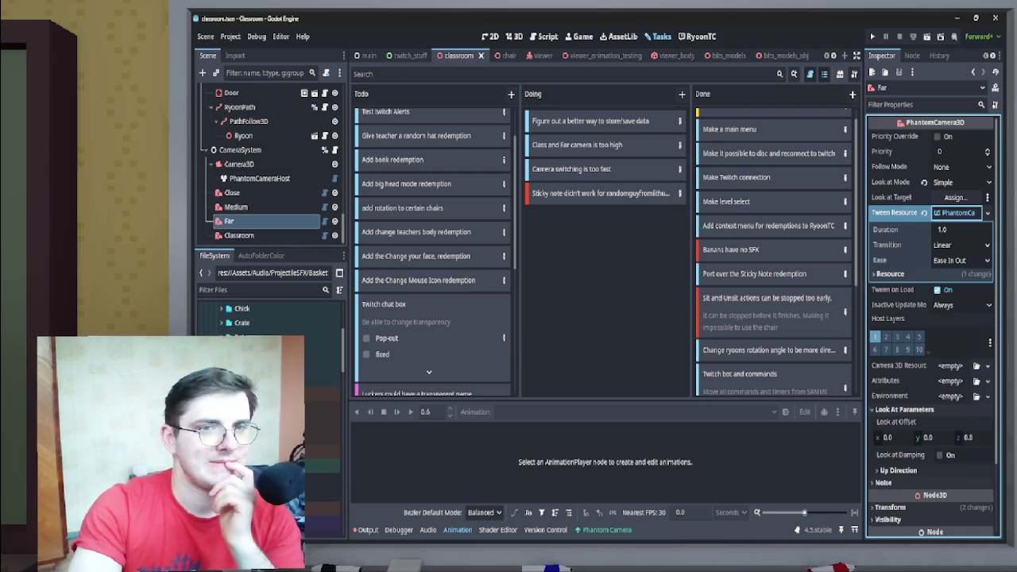
left_click(238, 207)
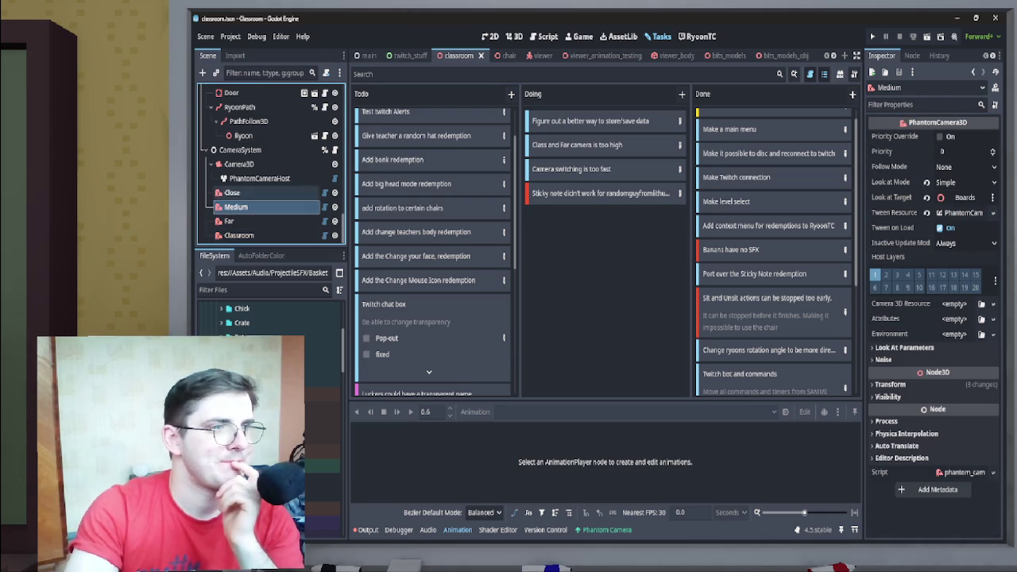
- Set the Close camera's tween duration to 2 seconds and save the scene
left_click(232, 193)
left_click(962, 212)
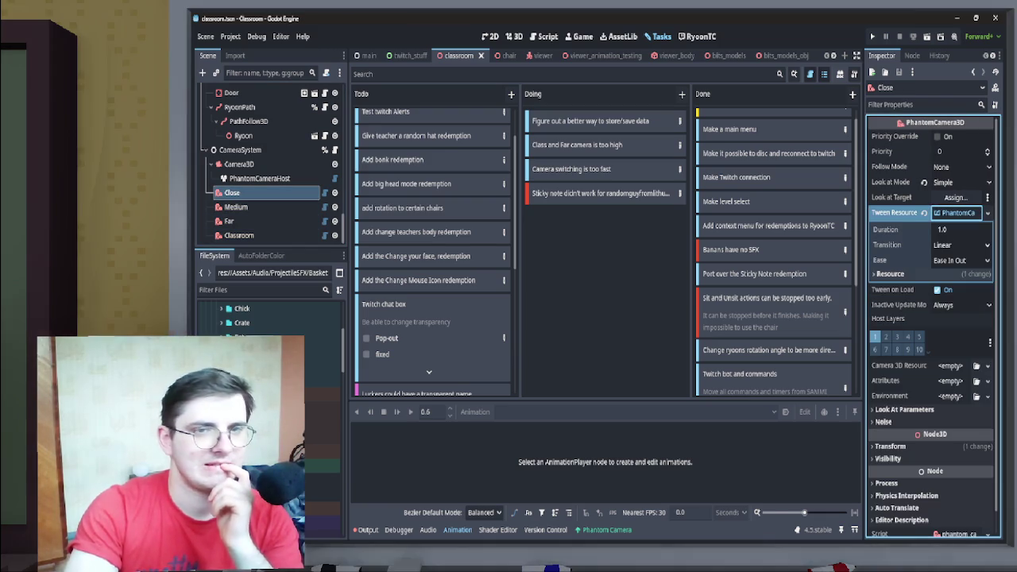
left_click(957, 229)
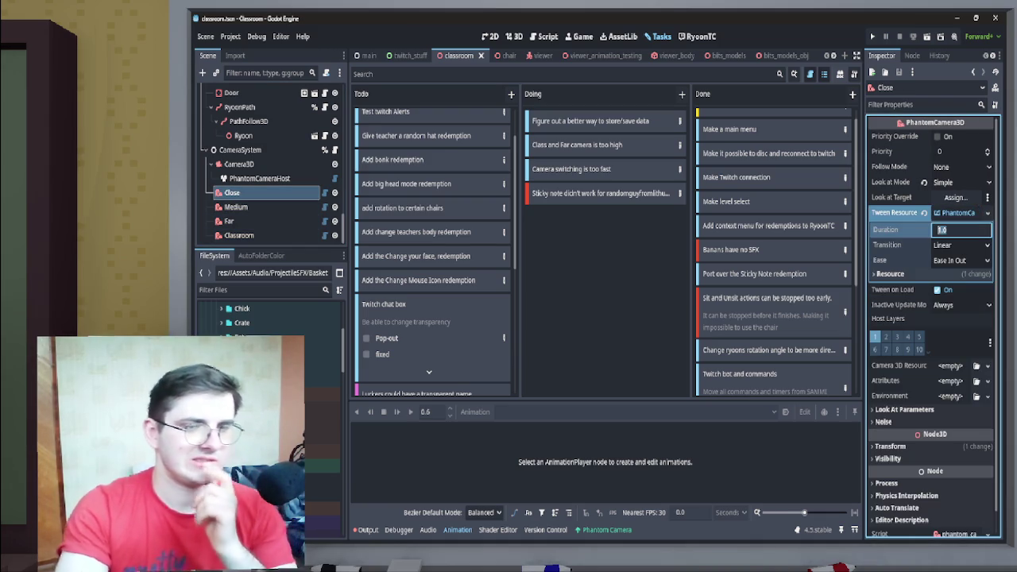
type("2")
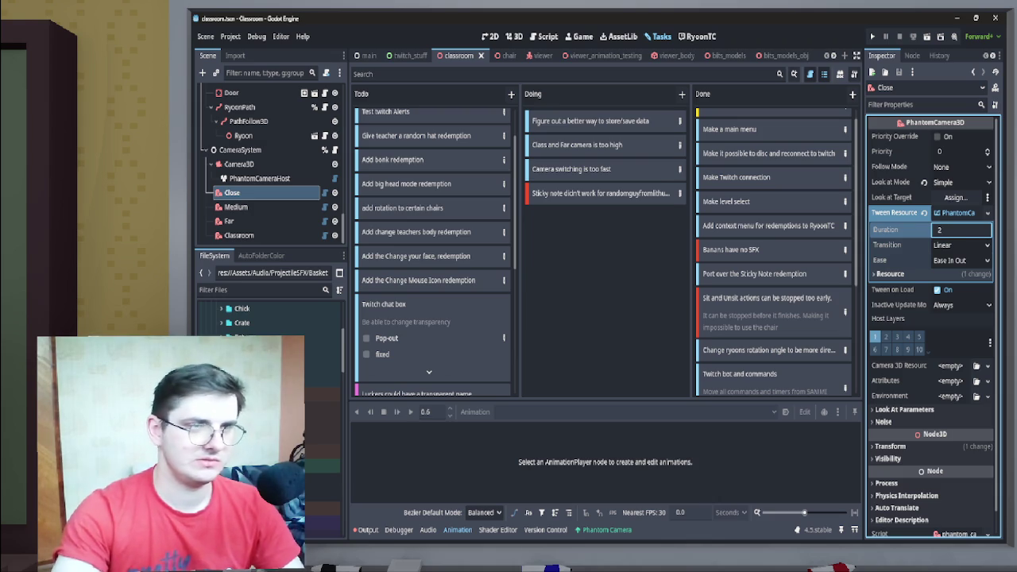
left_click(236, 206)
left_click(960, 213)
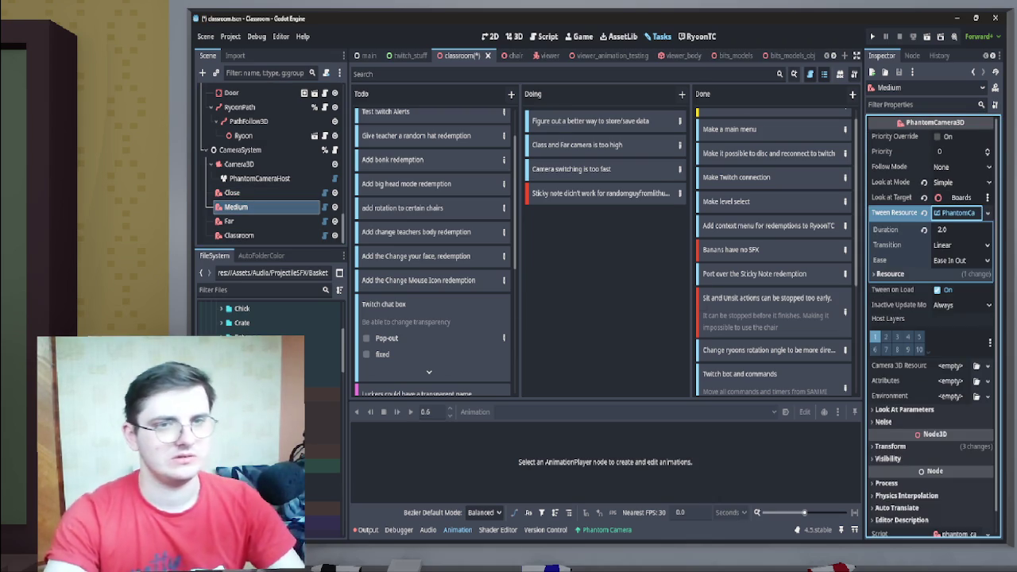
key("ctrl+s")
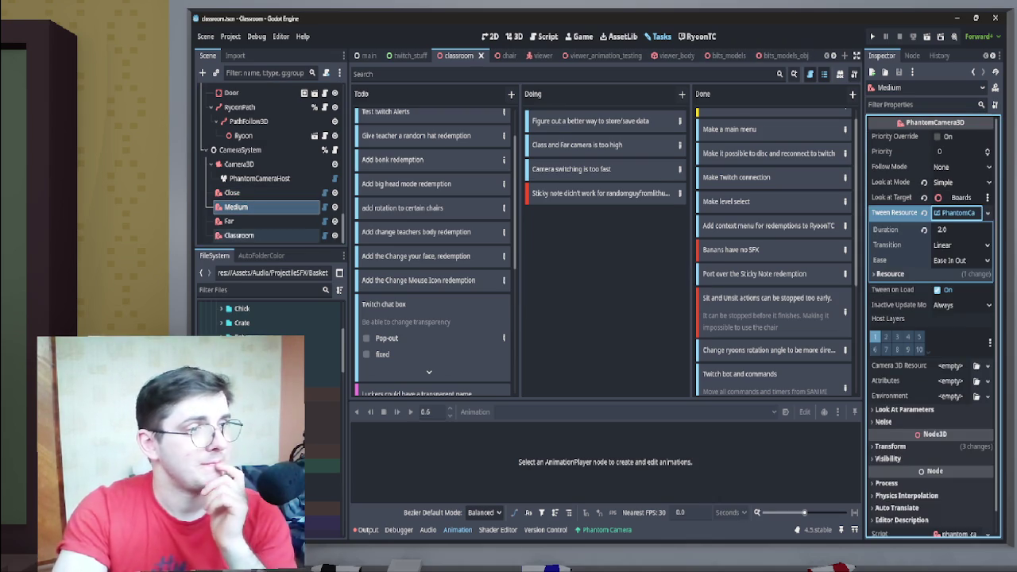
- Make the Classroom camera's tween resource unique, set its duration to 3.0 seconds, and save
left_click(238, 235)
left_click(963, 213)
left_click(992, 213)
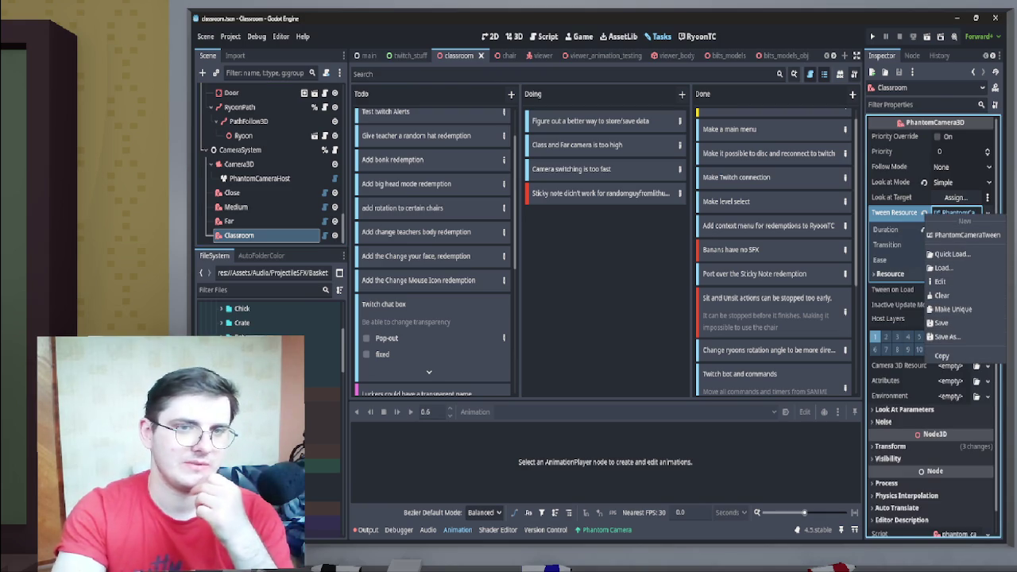
left_click(953, 309)
left_click(960, 230)
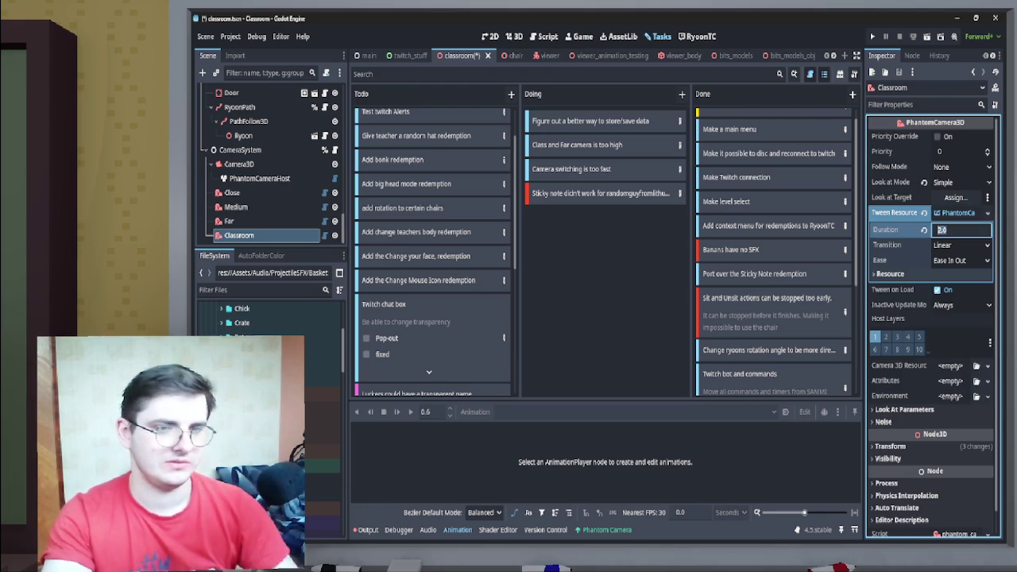
type("1")
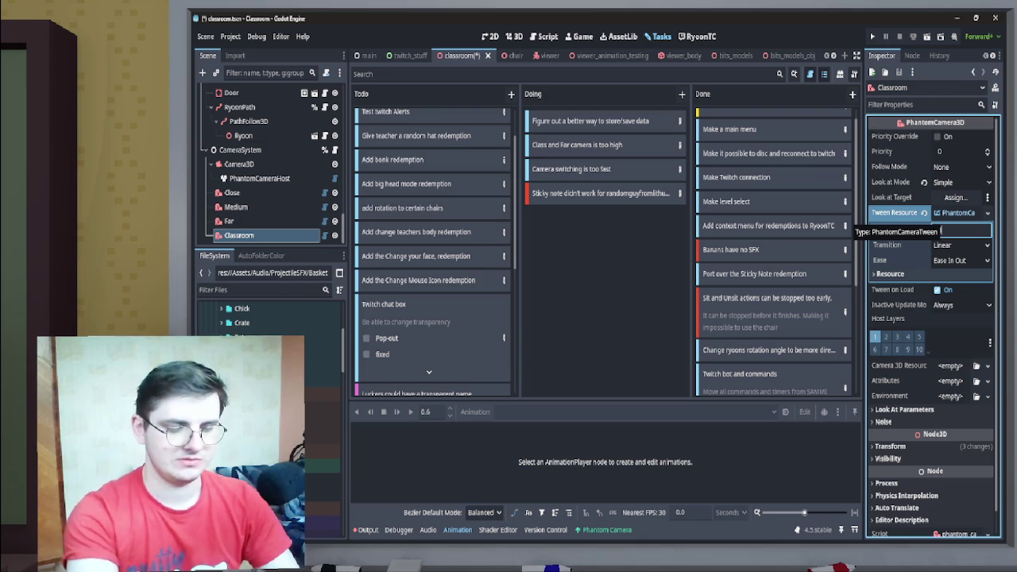
type("3")
key("Return")
key("ctrl+s")
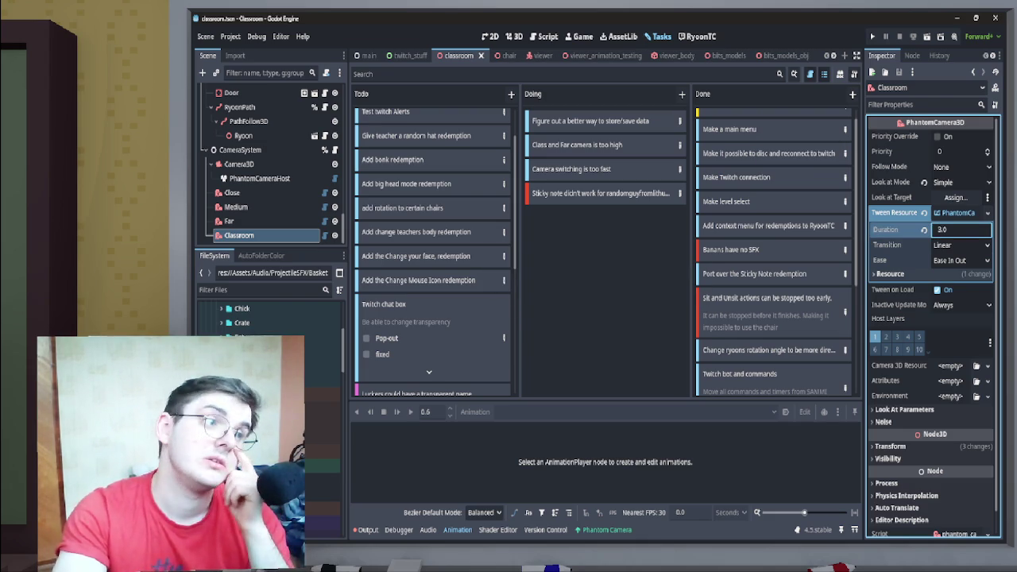
left_click(254, 221)
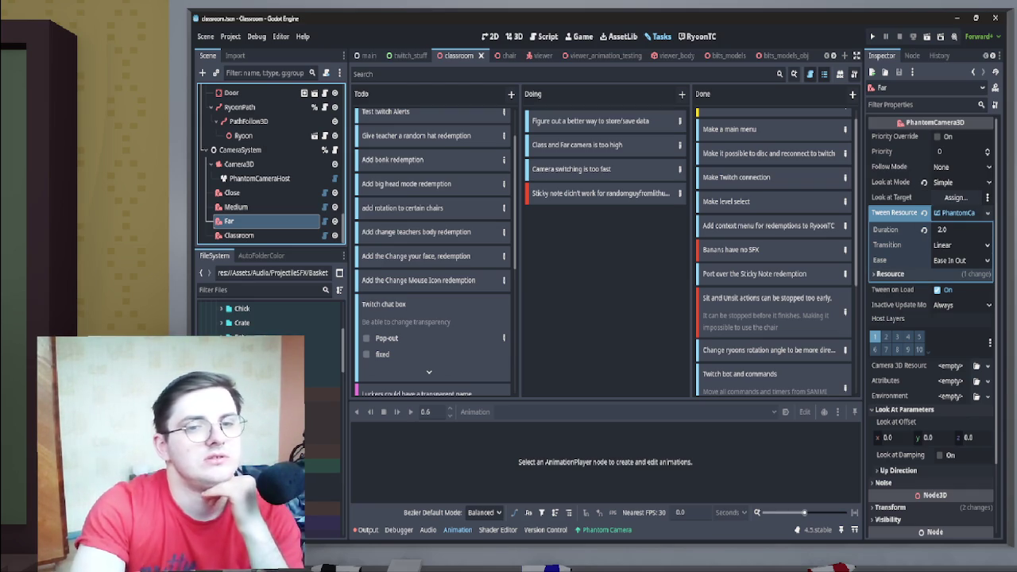
left_click(961, 305)
- Keep inactive update mode at Always, move the camera-switching task to Done, then return to classroom
left_click(951, 321)
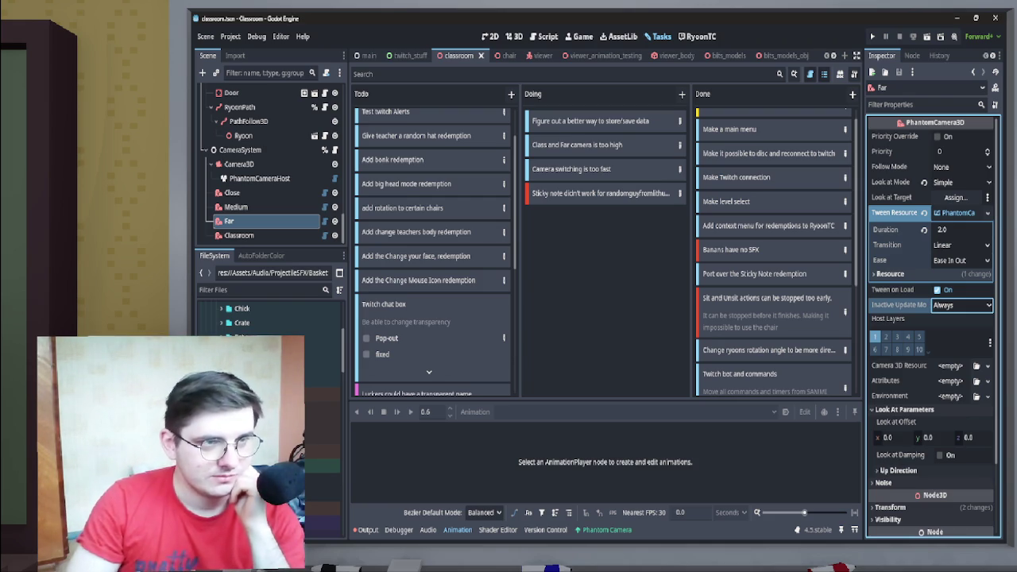
mouse_move(570, 168)
left_mouse_down()
mouse_move(696, 215)
mouse_move(738, 249)
left_mouse_up()
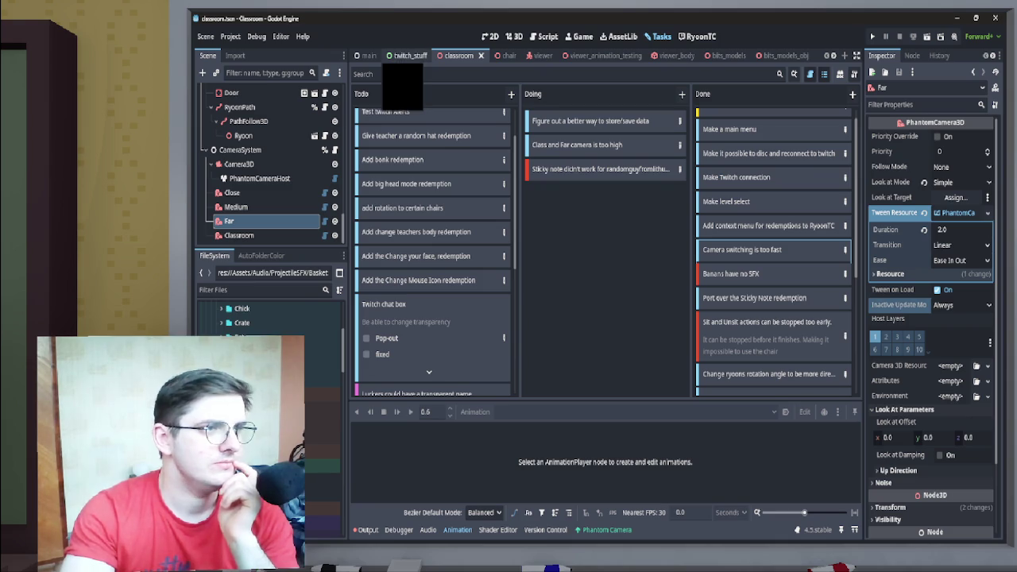
left_click(406, 56)
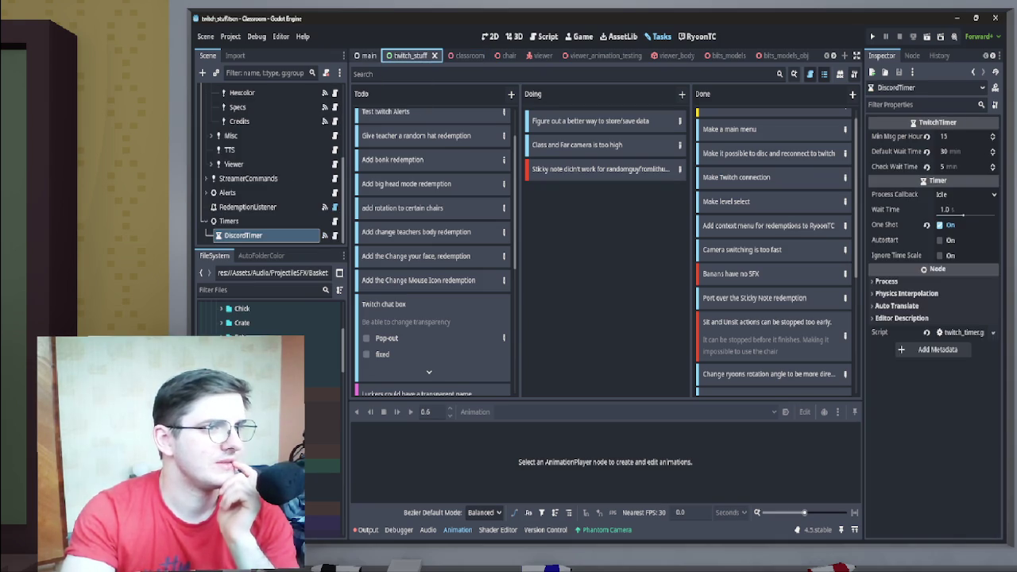
left_click(367, 55)
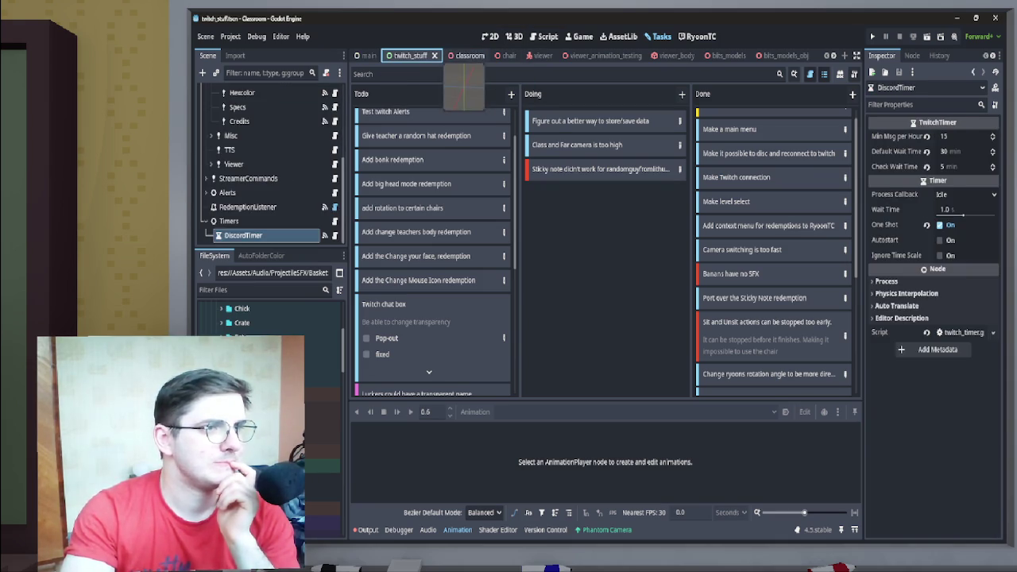
left_click(467, 56)
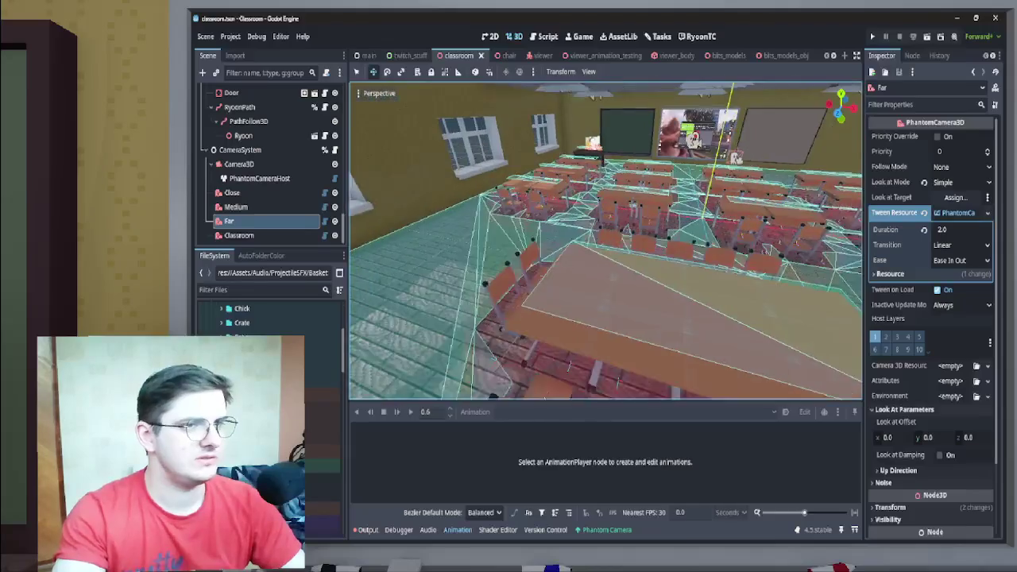
- Enable Priority Override on the Far camera in the Phantom Camera panel and focus the view on it
left_click(606, 529)
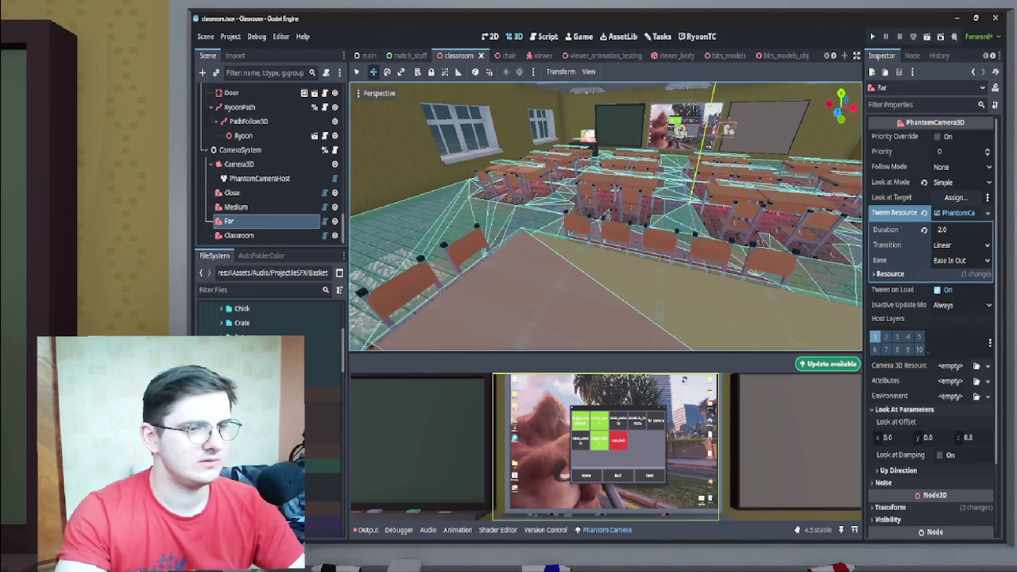
left_click(937, 136)
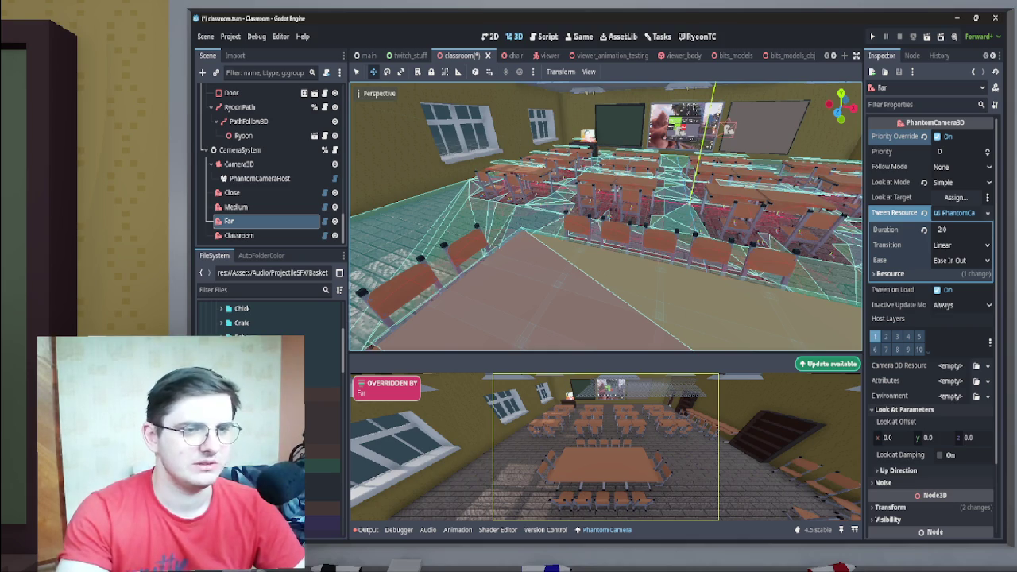
key("f")
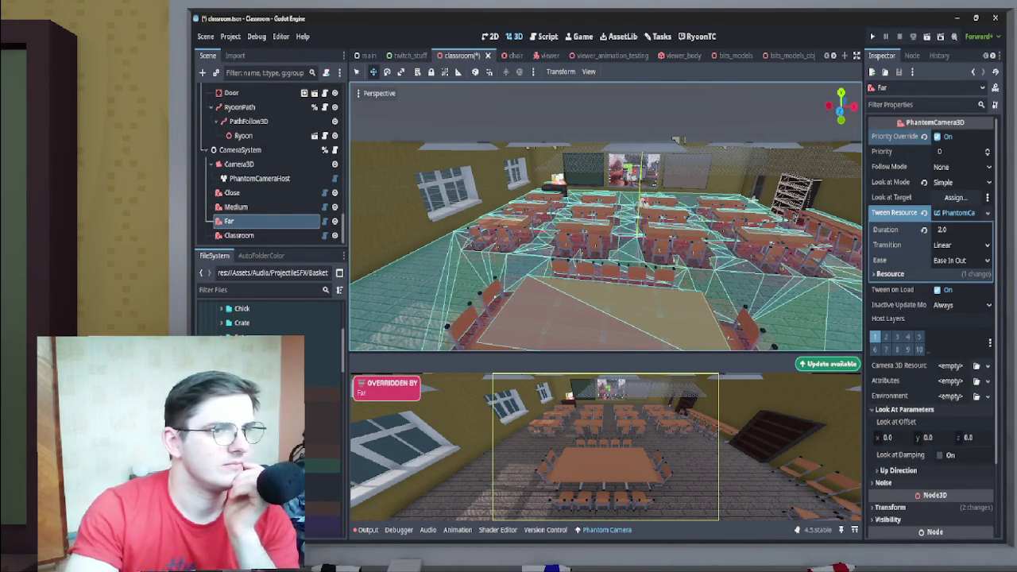
- Open the f_lamp scene for editing from the FLamp8 node
left_click(695, 119)
left_click(262, 91)
left_click(304, 92)
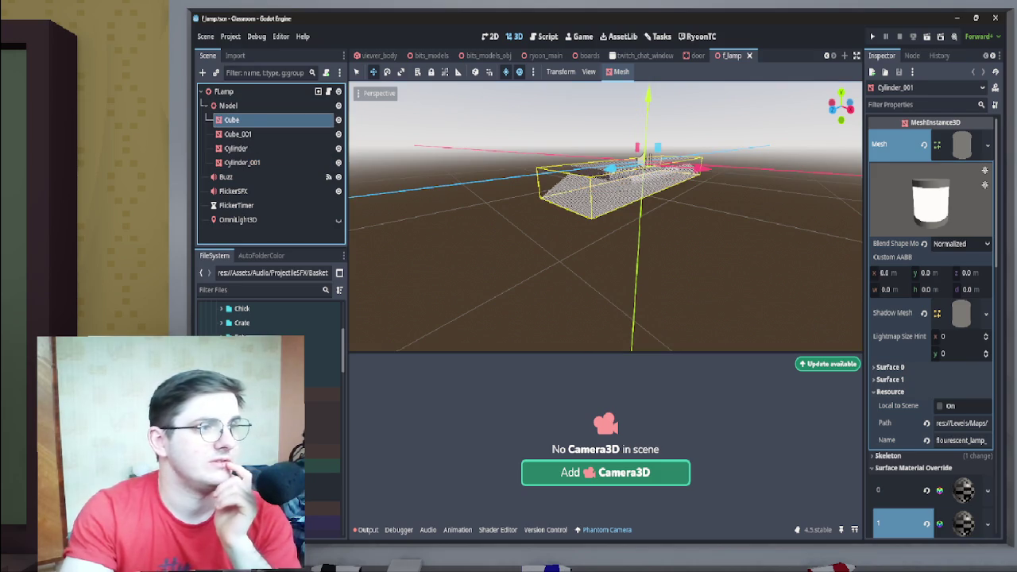
- Select the Cube mesh and try its material's distance fade: minimum 0, maximum about 19
left_click(238, 119)
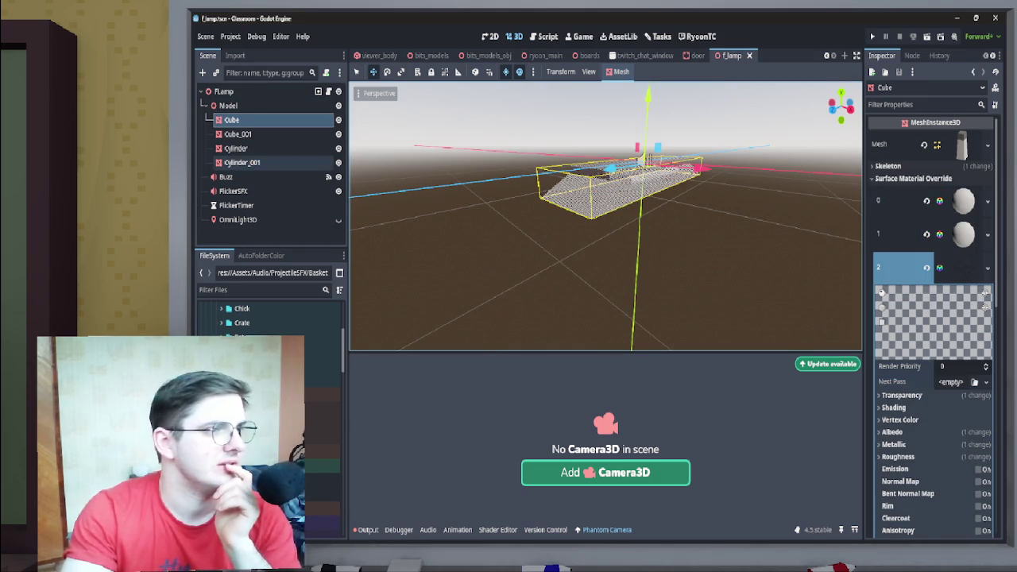
left_click(237, 148)
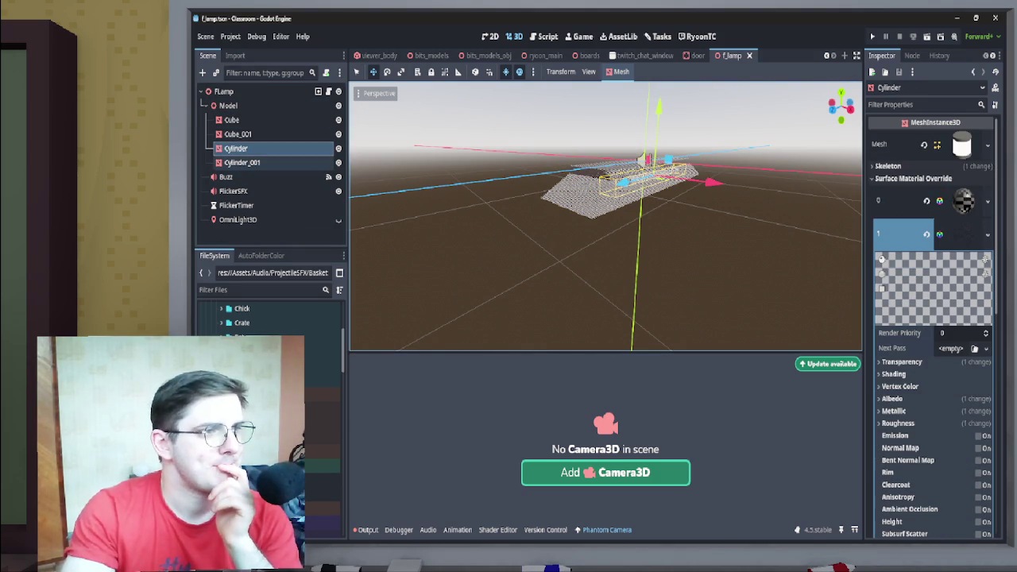
left_click(234, 119)
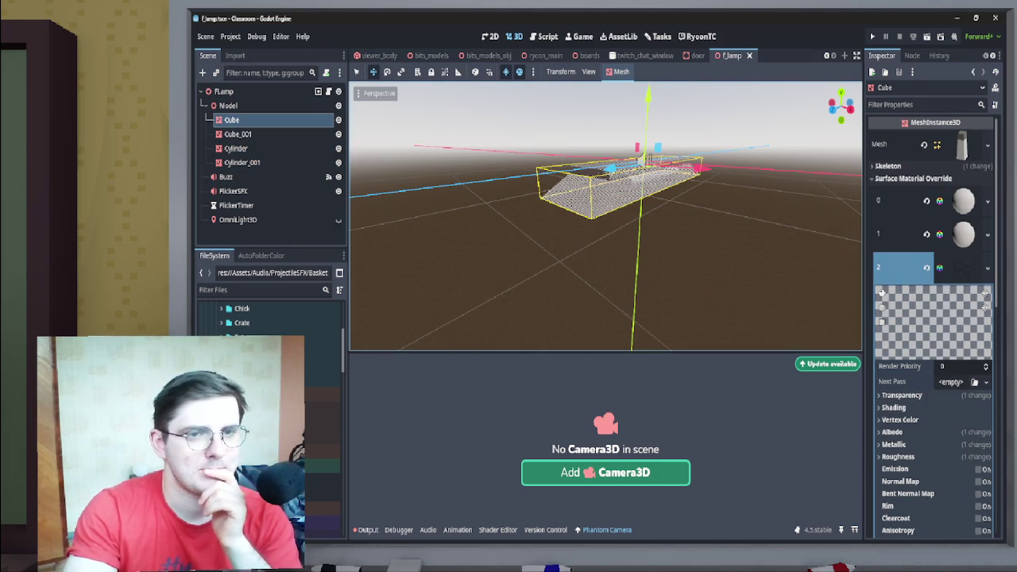
scroll(933, 326, "down", 10)
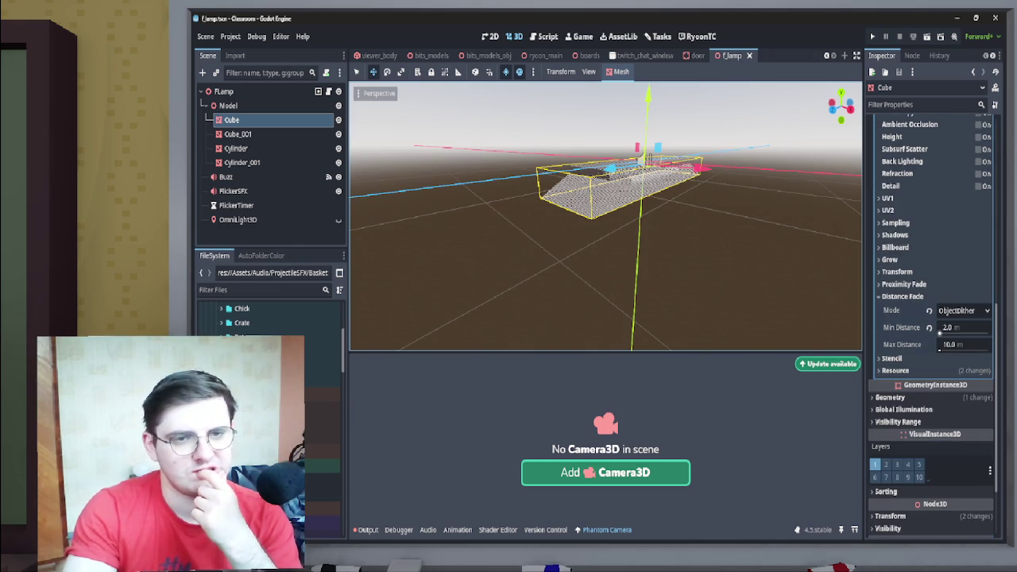
left_click_drag(941, 330, 989, 330)
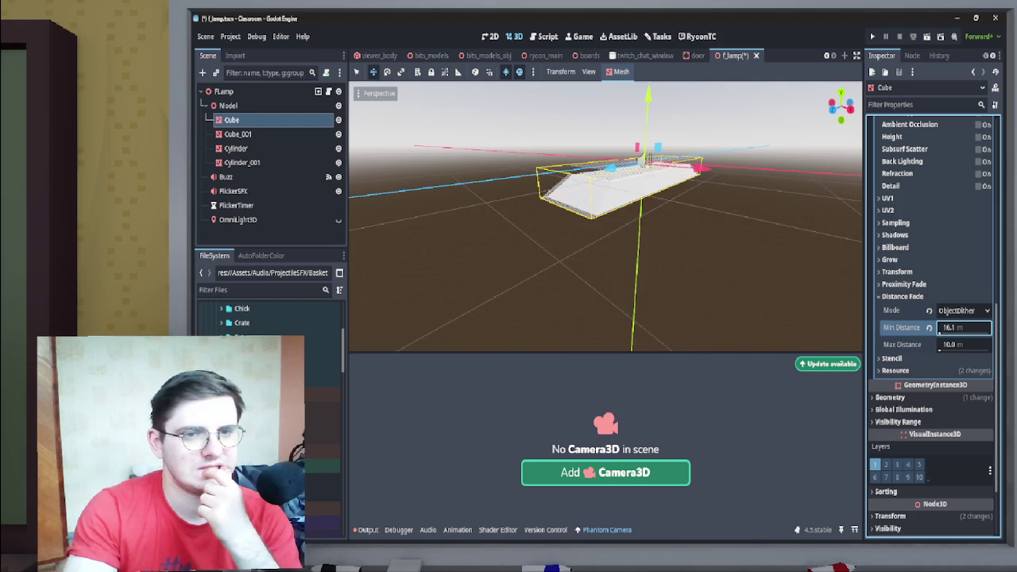
type("0")
key("Return")
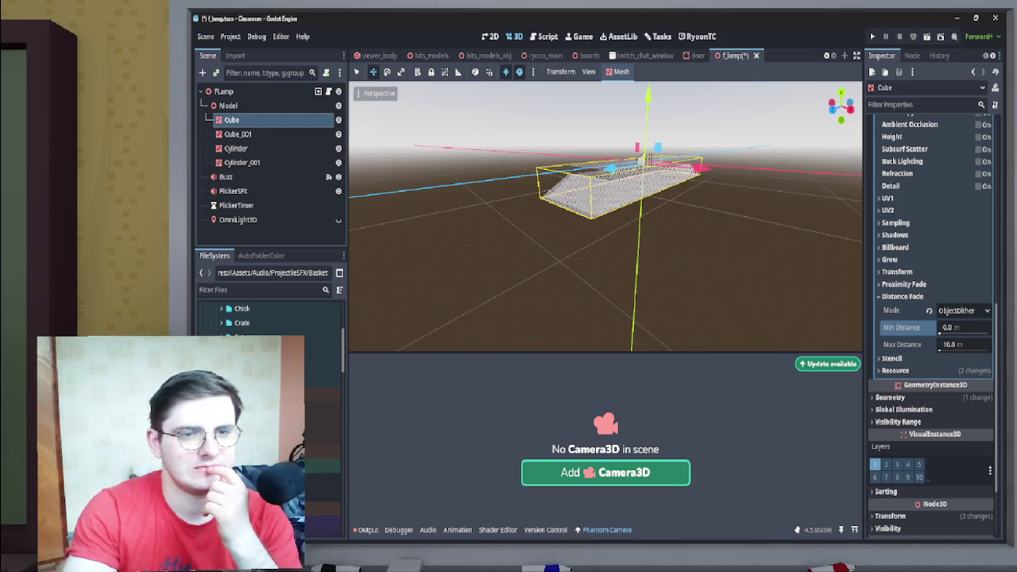
mouse_move(940, 347)
left_mouse_down()
mouse_move(952, 347)
mouse_move(940, 347)
left_mouse_up()
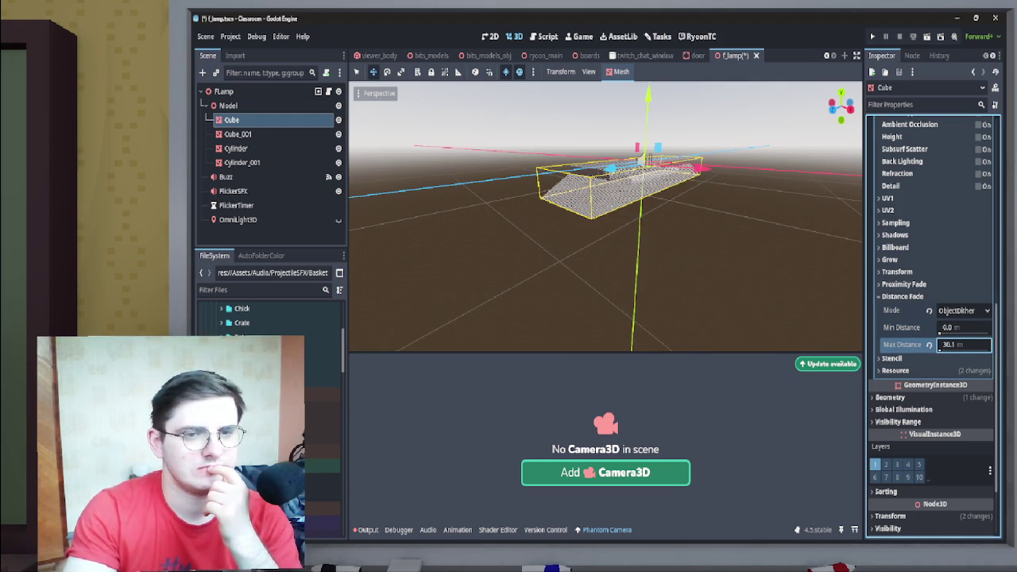
left_click(929, 344)
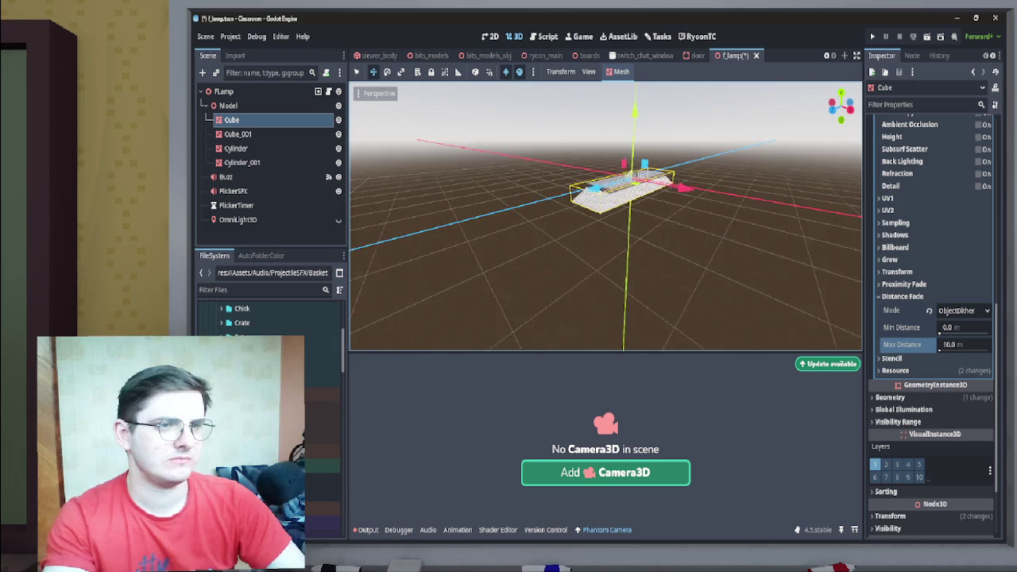
left_click_drag(938, 347, 939, 348)
scroll(649, 185, "up", 5)
scroll(650, 184, "up", 3)
scroll(652, 180, "down", 5)
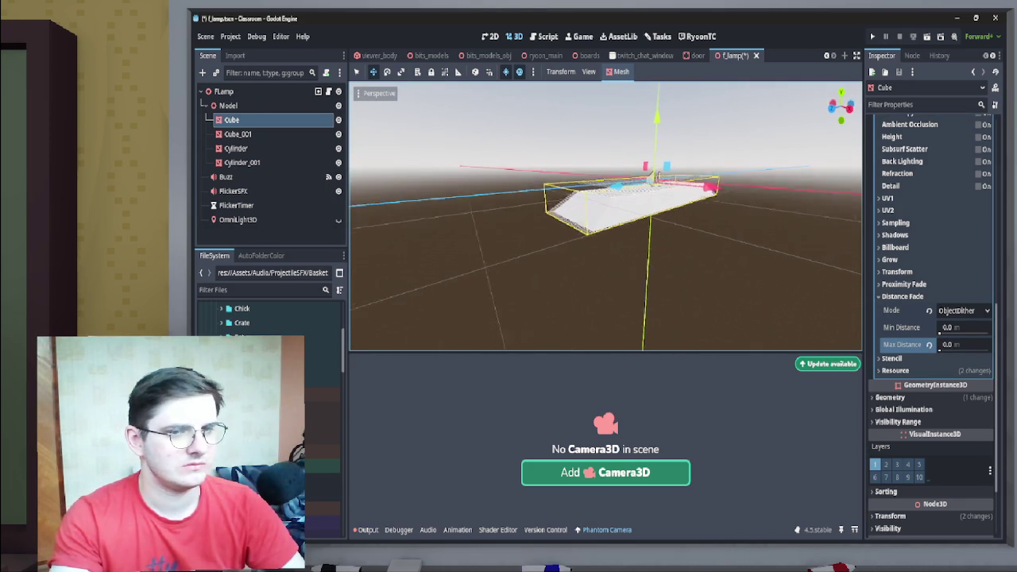
- Try maximum fade distances of 2, 10 and 2 on the Cube's material
left_click(946, 345)
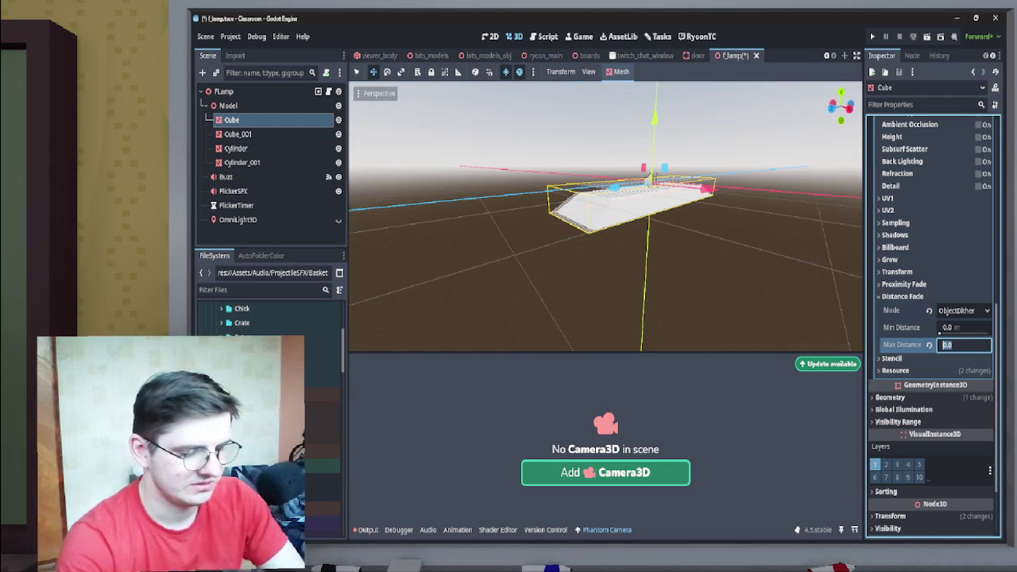
type("2")
key("Return")
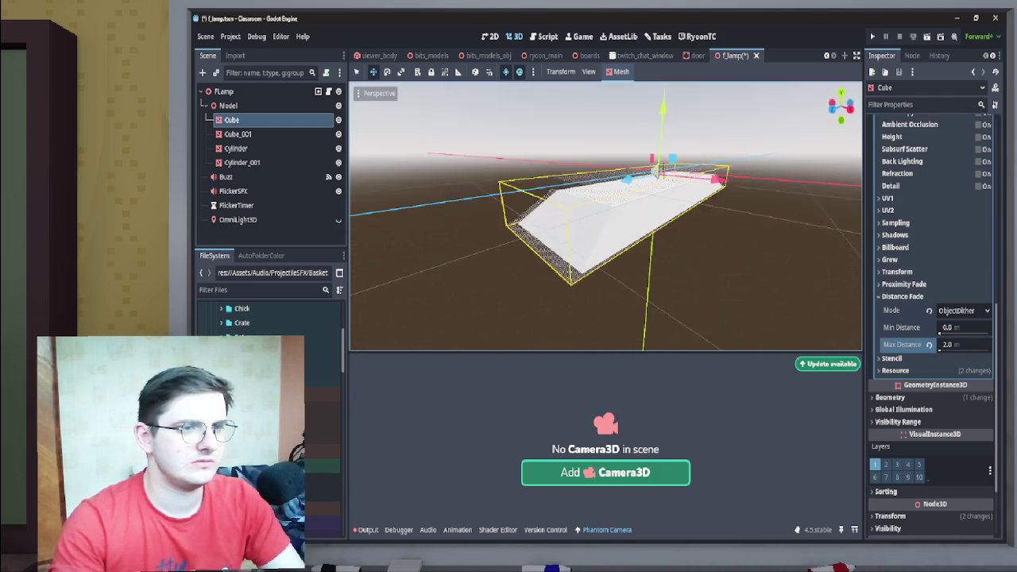
left_click(949, 345)
type("10")
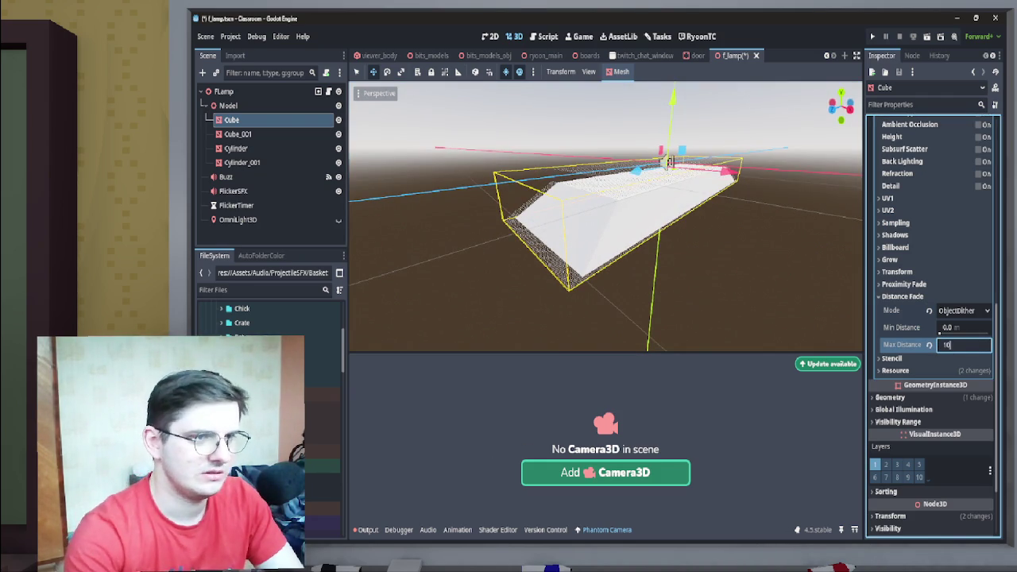
key("Return")
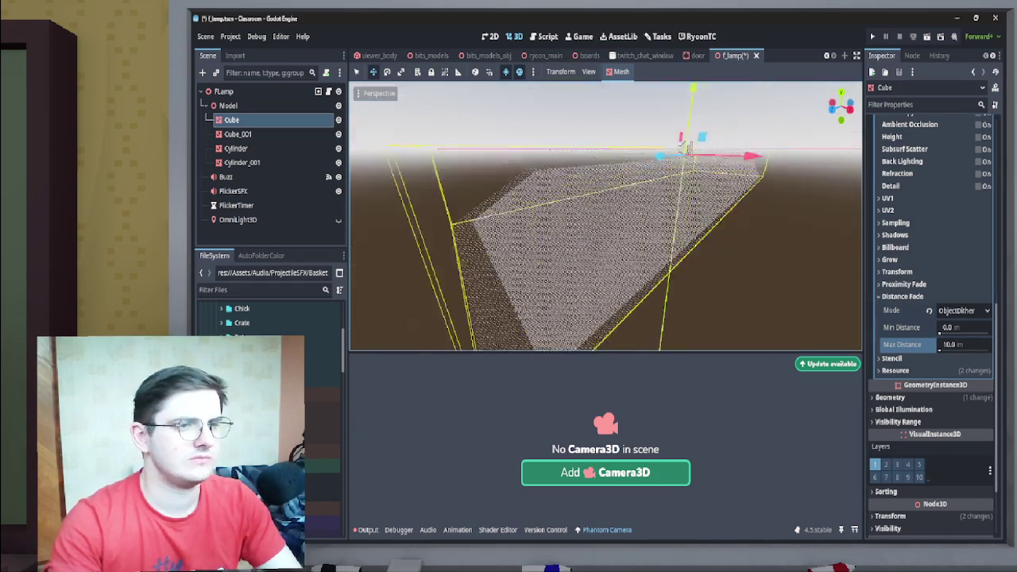
left_click(949, 344)
type("2")
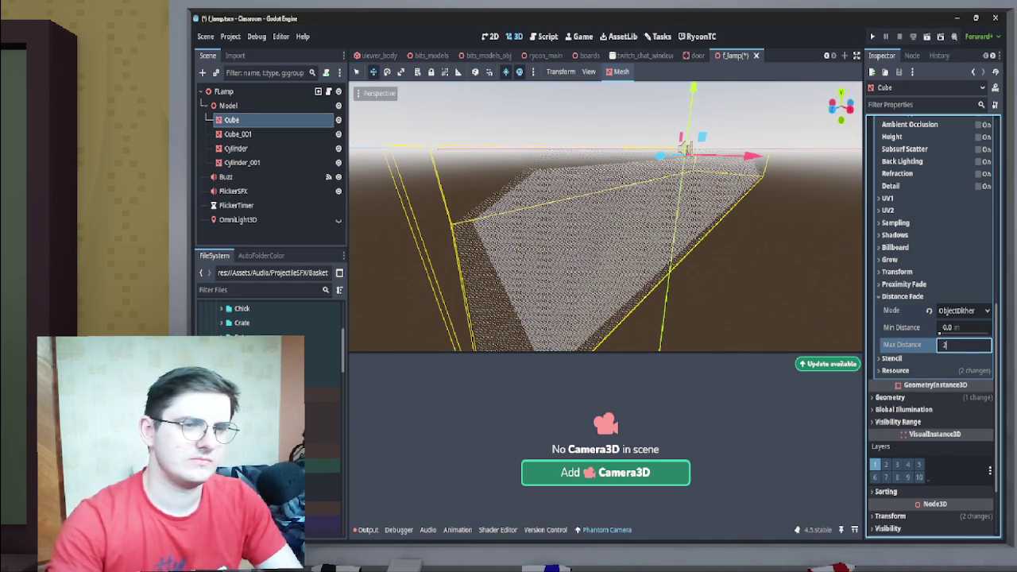
key("Return")
left_click_drag(940, 348, 939, 348)
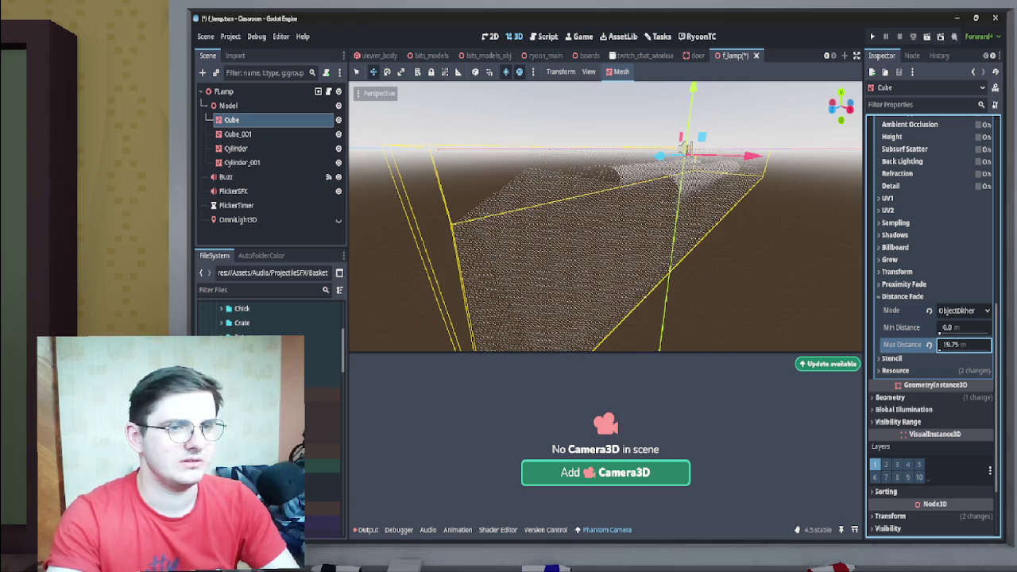
- Set the Cube material's maximum fade distance to 20
scroll(668, 176, "down", 5)
scroll(667, 176, "up", 4)
scroll(667, 176, "down", 2)
left_click(940, 348)
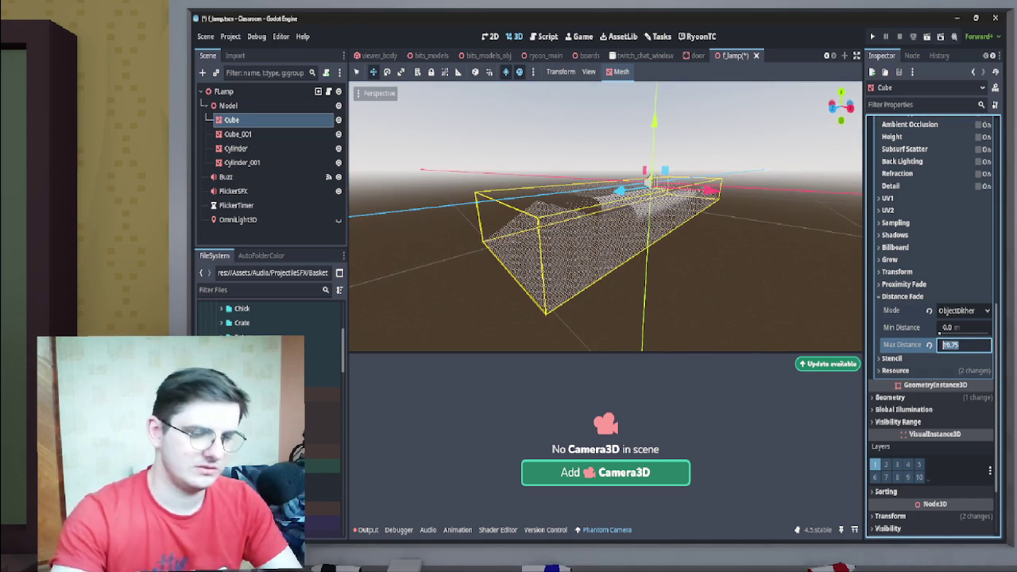
type("20")
key("Return")
scroll(605, 216, "down", 3)
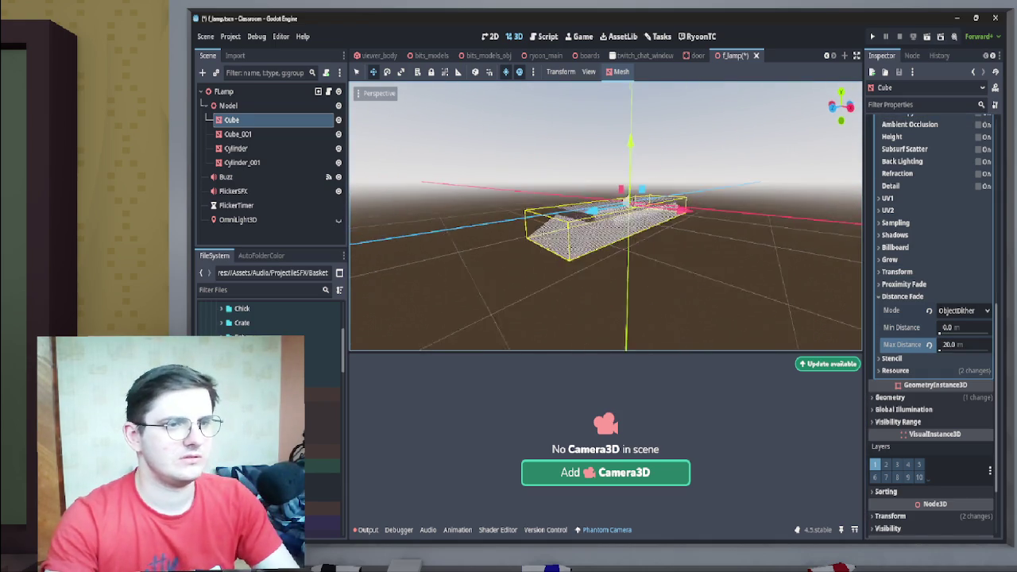
scroll(606, 216, "up", 4)
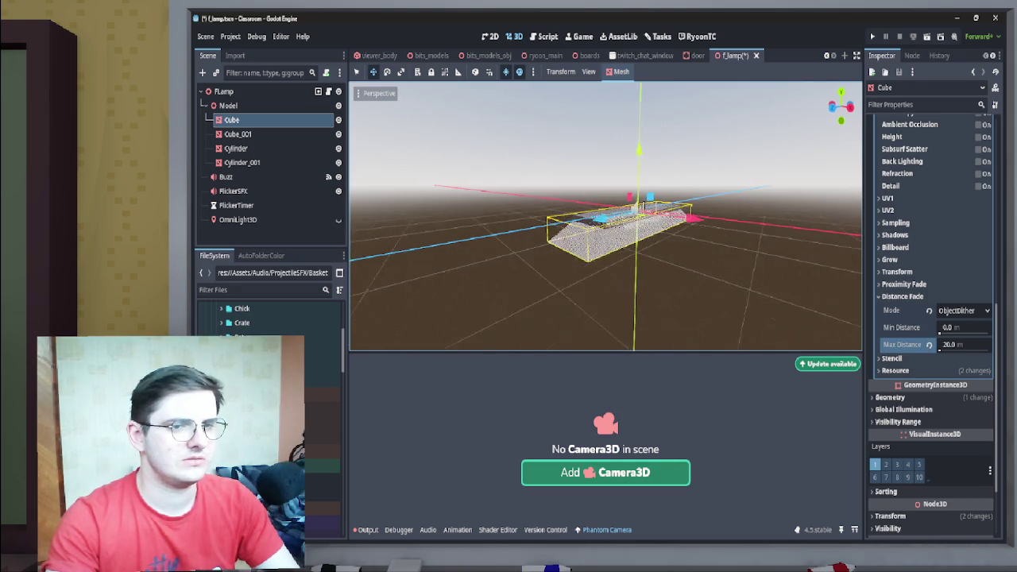
scroll(605, 216, "down", 2)
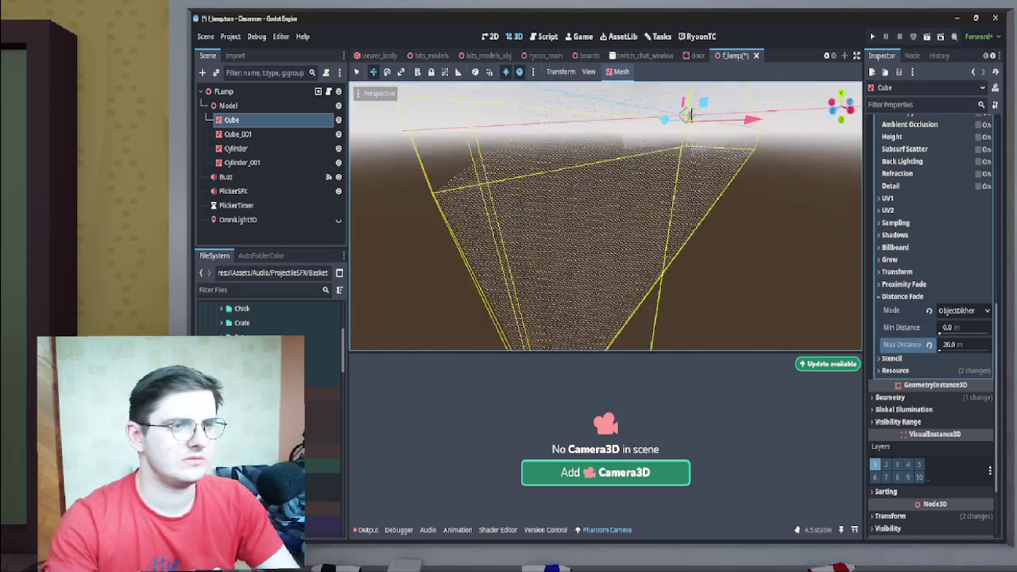
scroll(606, 216, "up", 2)
- Try minimum fade distances of 1, 2 and 5 on the Cube's material
left_click_drag(934, 327, 938, 333)
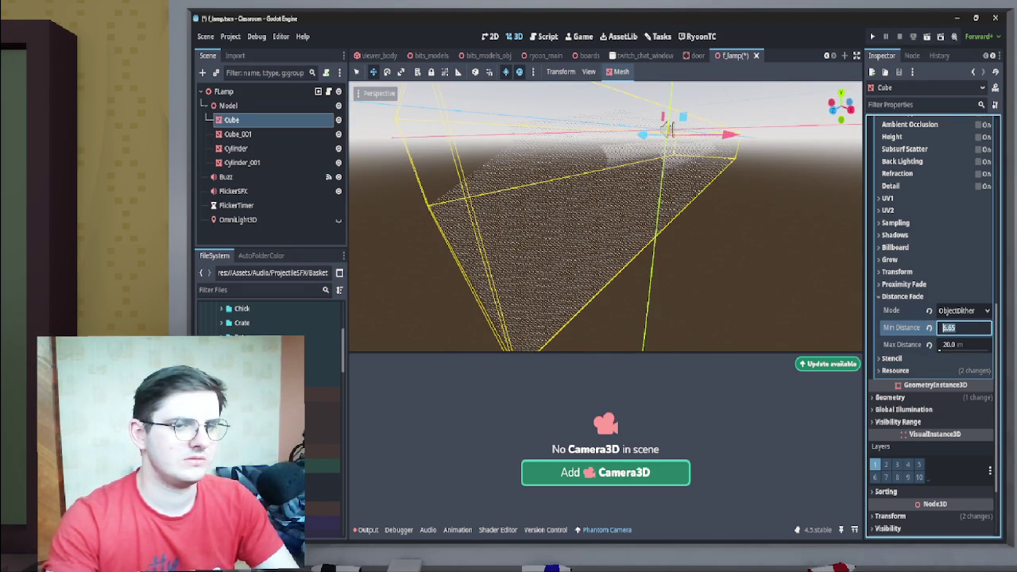
type("1")
key("Return")
scroll(669, 129, "down", 5)
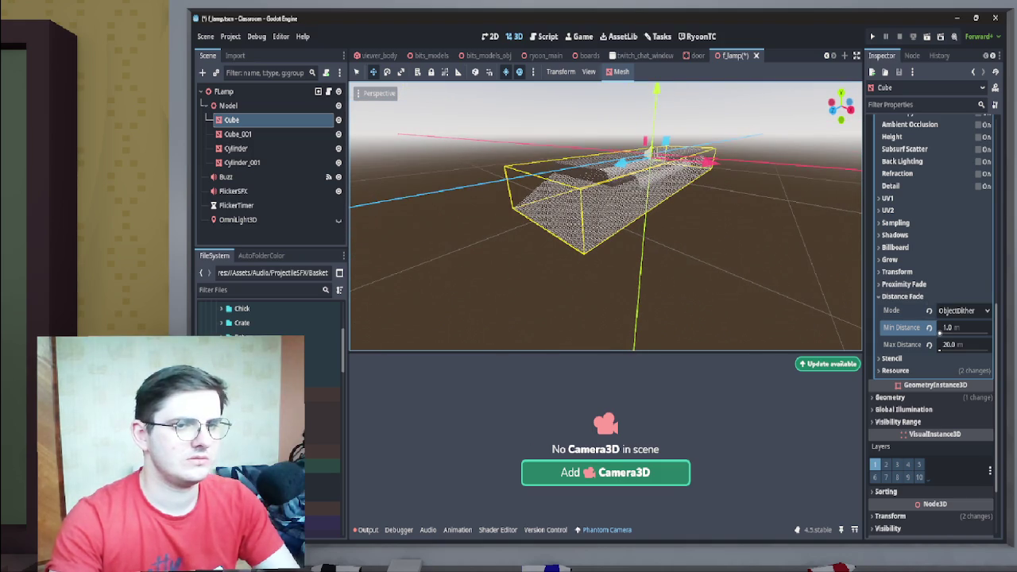
left_click(957, 327)
type("2")
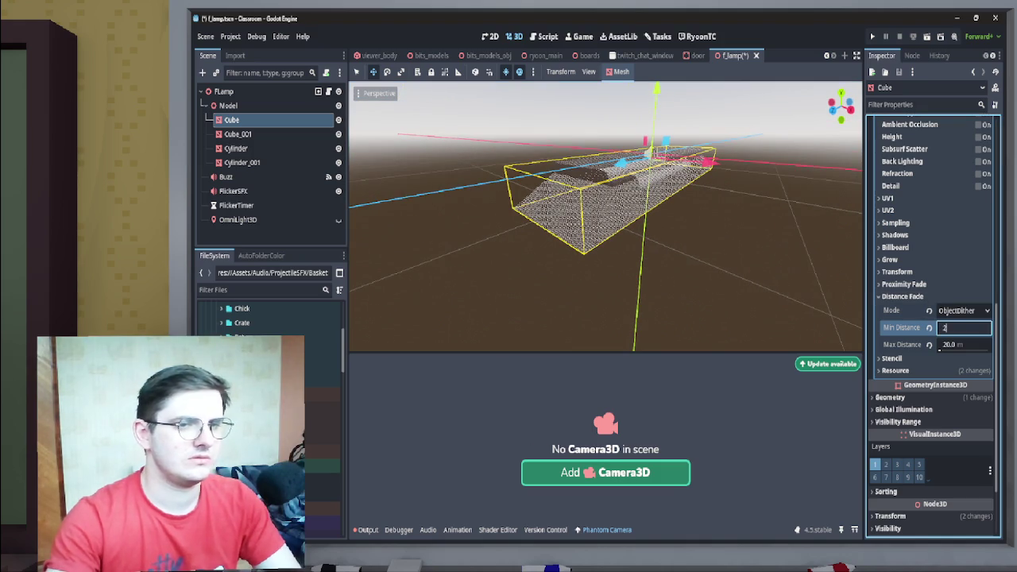
key("Return")
scroll(605, 214, "down", 3)
scroll(605, 214, "up", 3)
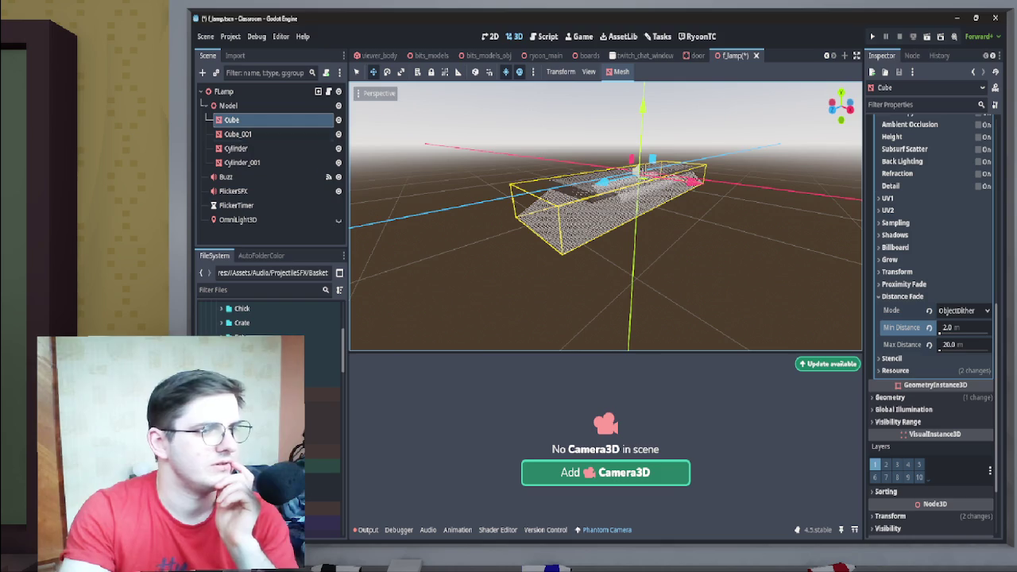
left_click(944, 328)
type("5")
key("Return")
scroll(605, 216, "up", 5)
scroll(605, 216, "down", 8)
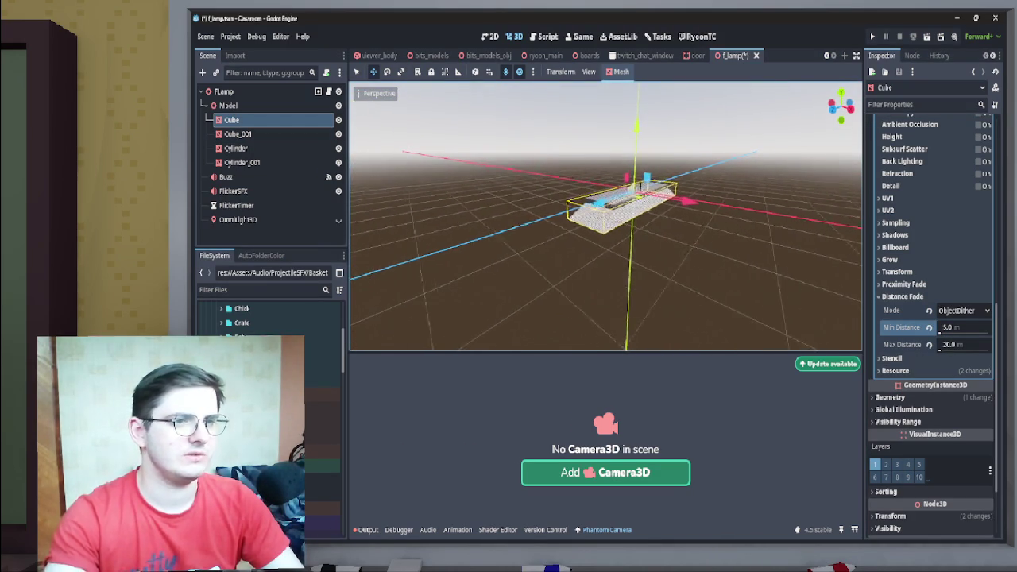
scroll(605, 216, "down", 3)
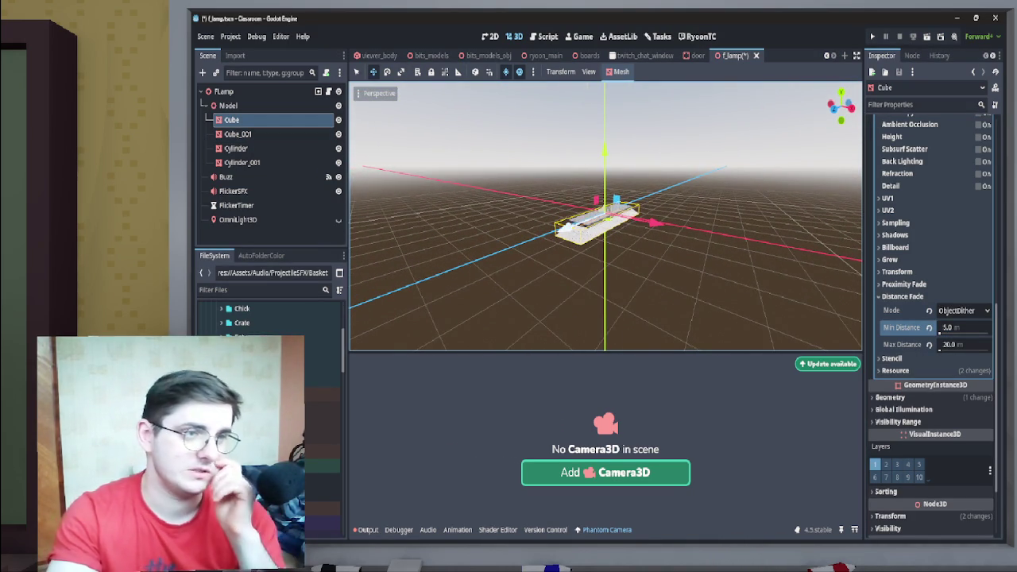
- Set the Cube material's fade distances to maximum 15 and minimum 1.0
left_click(949, 345)
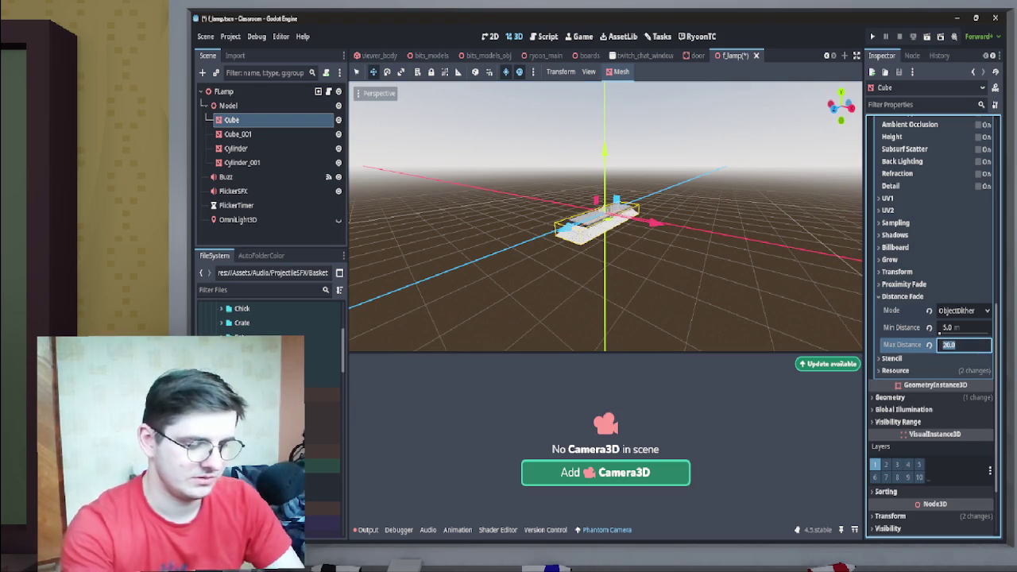
type("15")
key("Return")
scroll(606, 216, "up", 5)
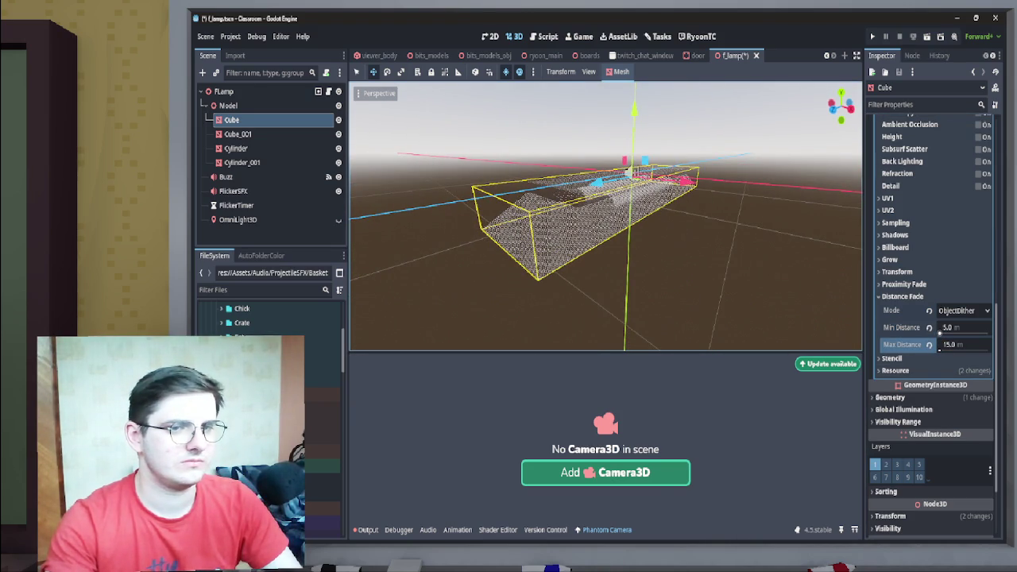
left_click_drag(939, 332, 926, 332)
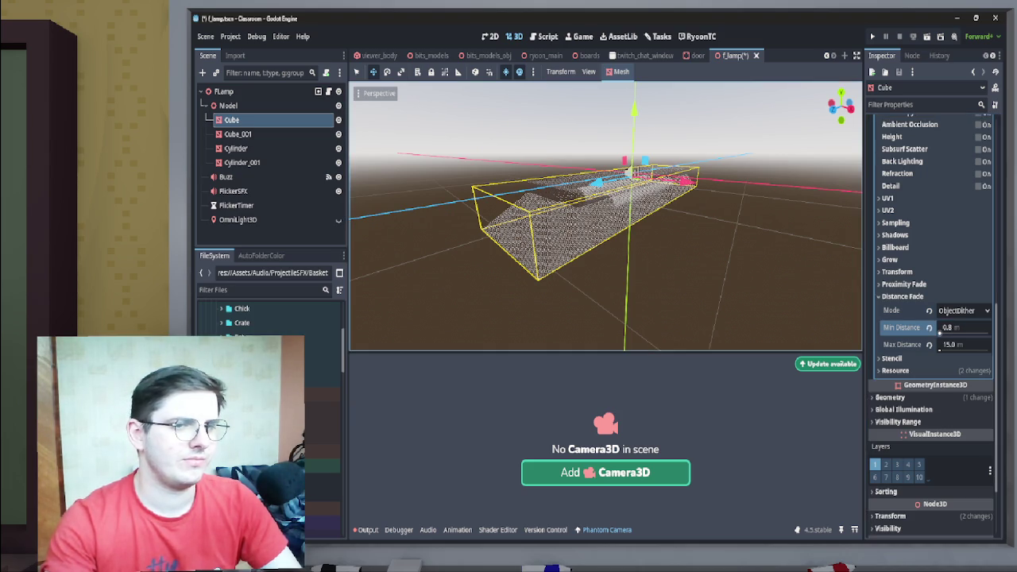
type("1.0")
key("Return")
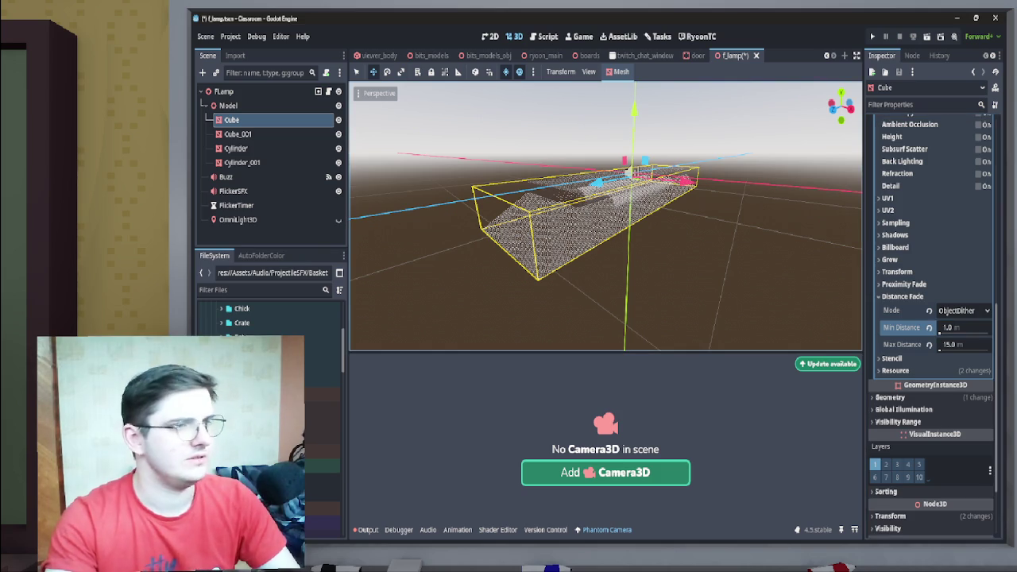
- Give the lamp's second material a maximum fade distance of 15
left_click(880, 389)
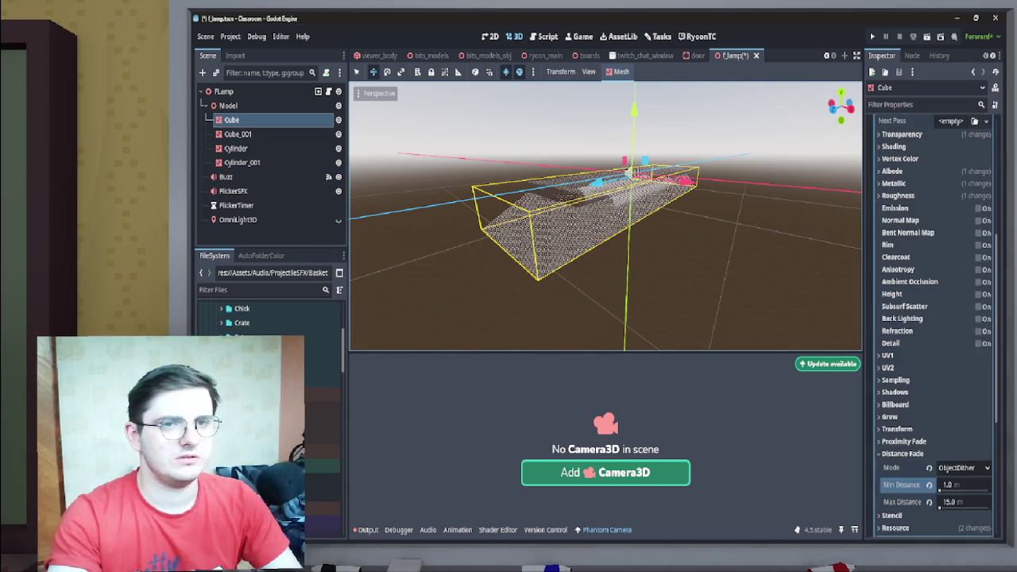
scroll(933, 334, "down", 2)
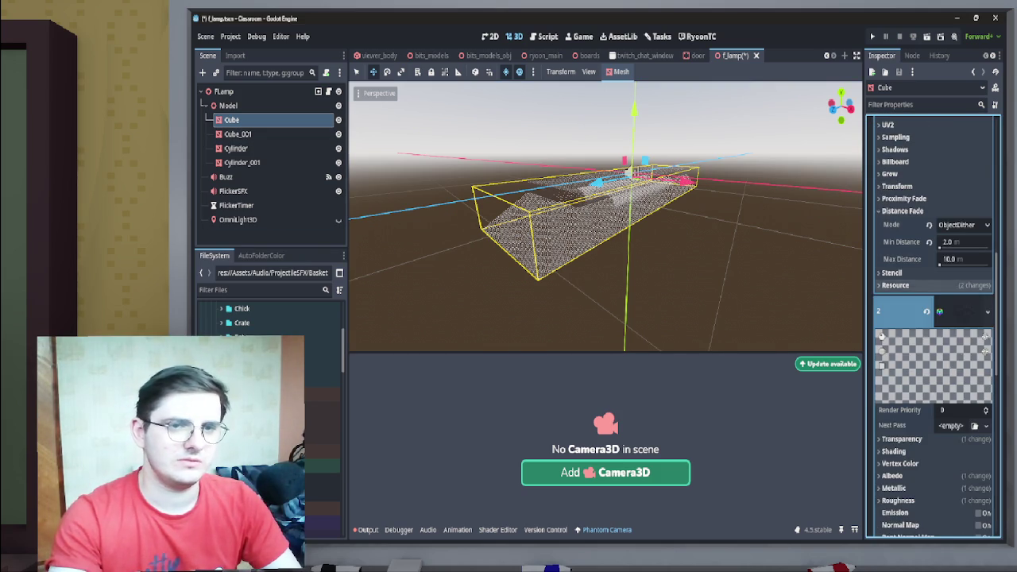
left_click(946, 242)
left_click(949, 259)
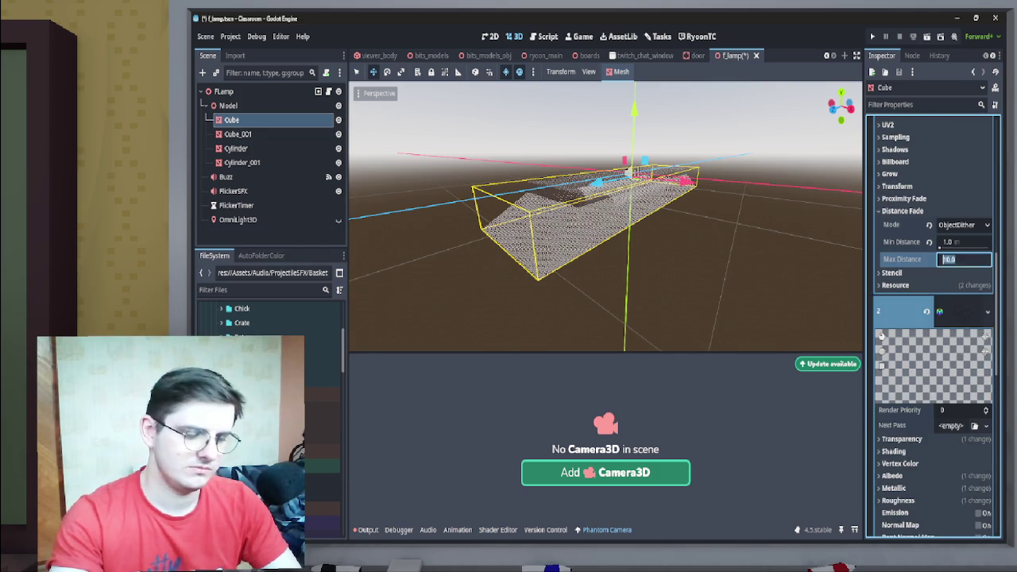
type("15")
key("Return")
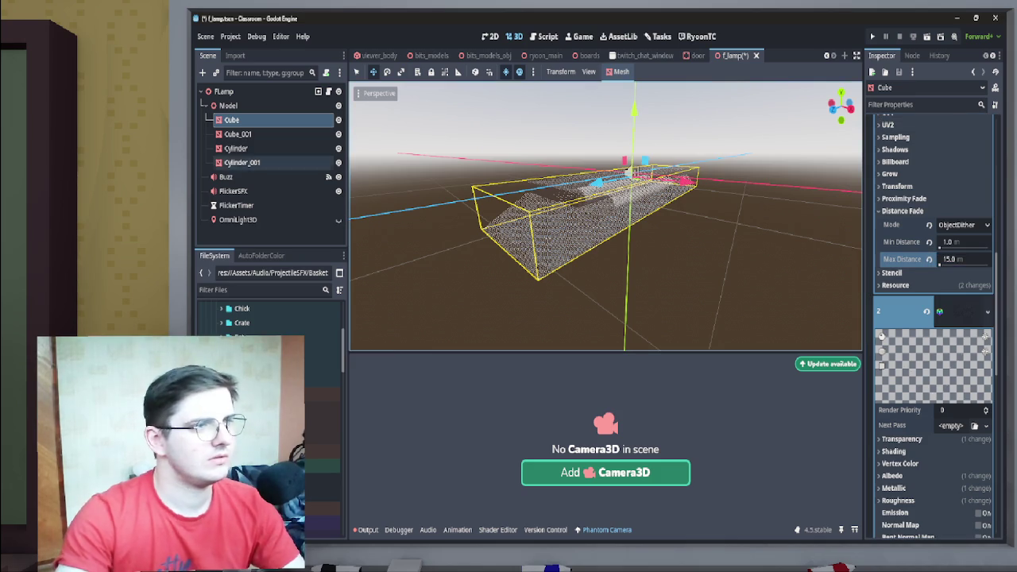
scroll(933, 381, "up", 4)
- Undo, reapply the Cube's 1 m minimum and 15 m maximum fade, then select Cube_001
key("ctrl+z")
key("ctrl+z")
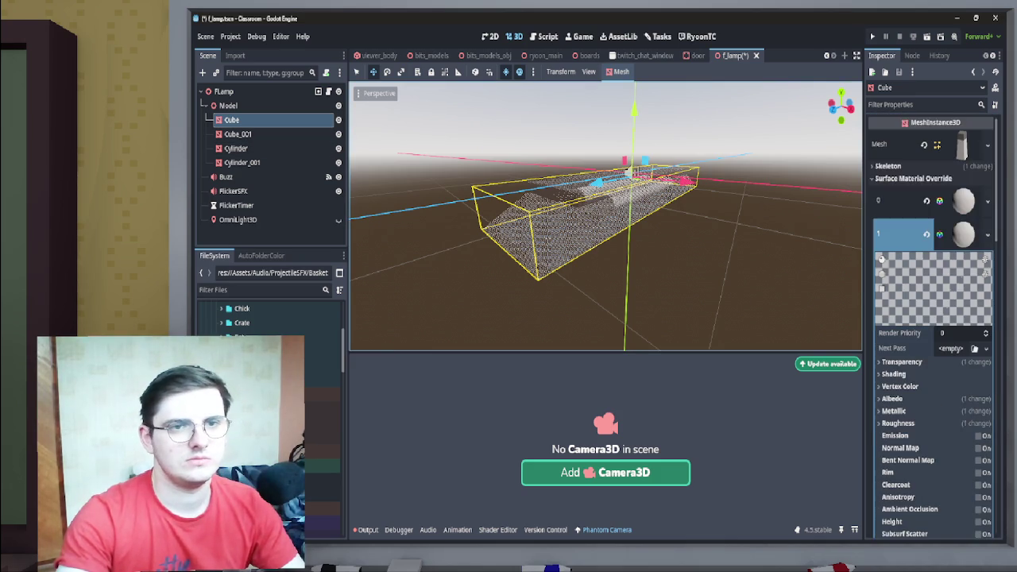
scroll(933, 397, "down", 10)
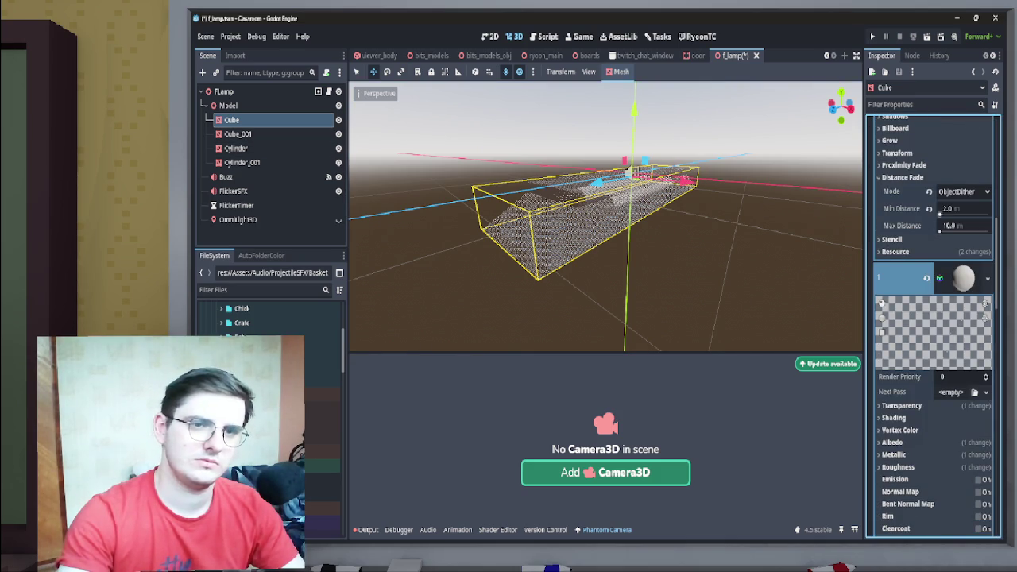
left_click(957, 209)
type("1")
key("BackSpace")
key("Return")
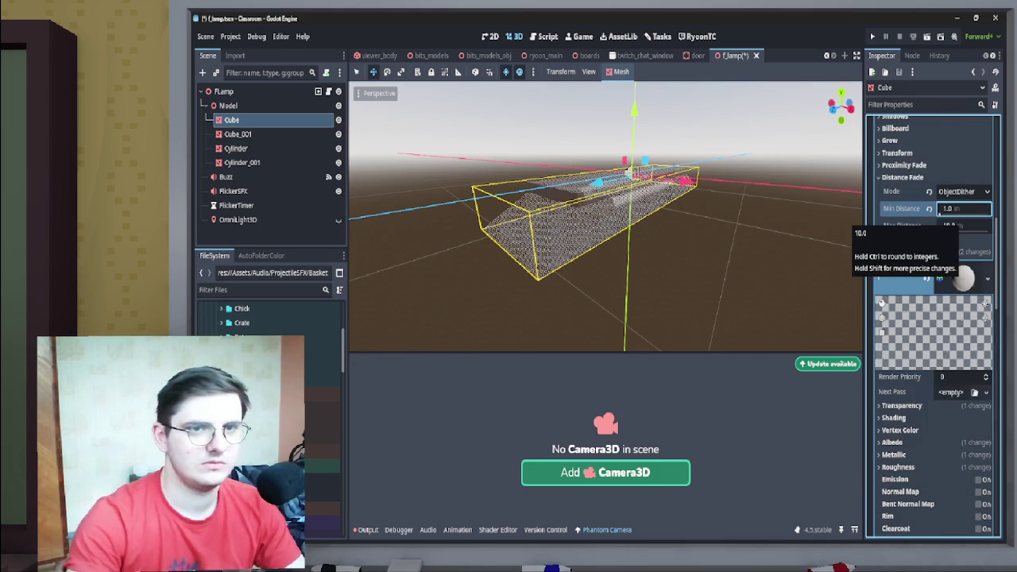
left_click(957, 226)
key("Return")
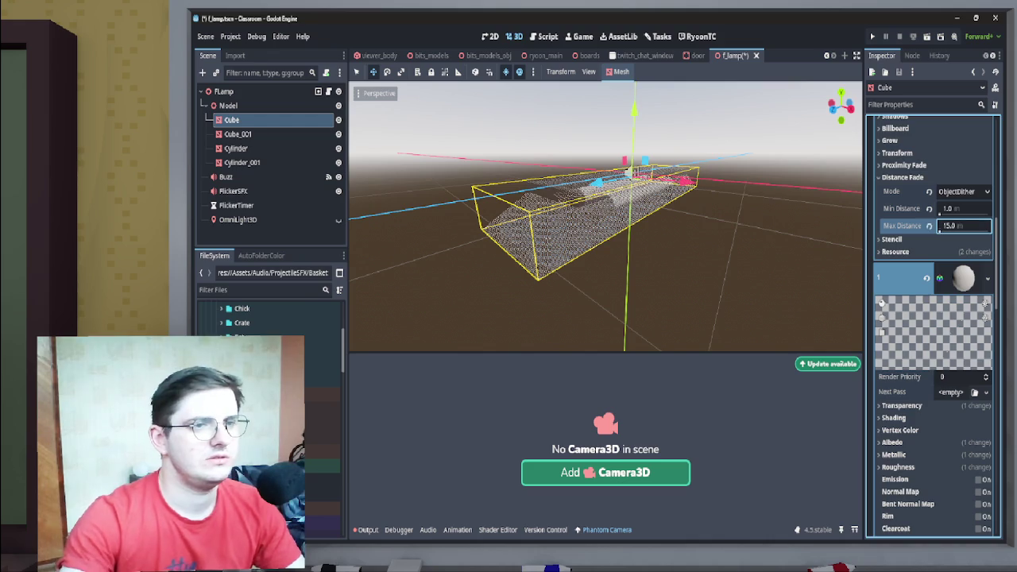
left_click(237, 133)
scroll(933, 317, "down", 15)
- Give Cube_001's material a distance fade from 1 m to 15 m
left_click(963, 376)
type("1")
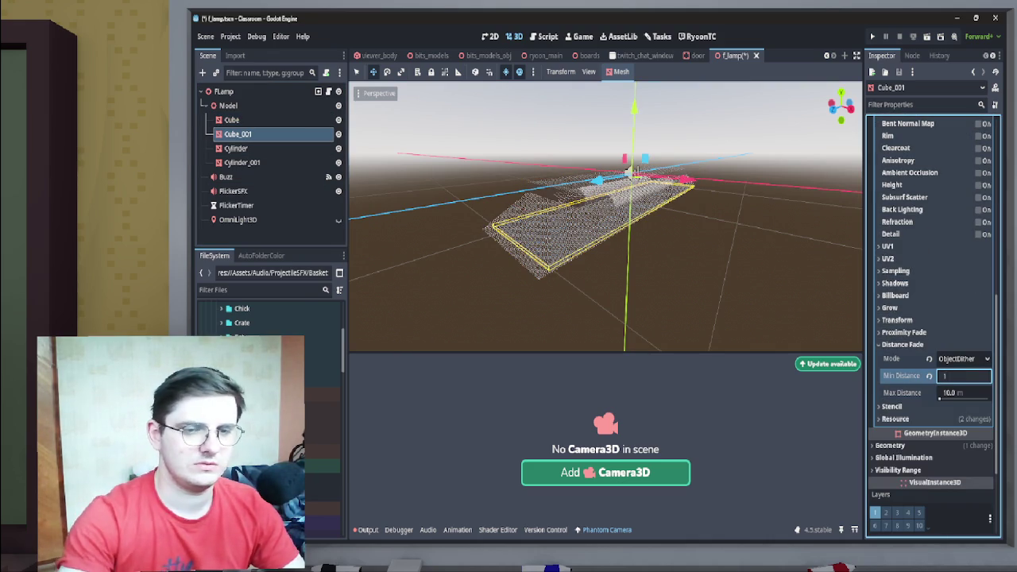
key("Tab")
type("15")
key("Return")
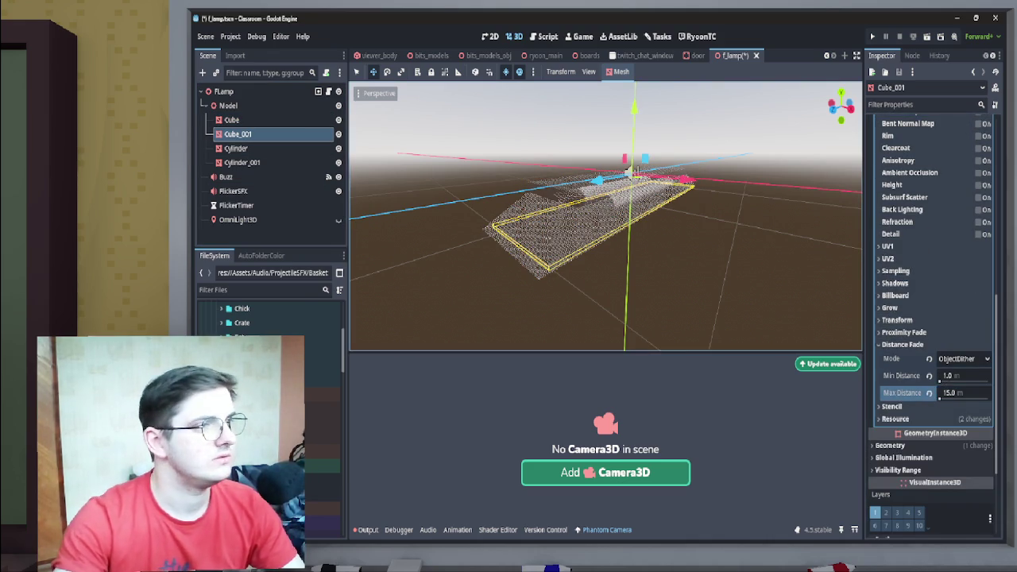
- Set the Cylinder's material minimum fade distance to 1 m, keeping the maximum
left_click(236, 149)
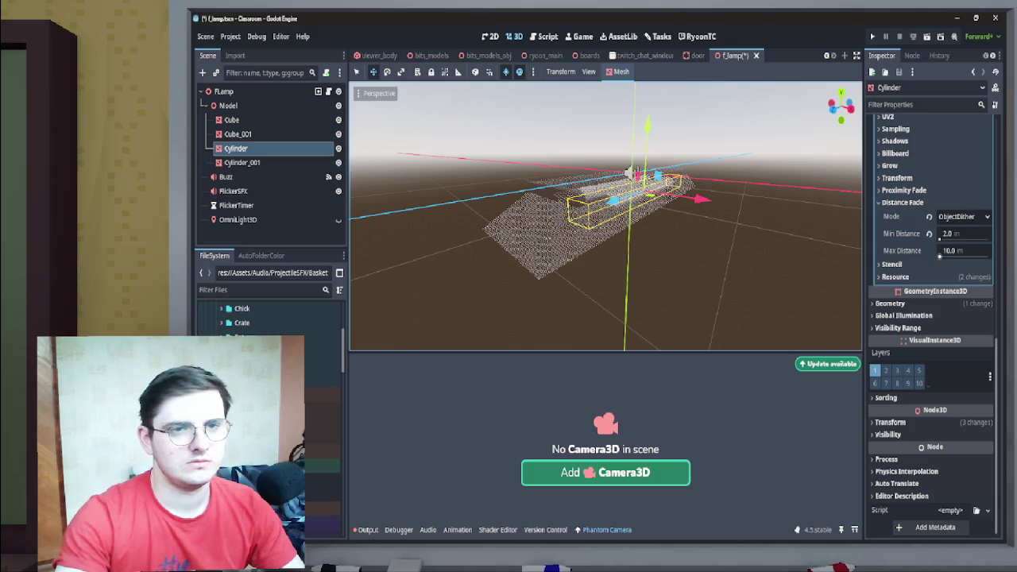
left_click(963, 234)
type("1")
key("Tab")
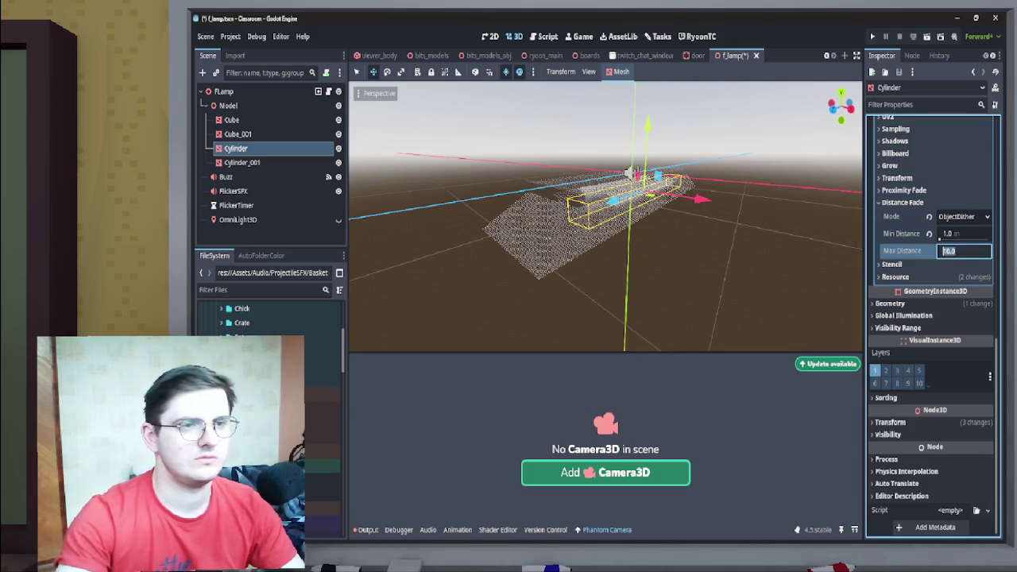
key("Return")
scroll(933, 318, "up", 10)
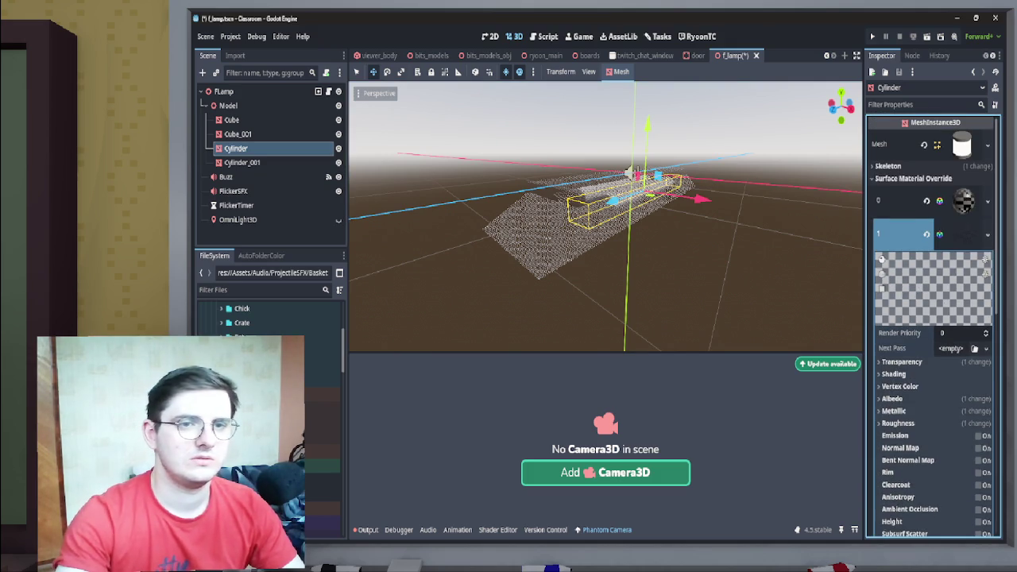
scroll(933, 318, "down", 10)
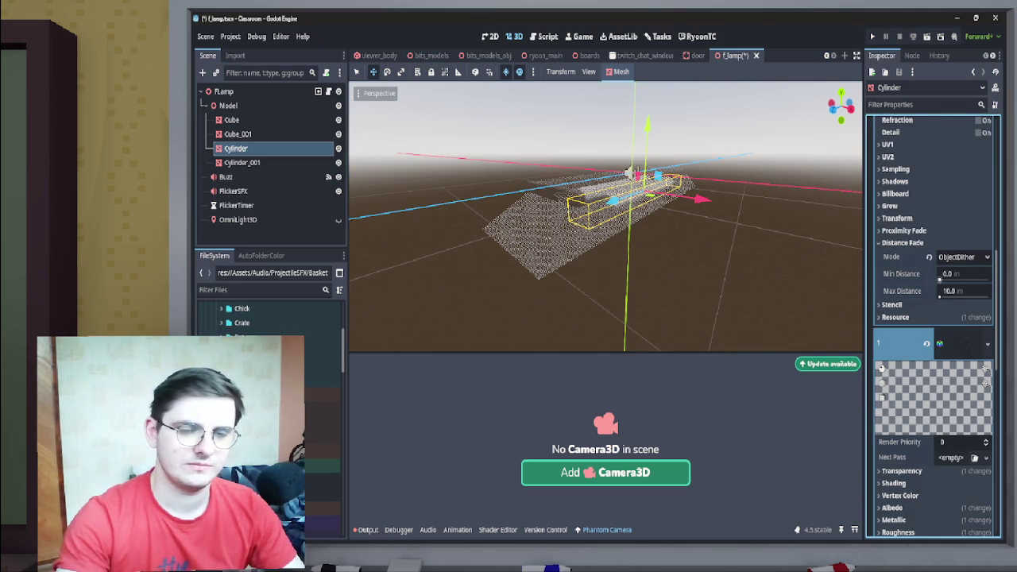
- Set the Cylinder's other material to fade between 1 m and 15 m
left_click(953, 273)
key("Return")
left_click(945, 291)
type("15")
key("Return")
scroll(938, 302, "up", 10)
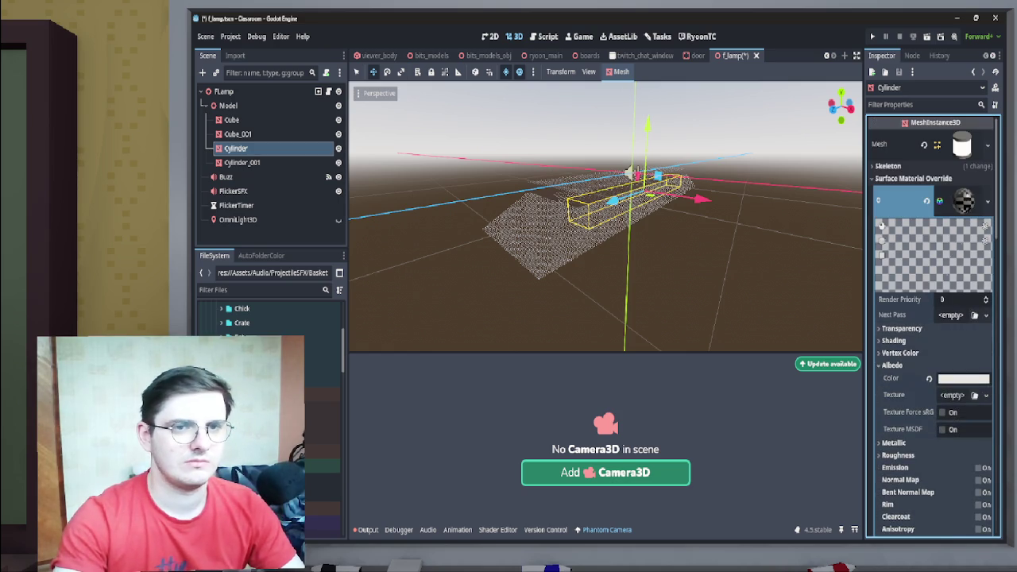
left_click(917, 179)
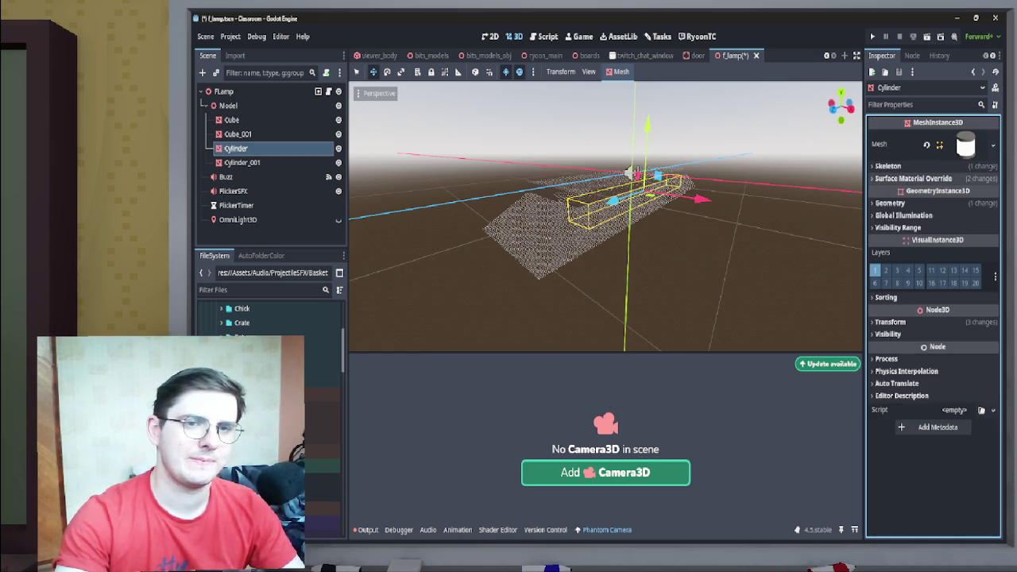
- Give Cylinder_001's material the same 1 m to 15 m distance fade
left_click(238, 133)
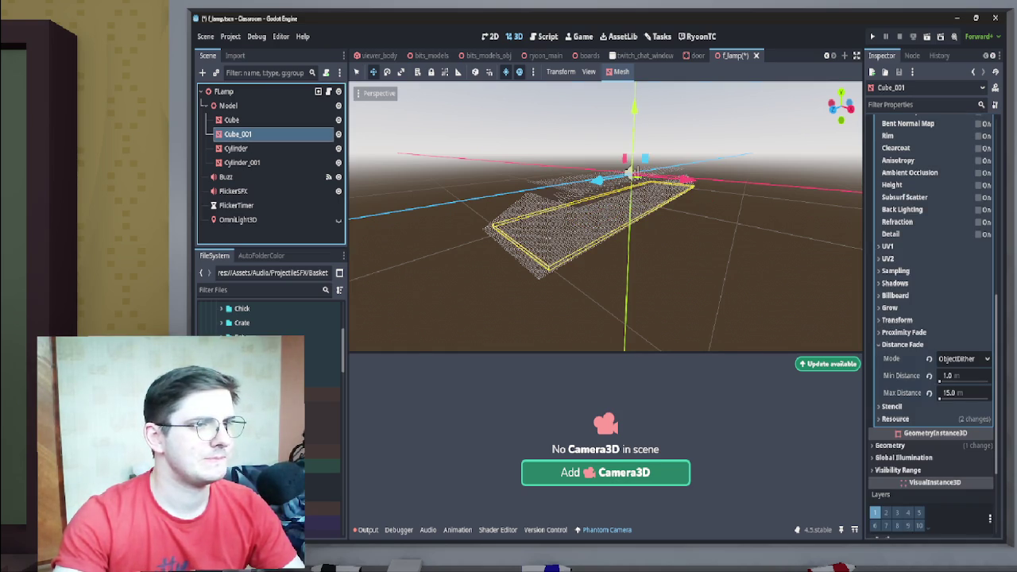
left_click(242, 162)
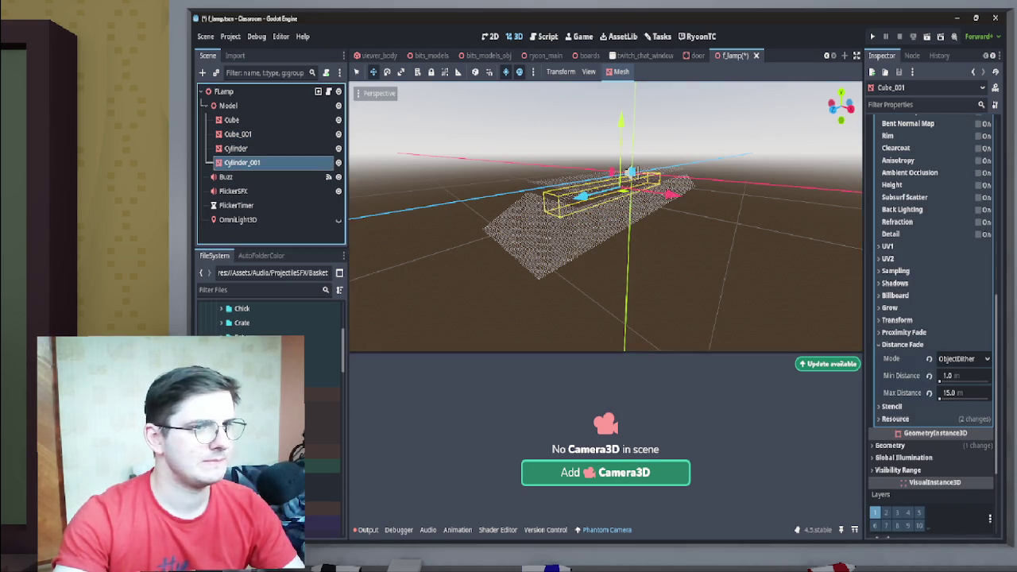
scroll(929, 389, "down", 5)
scroll(939, 326, "down", 10)
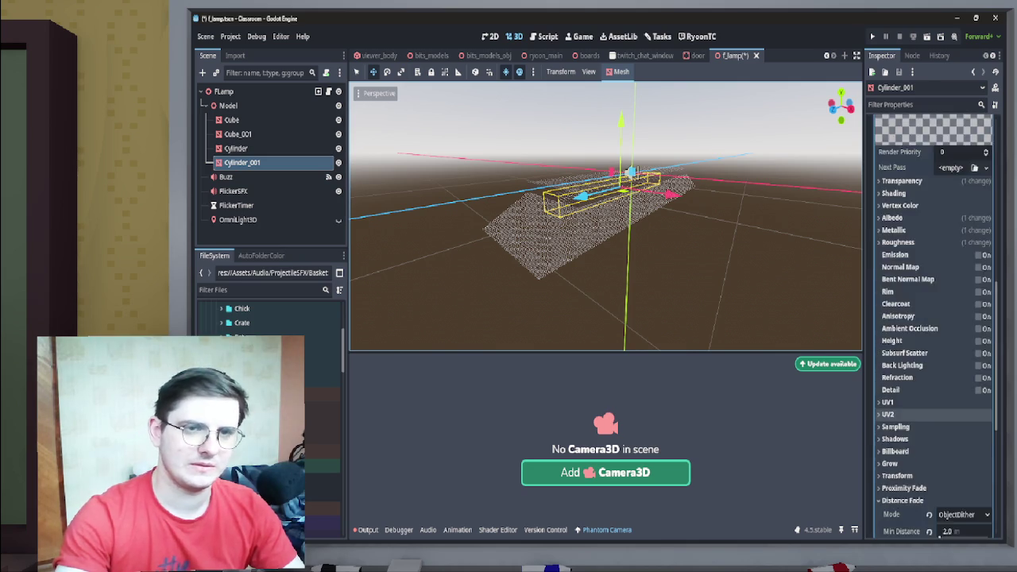
left_click(945, 322)
type("1")
key("Return")
left_click(945, 339)
type("15")
key("Return")
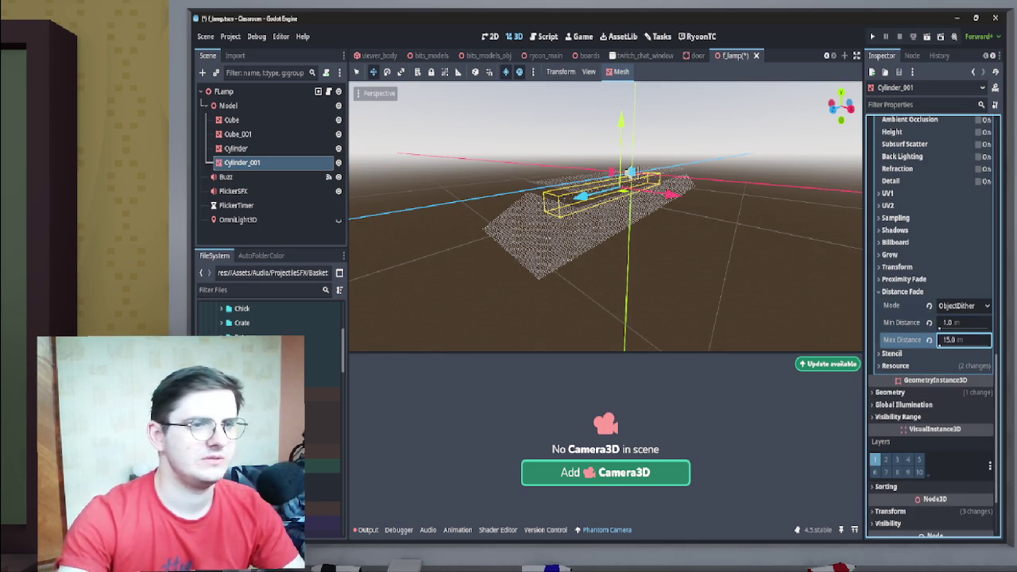
- Recheck the lamp meshes' fade values and save the FLamp scene
scroll(930, 358, "up", 10)
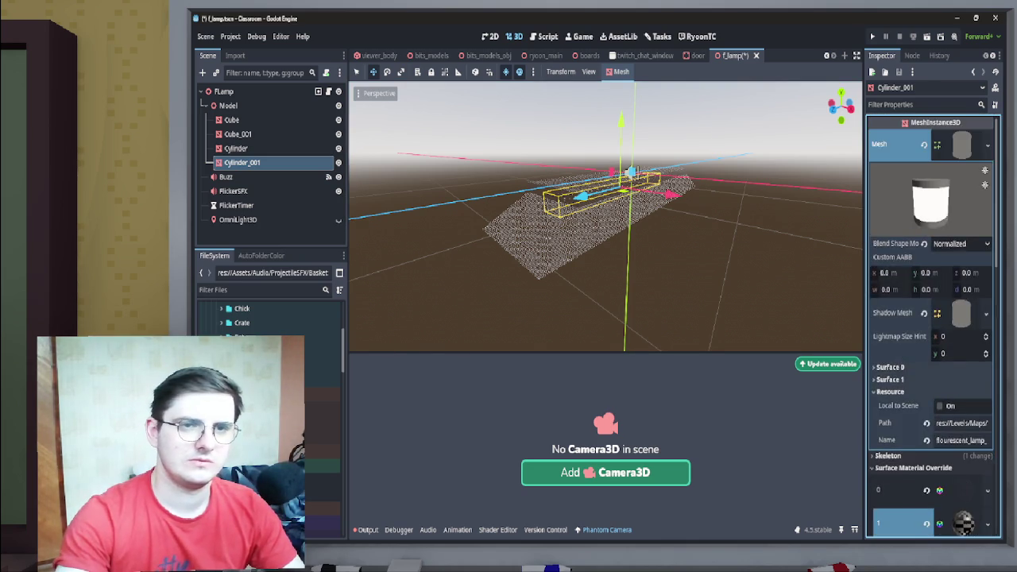
scroll(930, 357, "down", 3)
scroll(929, 357, "down", 5)
scroll(933, 358, "down", 5)
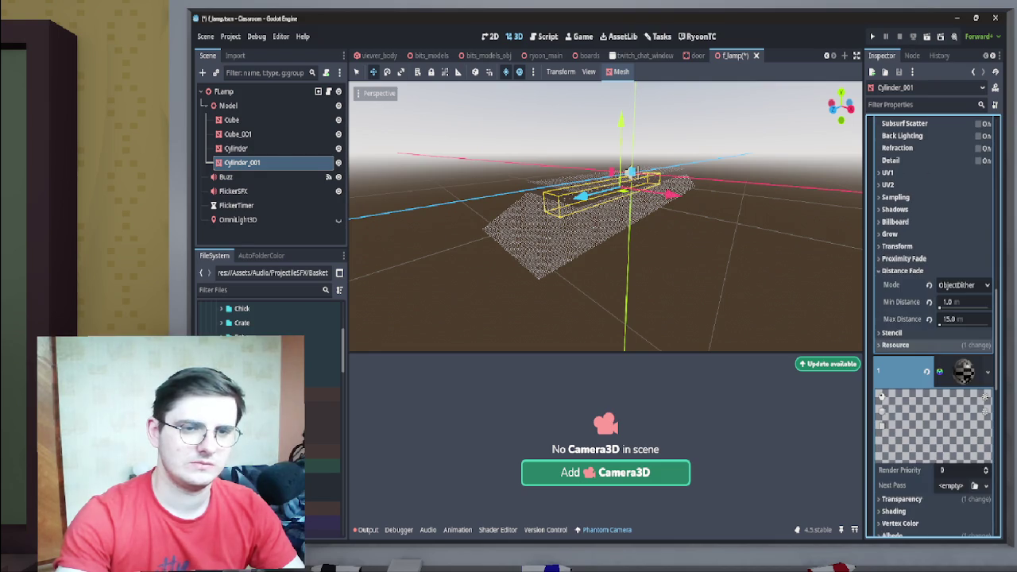
scroll(934, 358, "up", 2)
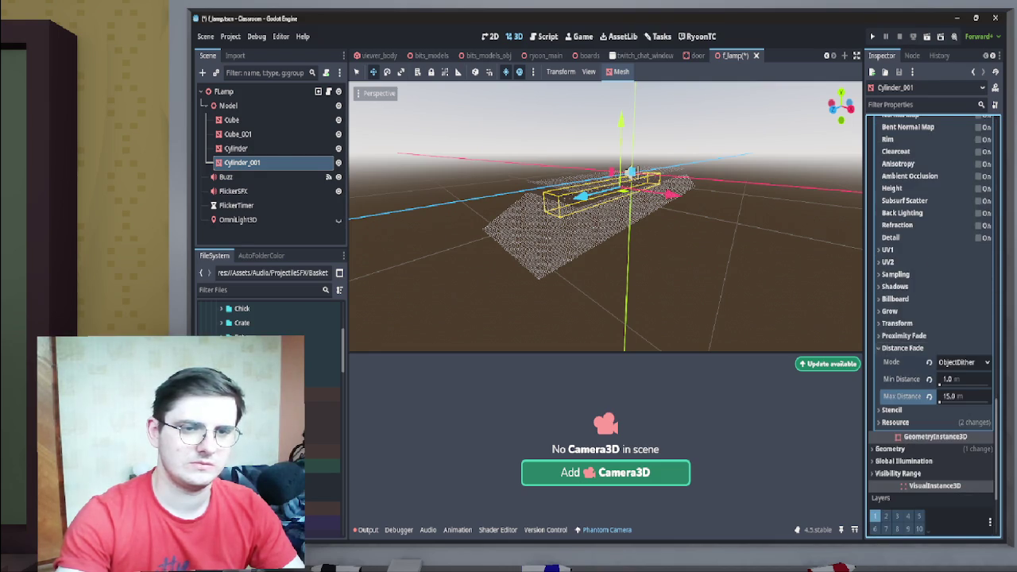
left_click(963, 302)
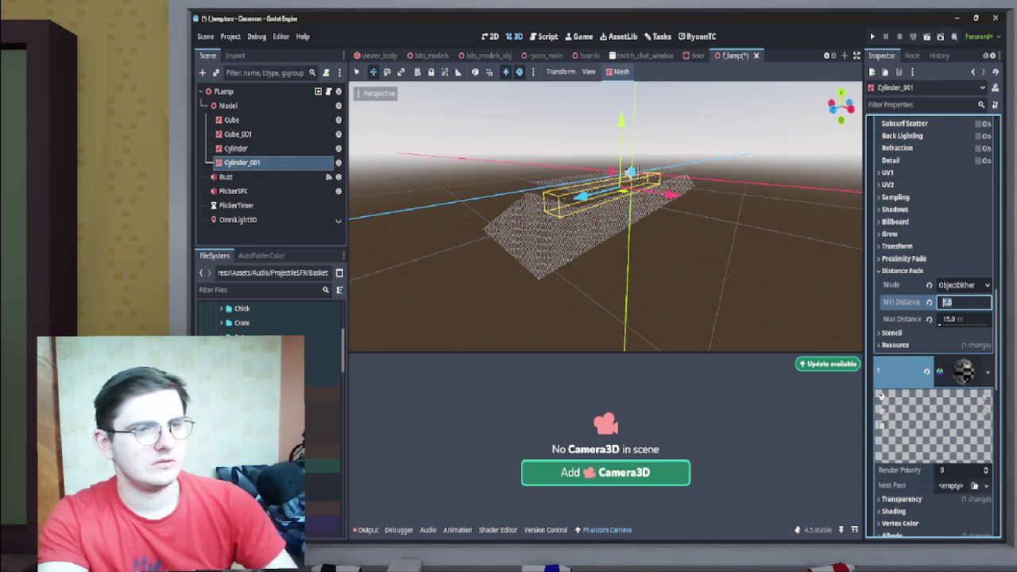
scroll(605, 217, "up", 3)
scroll(606, 216, "down", 3)
scroll(605, 216, "up", 3)
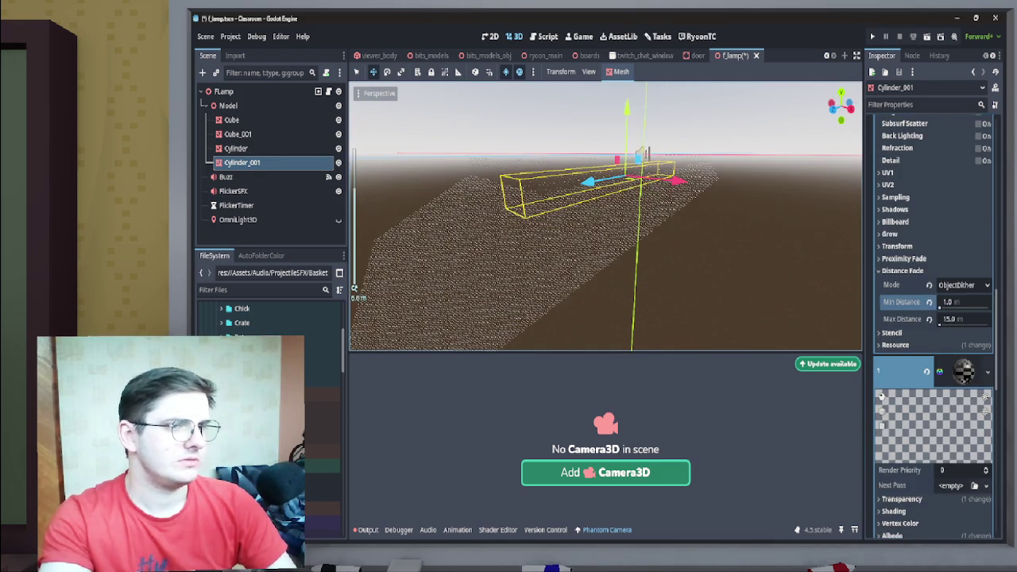
left_click(231, 119)
scroll(605, 217, "down", 3)
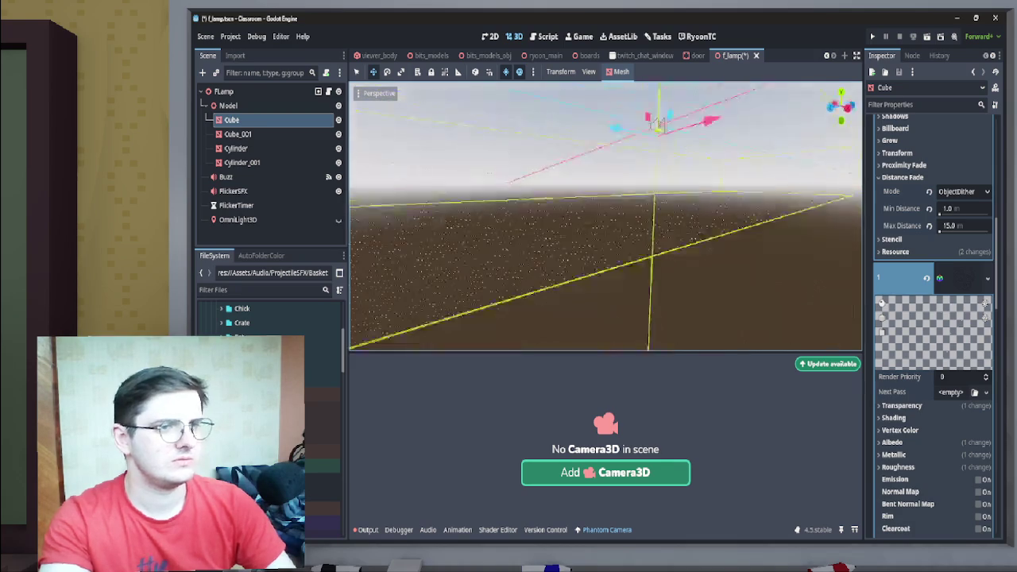
key("ctrl+s")
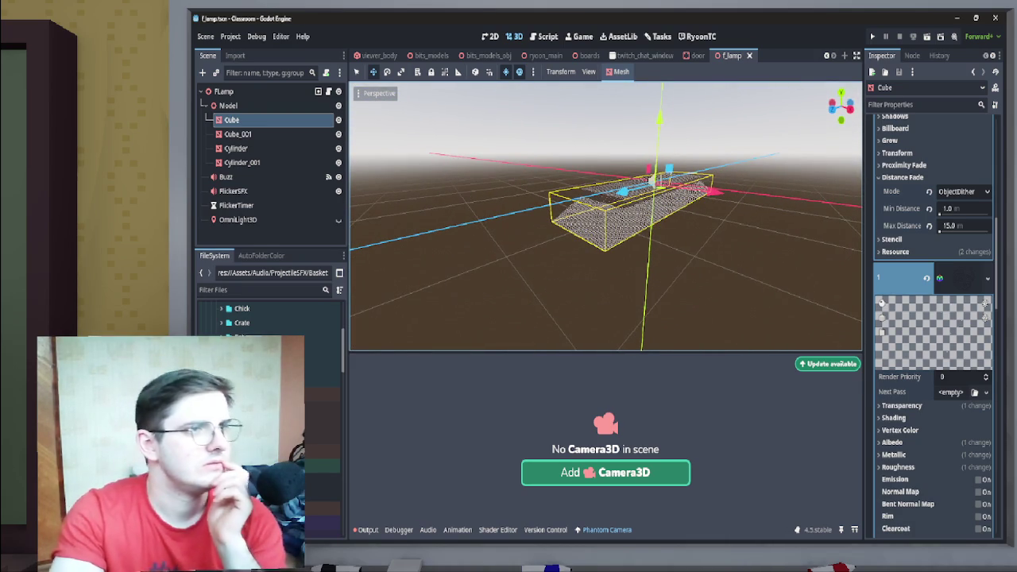
- In the classroom scene, give the Far camera Priority Override and enlarge its preview
left_click(458, 55)
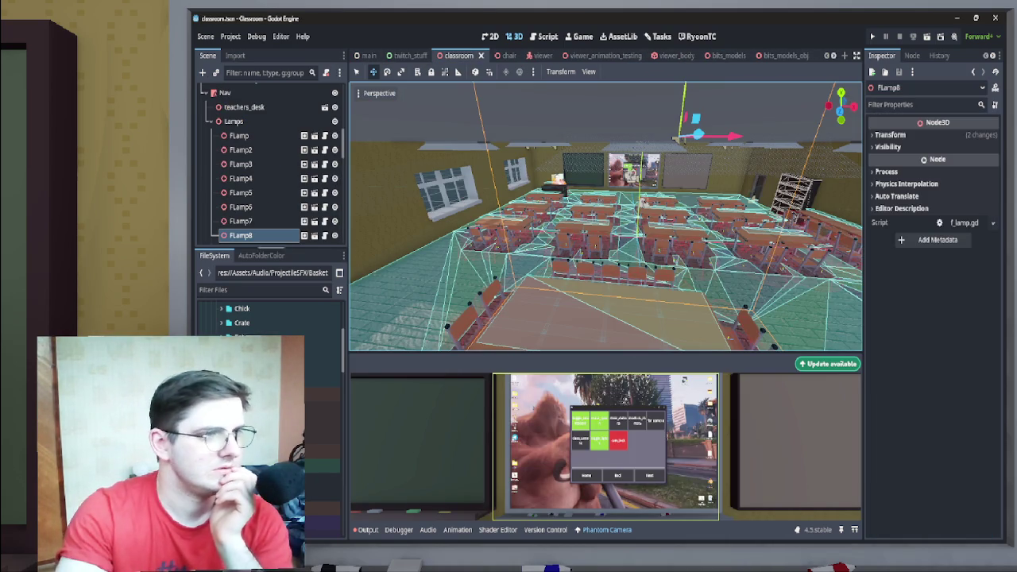
scroll(270, 166, "down", 5)
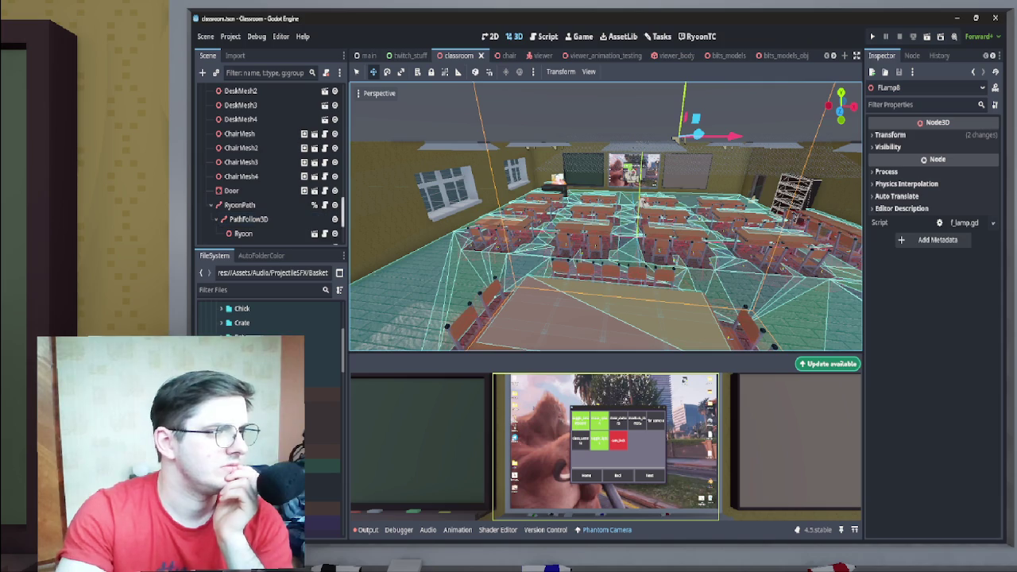
scroll(270, 166, "down", 3)
left_click(239, 236)
left_click(229, 220)
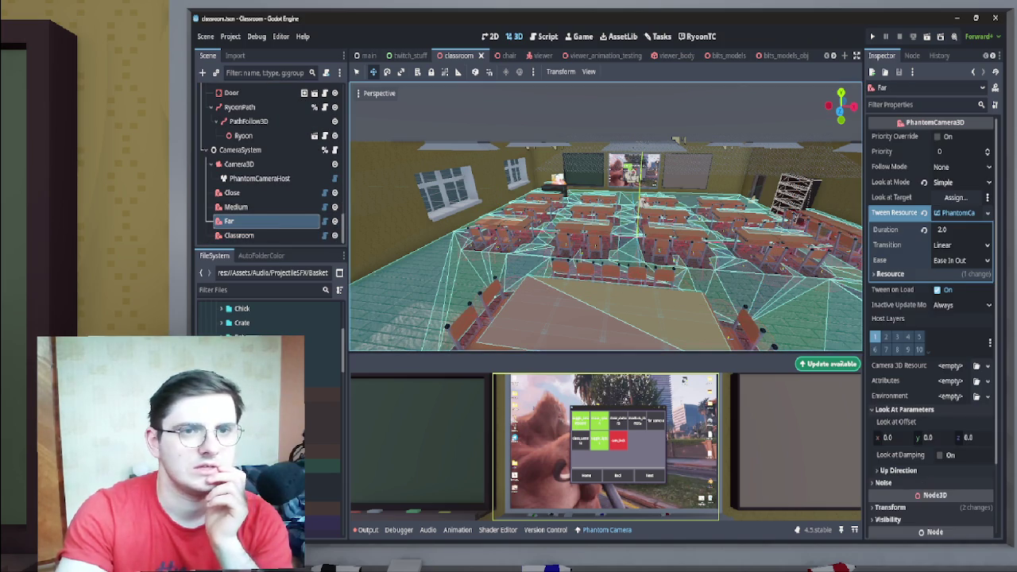
left_click(937, 137)
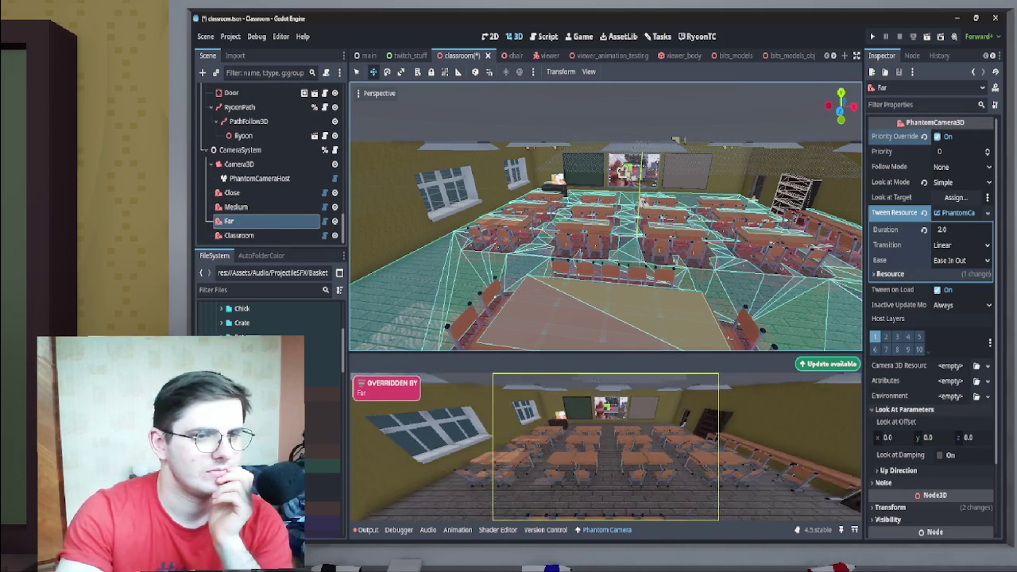
left_click_drag(603, 355, 604, 129)
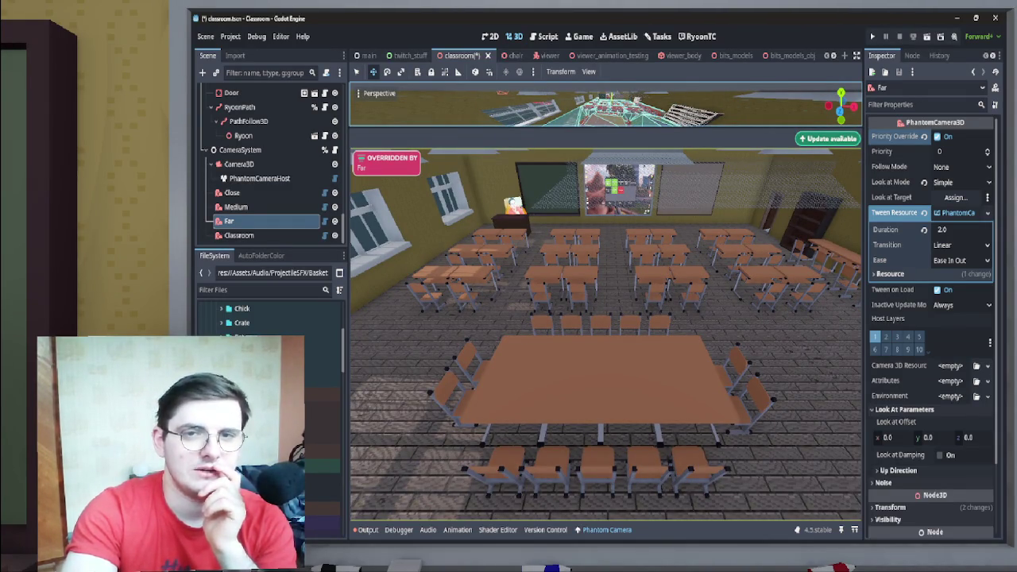
scroll(588, 56, "down", 3)
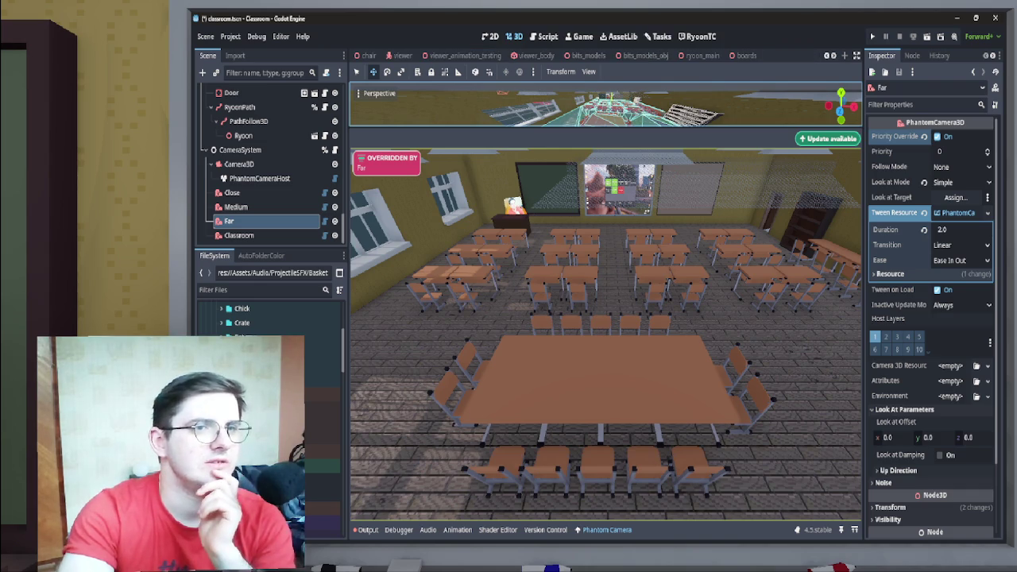
left_click(745, 55)
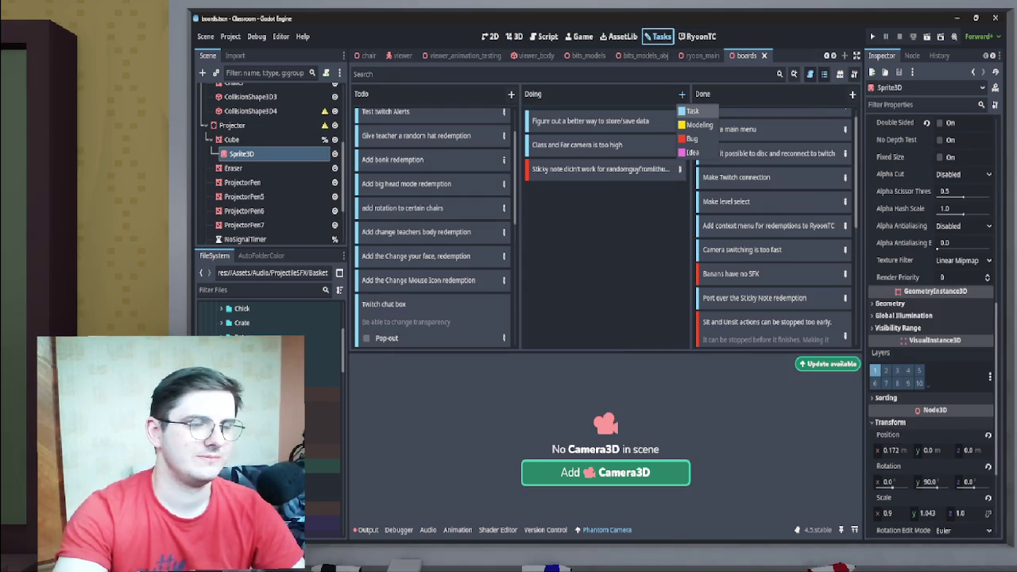
- Add a new Bug card to the Doing column
left_click(691, 111)
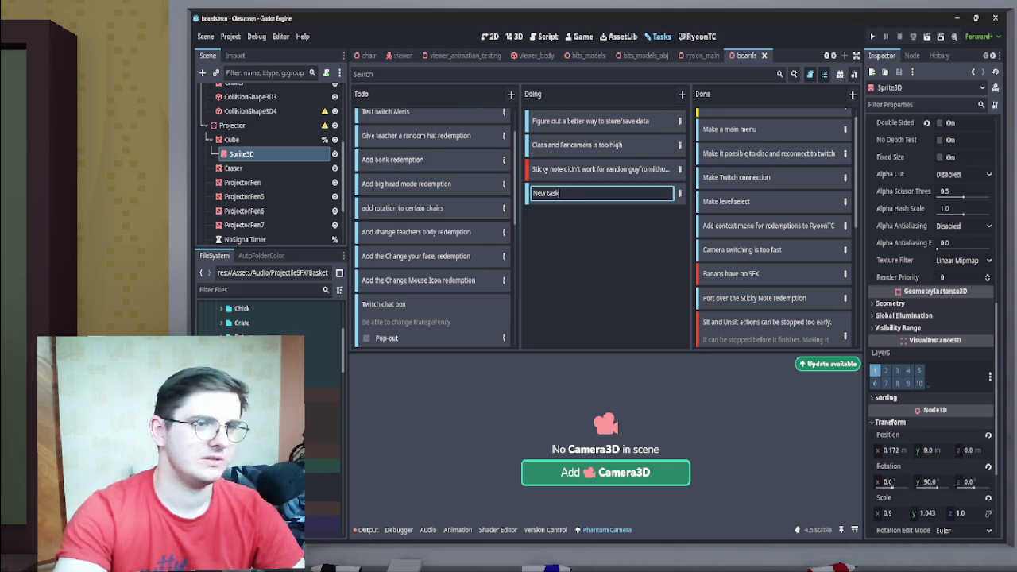
key("Return")
left_click(794, 149)
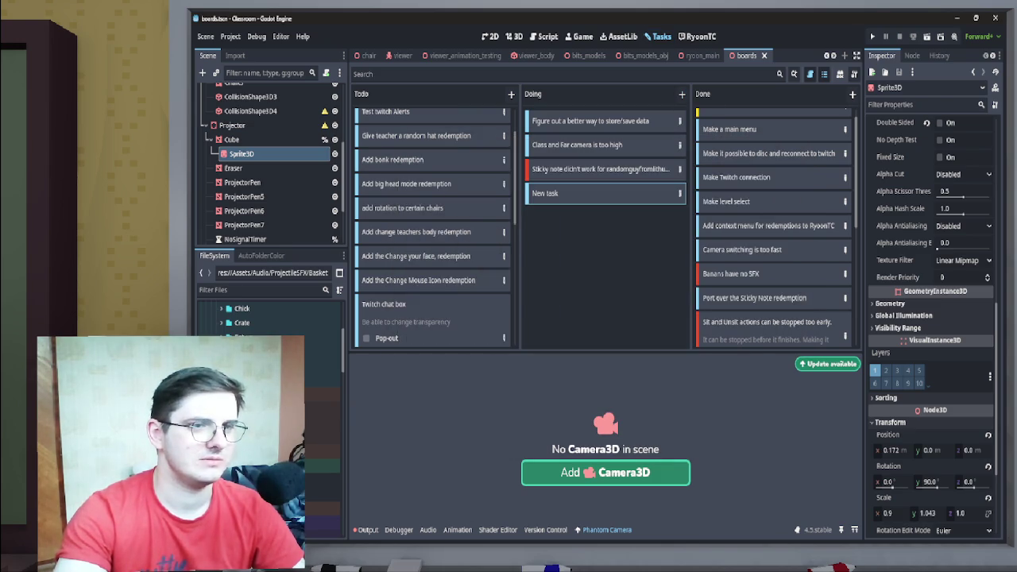
left_click(679, 193)
key("Escape")
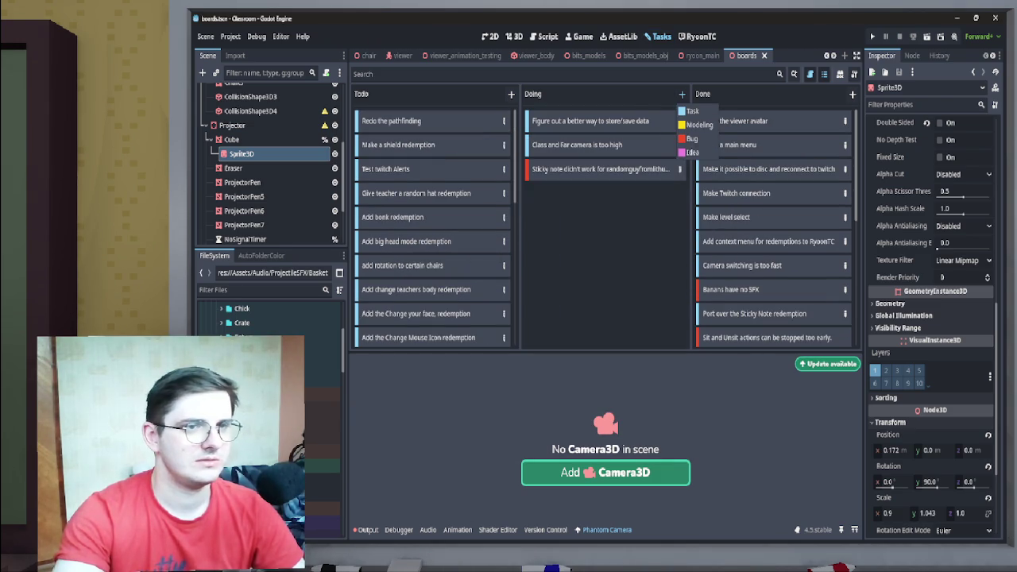
- Title the card 'Discord timer doesn't switch from 5 minute check back to long'
key("F2")
type("Timer doesn't switch")
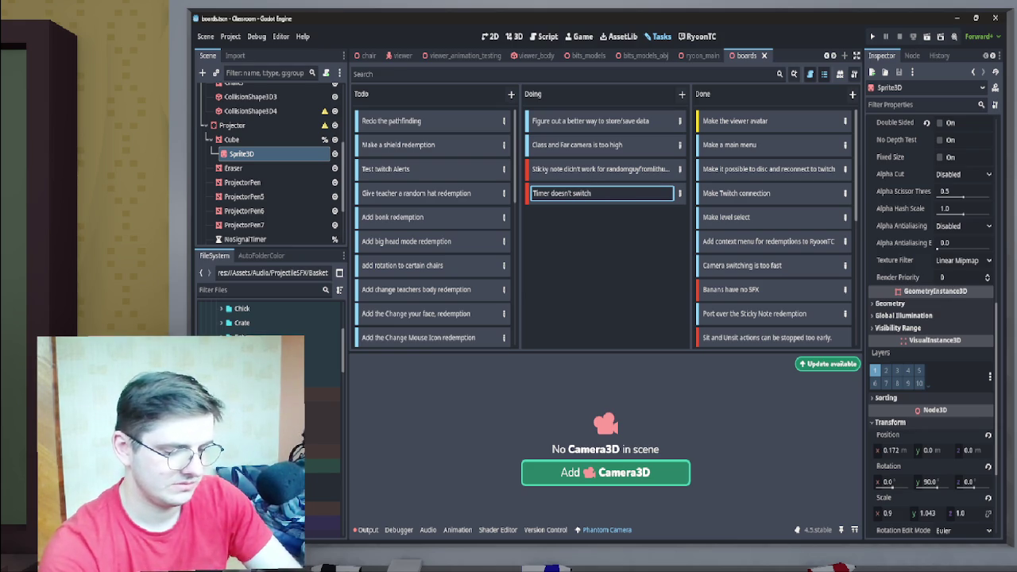
type("q")
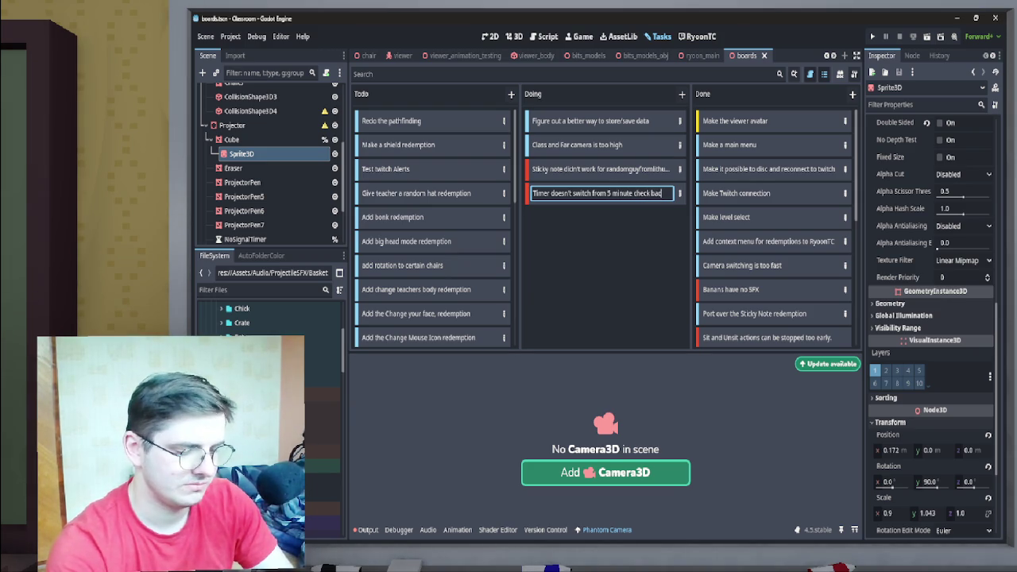
type(" long")
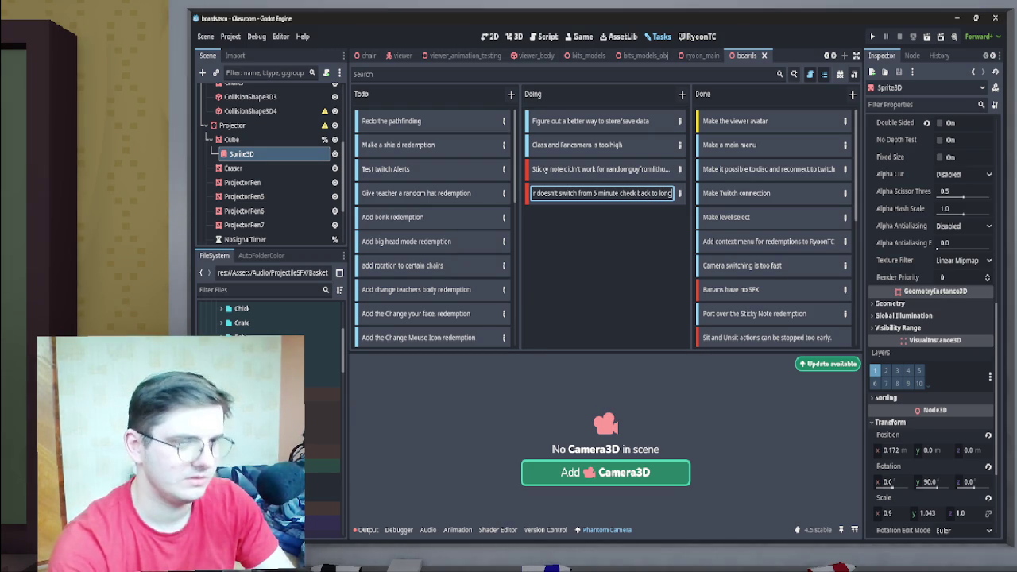
key("Return")
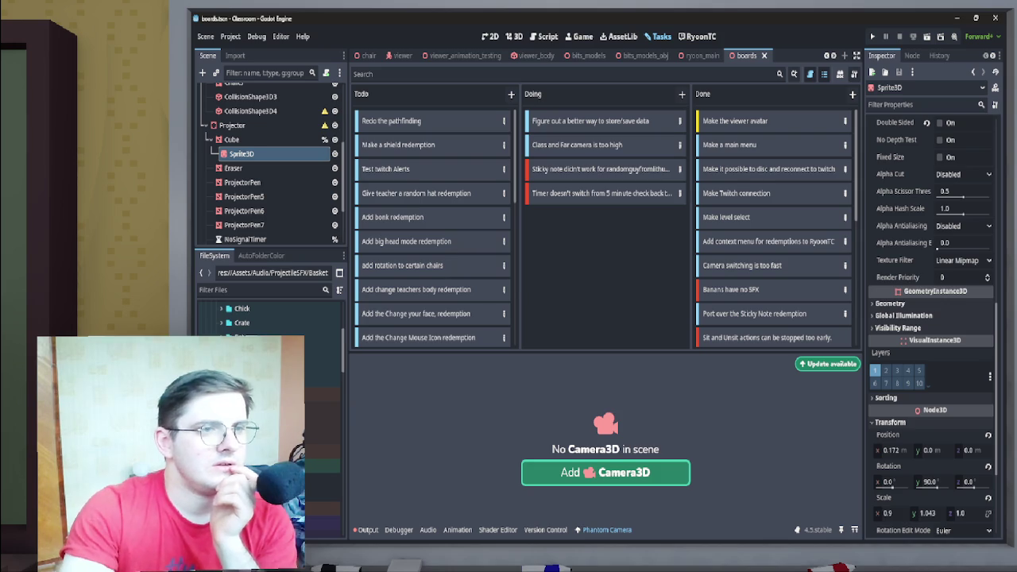
left_click(602, 193)
double_click(535, 193)
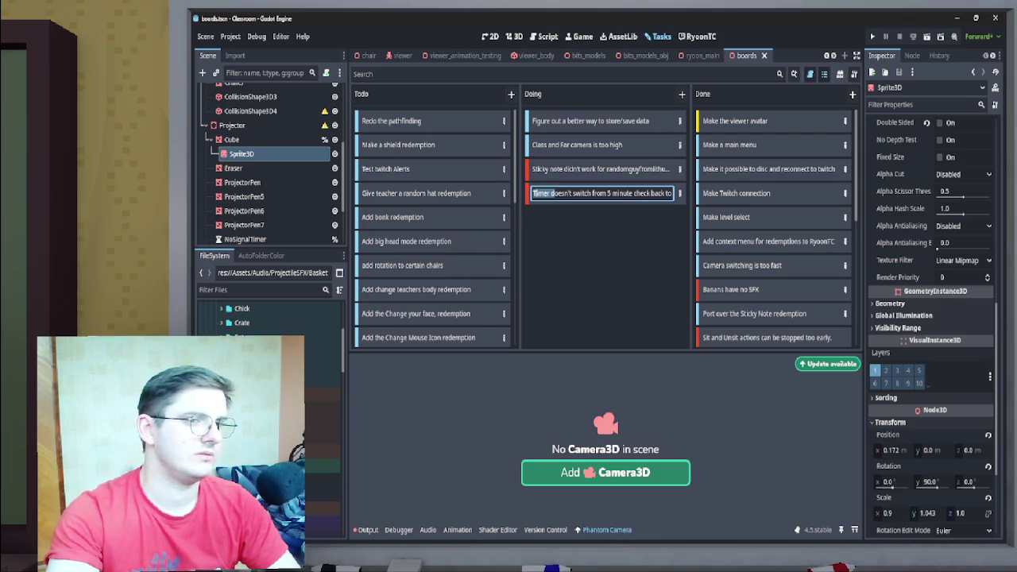
type("Discord")
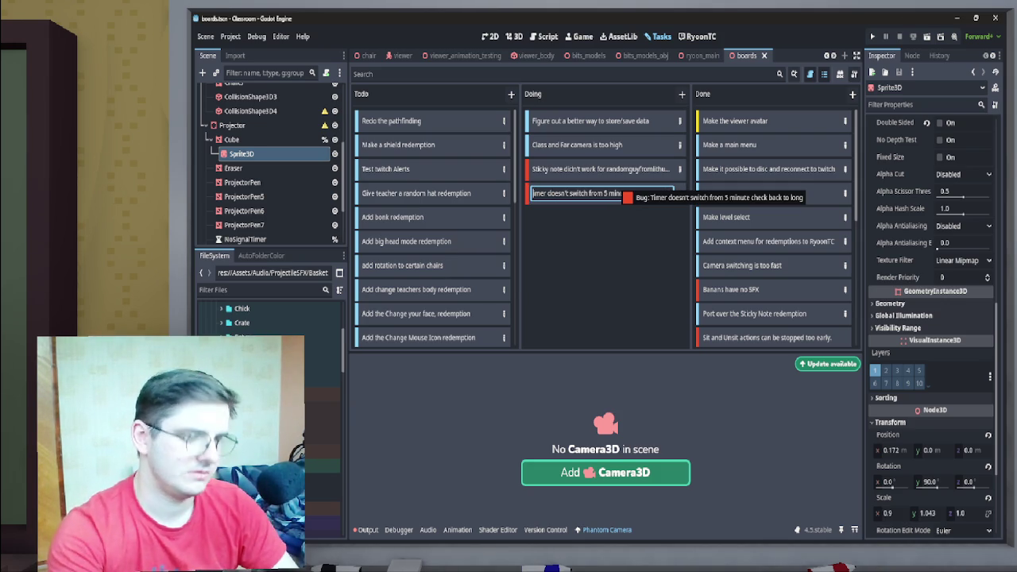
type(" t")
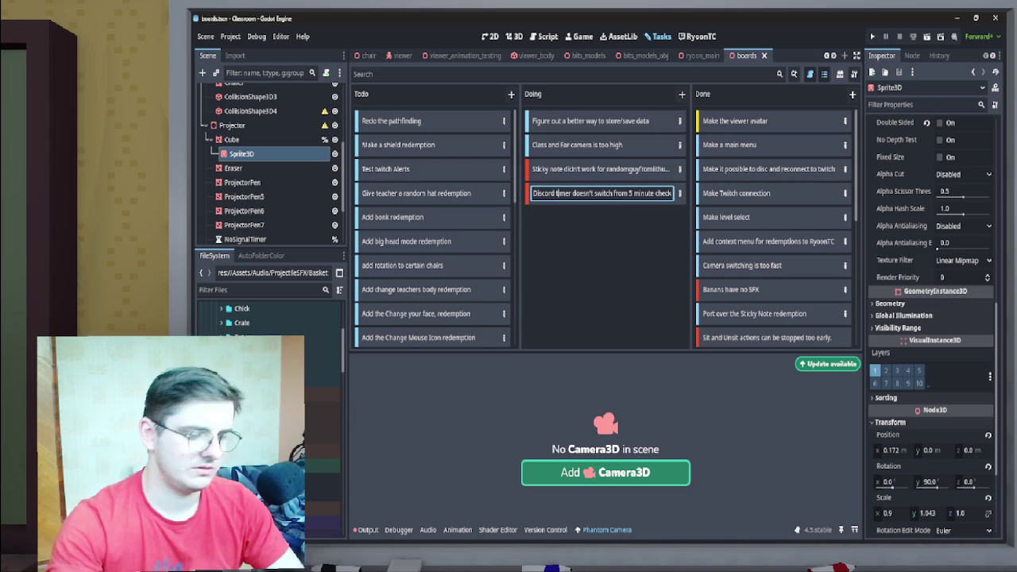
key("Return")
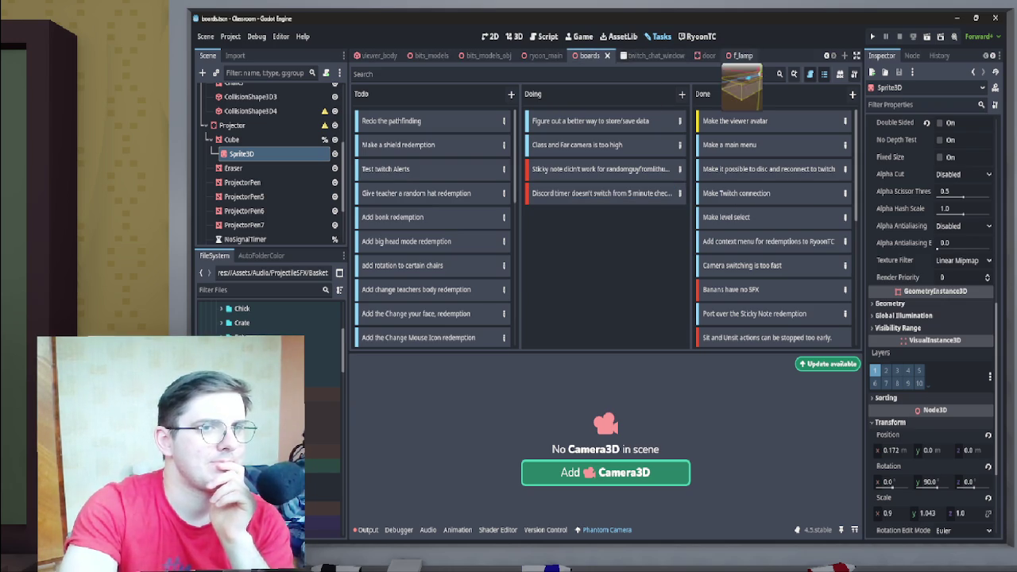
left_click(732, 56)
- Return to the f_lamp scene in 3D, leaving the Cube's maximum fade at 15.0 m
left_click(543, 37)
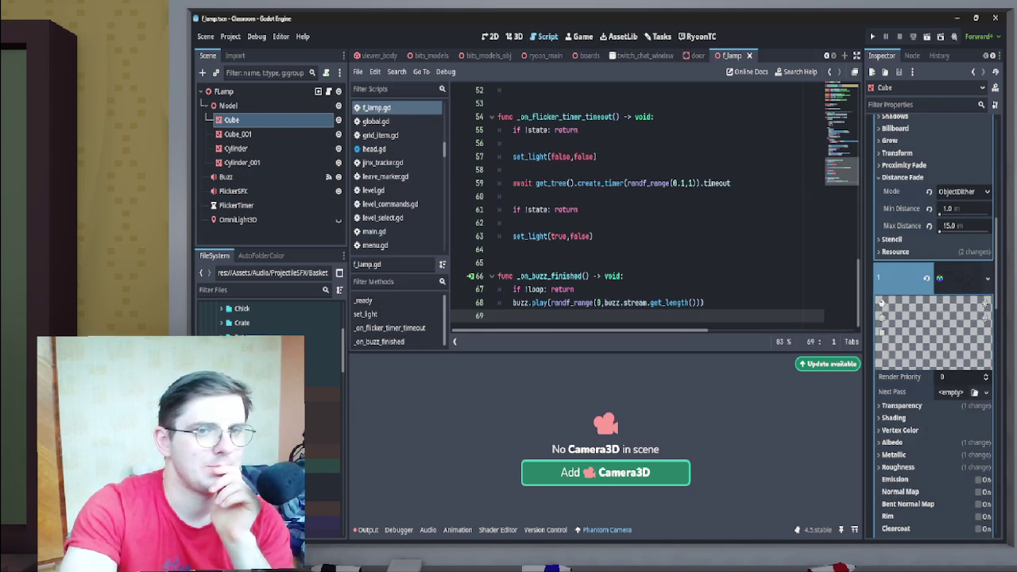
left_click(514, 36)
scroll(605, 214, "up", 5)
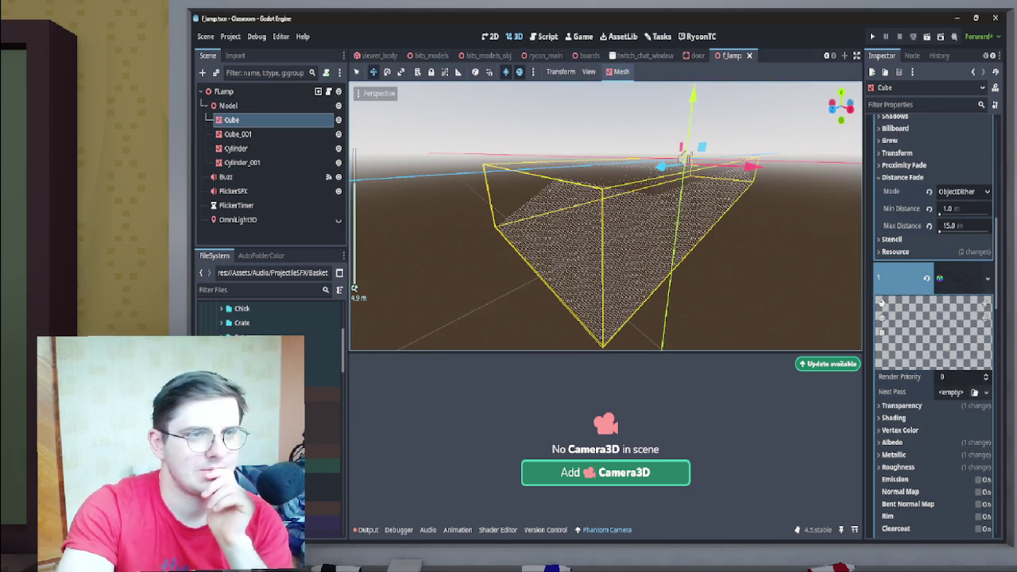
left_click(945, 226)
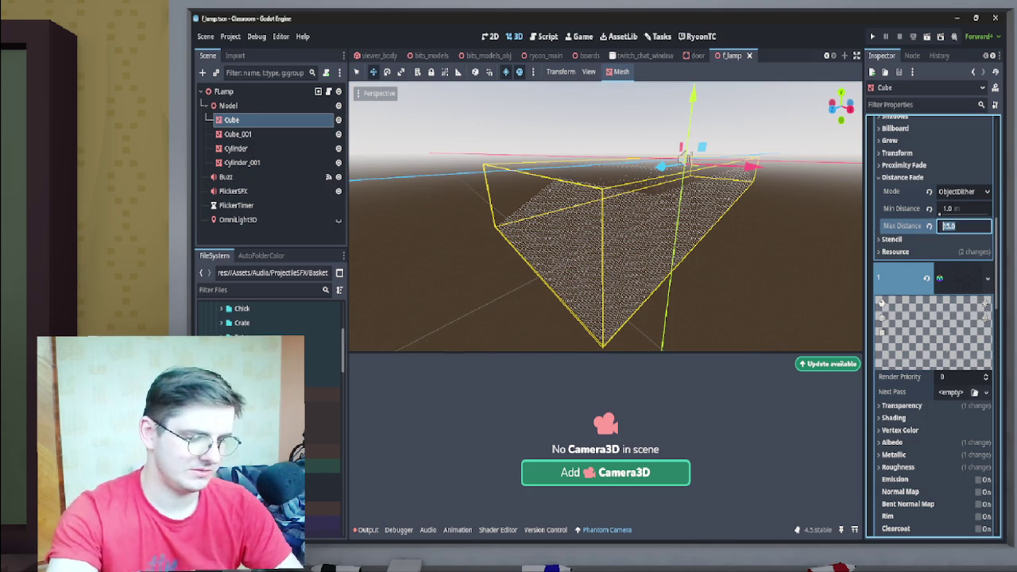
key("Return")
- Set the Cube's minimum fade distance to 2.0 m
scroll(933, 318, "up", 3)
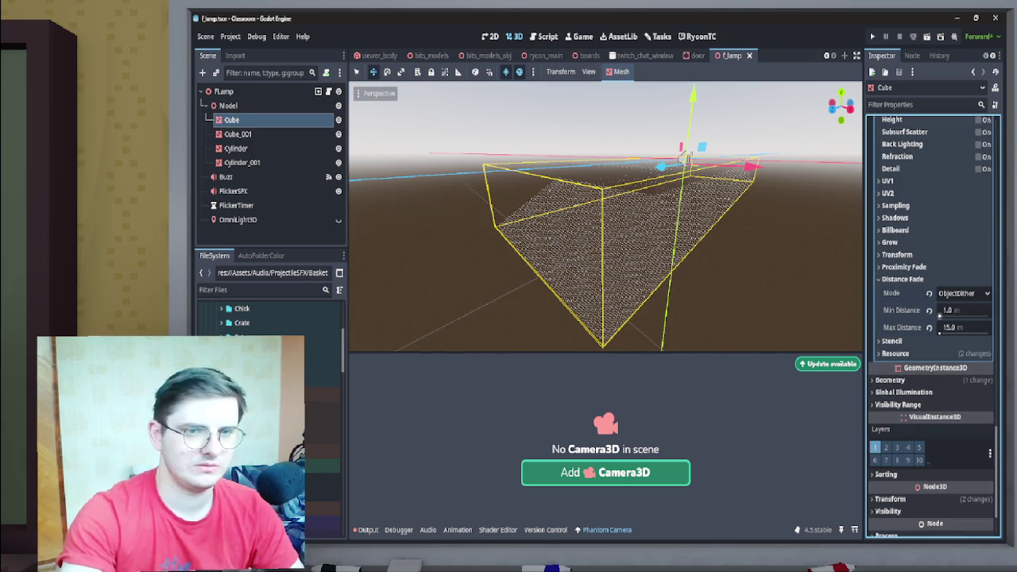
left_click(961, 310)
type("2")
key("Return")
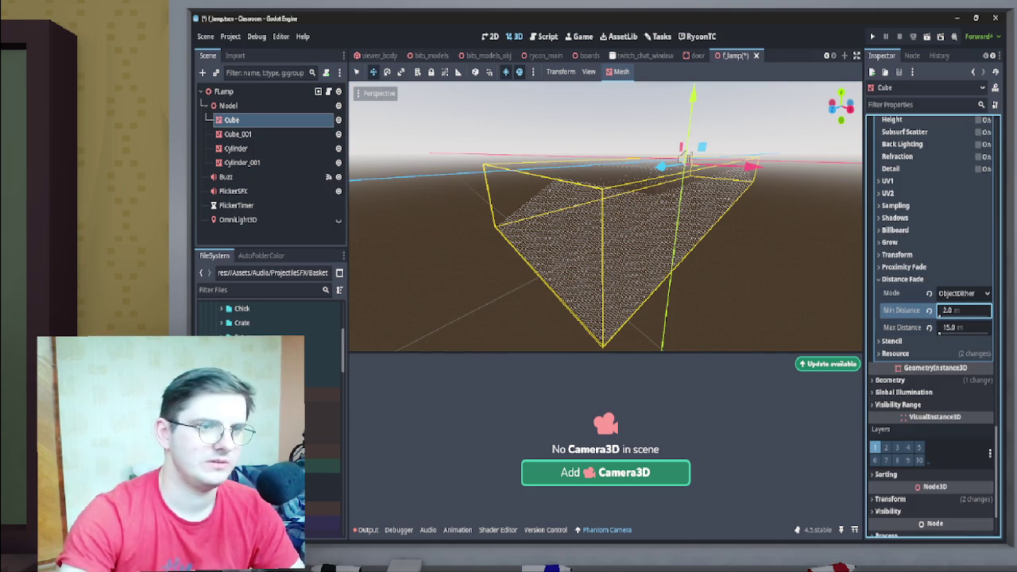
scroll(933, 326, "down", 5)
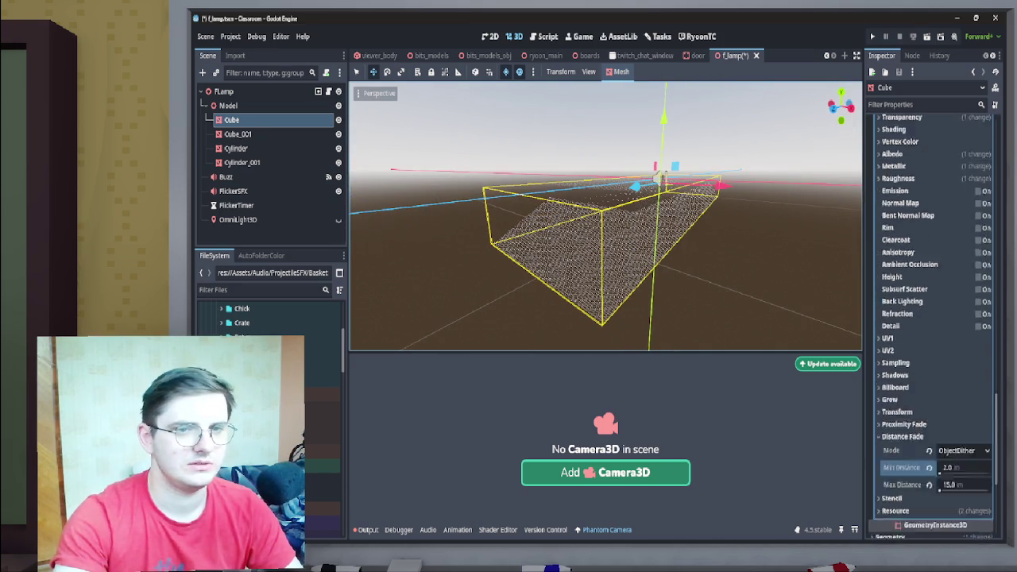
scroll(939, 396, "up", 3)
left_click(953, 390)
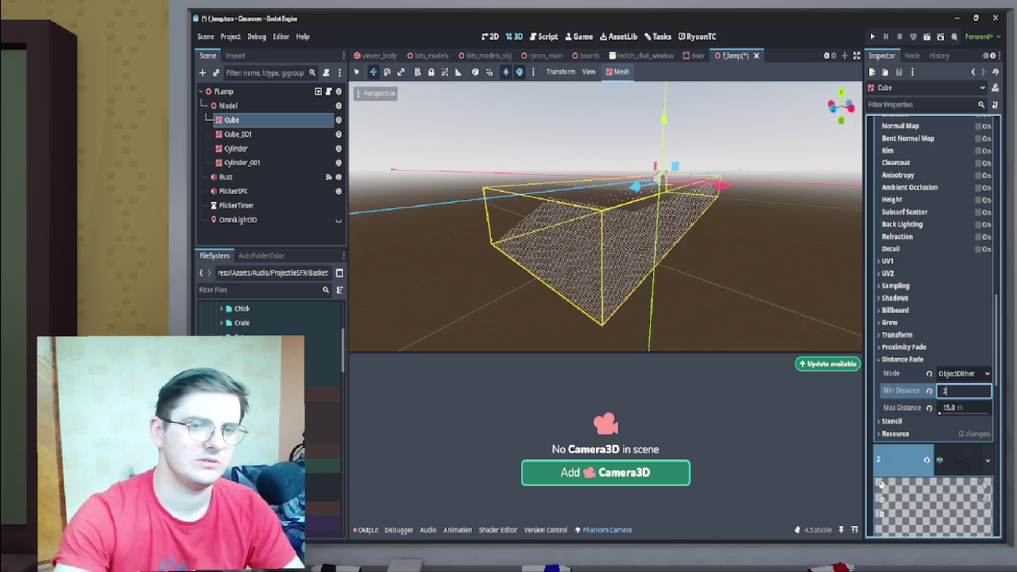
key("Return")
scroll(939, 395, "down", 5)
scroll(940, 333, "up", 4)
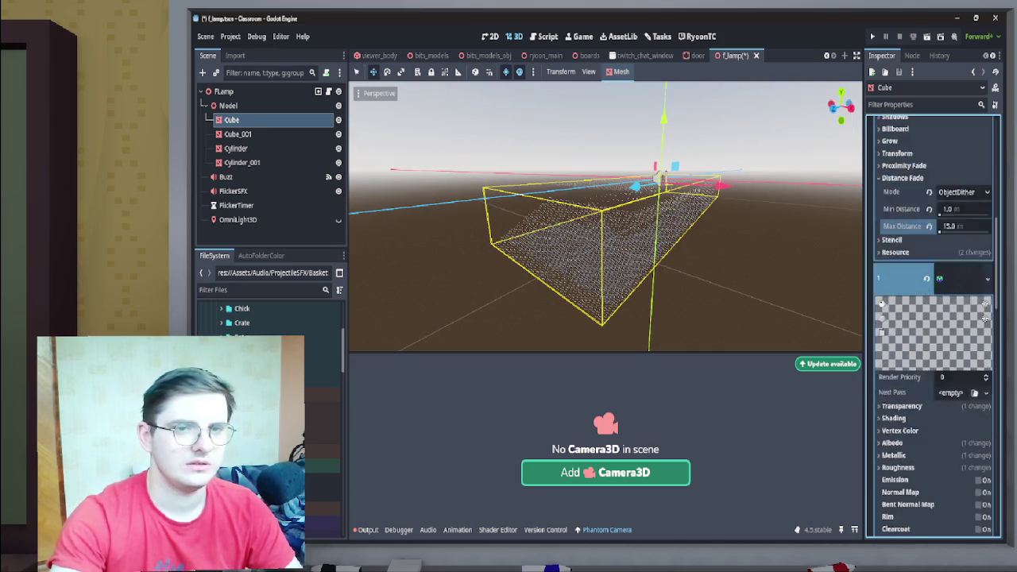
left_click(942, 262)
type("2")
key("Return")
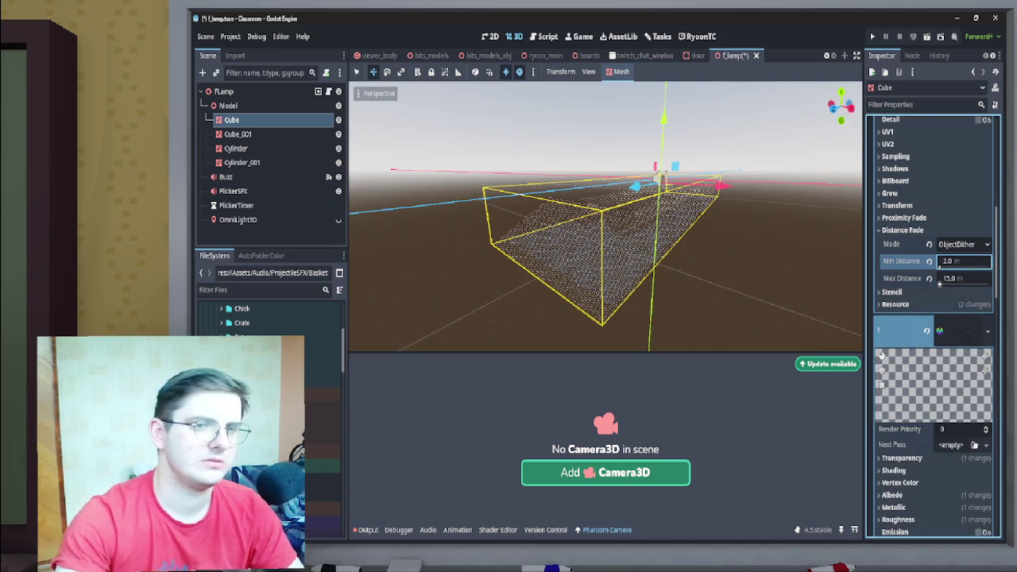
scroll(605, 216, "down", 2)
scroll(605, 216, "up", 2)
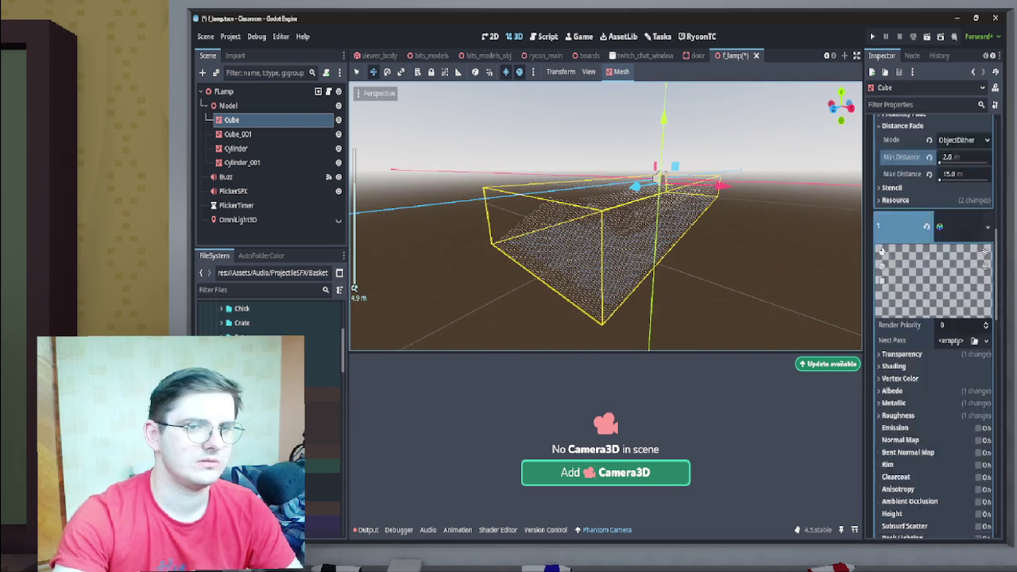
scroll(933, 318, "down", 5)
scroll(933, 317, "up", 4)
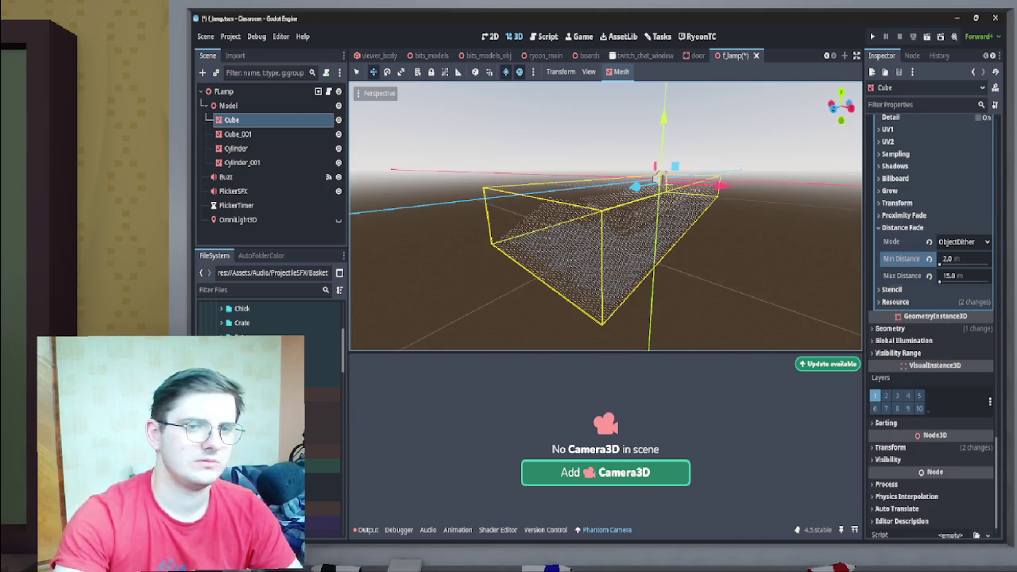
- Give Cube_001 a 2.0 m minimum fade distance
left_click(238, 134)
left_click(242, 162)
left_click(237, 133)
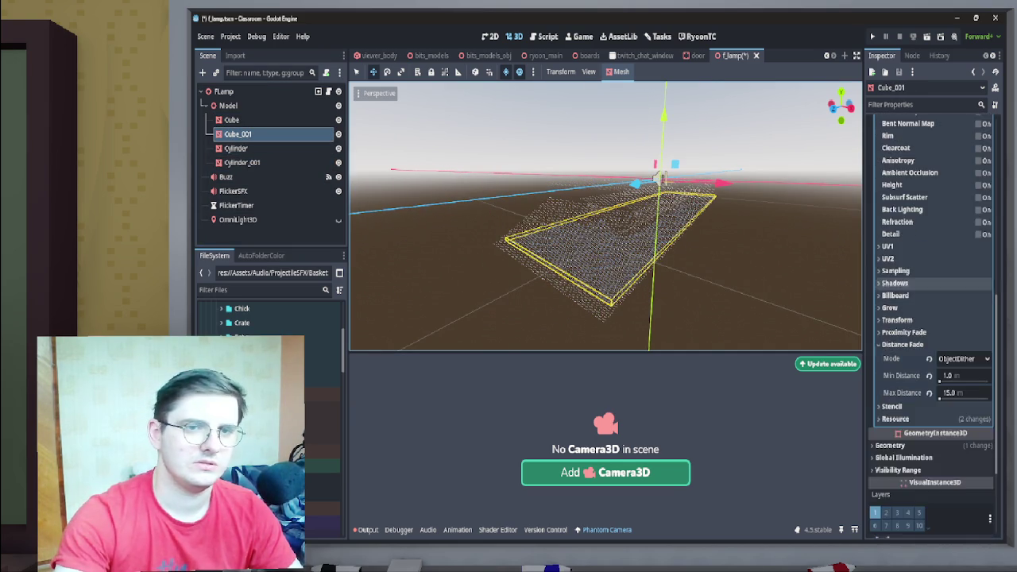
scroll(933, 318, "down", 2)
left_click(953, 324)
type("2")
key("Return")
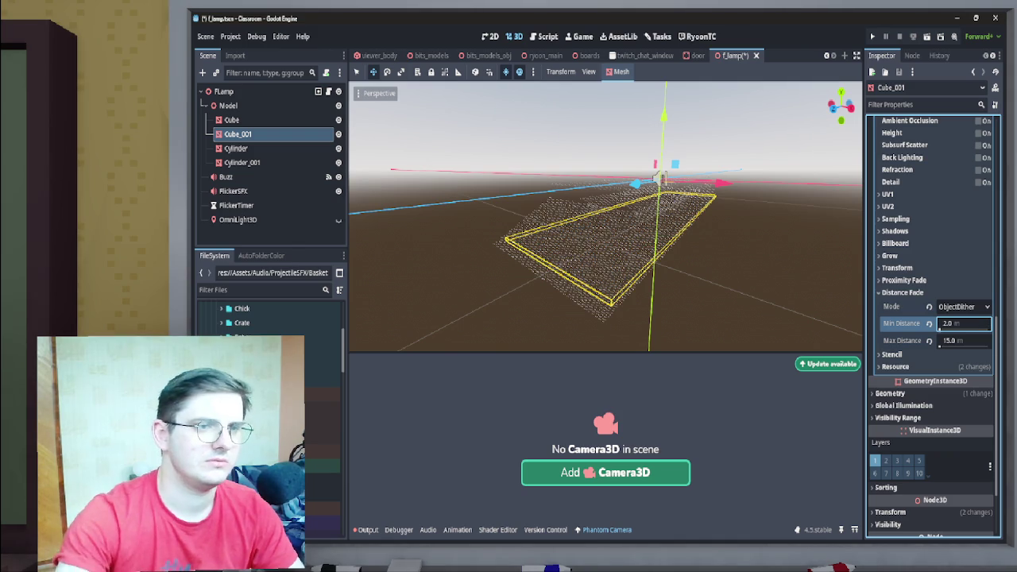
scroll(604, 238, "up", 2)
scroll(604, 239, "down", 4)
scroll(603, 239, "up", 2)
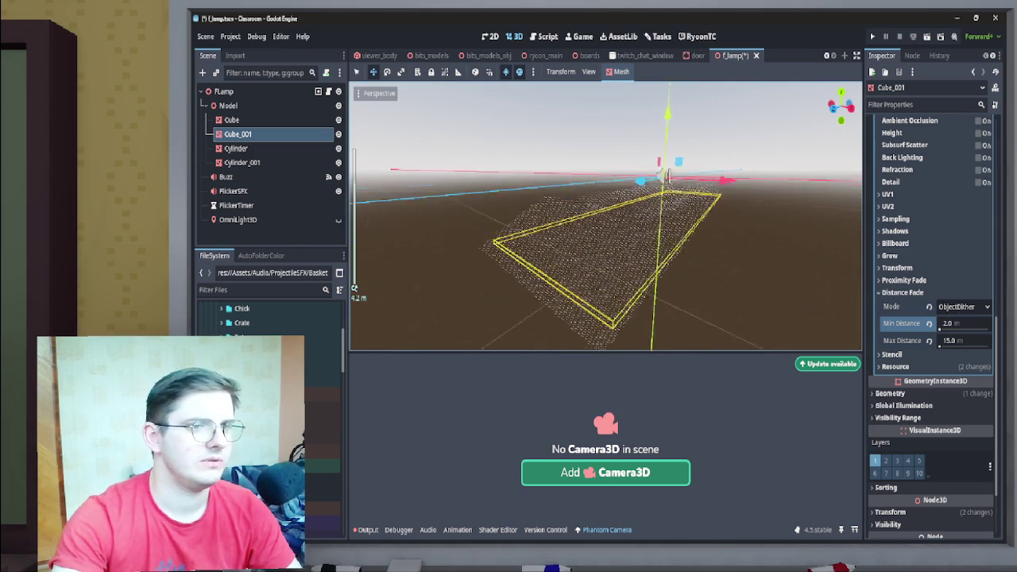
- Set the Cylinder's material minimum fade distance to 2.0 m
left_click(235, 148)
left_click(913, 178)
left_click(959, 127)
scroll(933, 298, "down", 10)
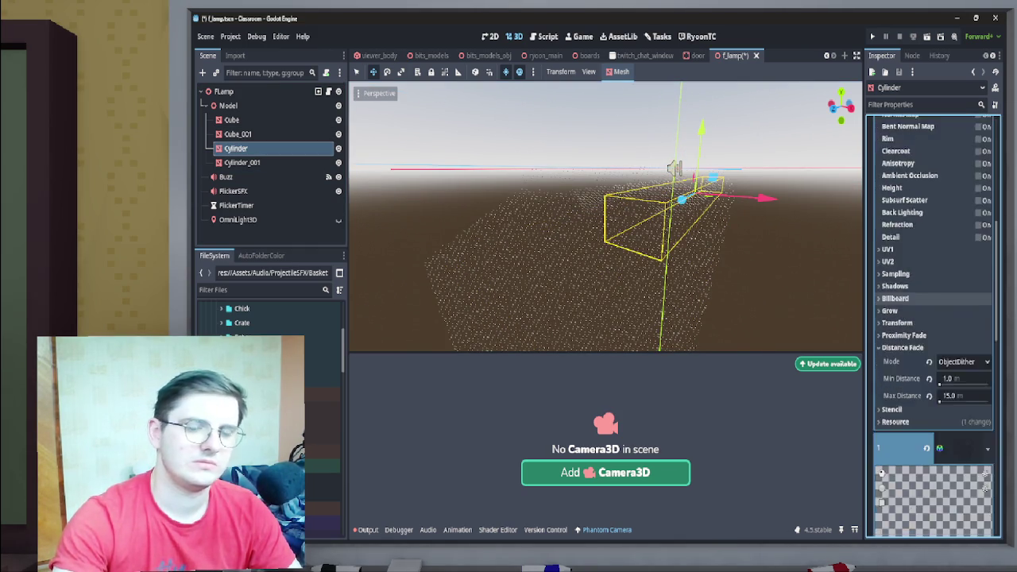
scroll(934, 298, "down", 5)
key("Return")
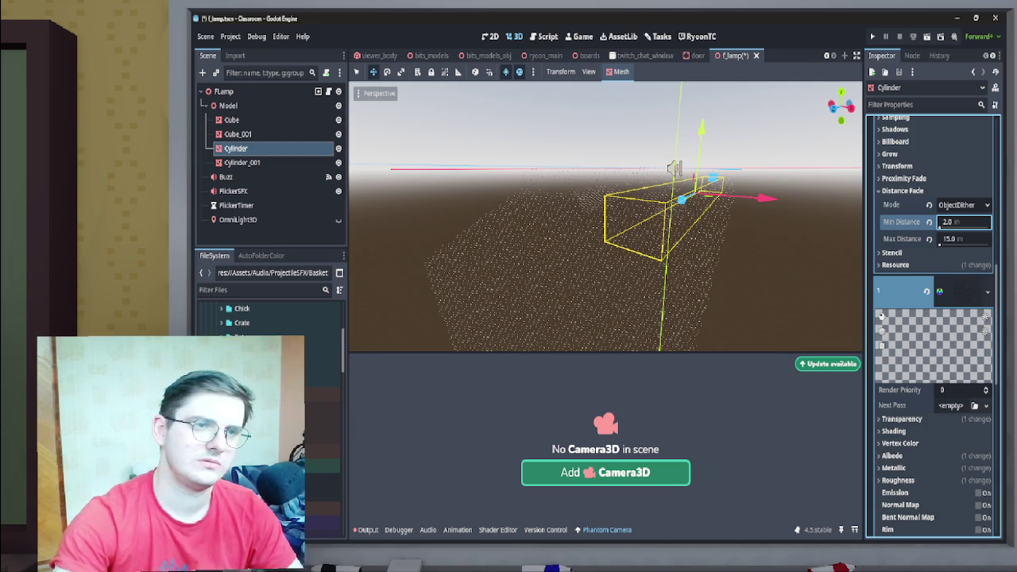
left_click(957, 351)
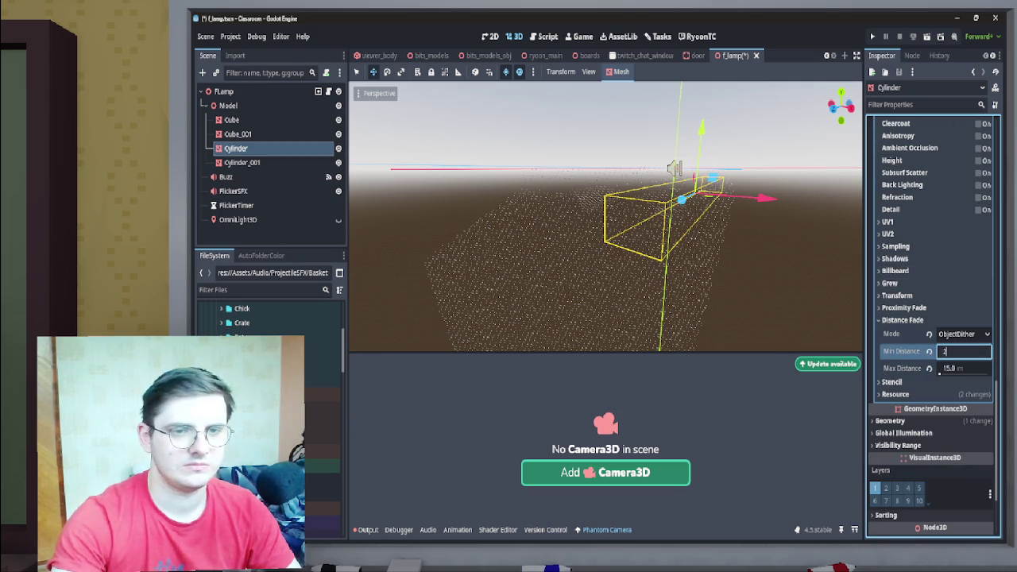
type("2")
key("Return")
scroll(929, 350, "down", 3)
scroll(604, 215, "down", 3)
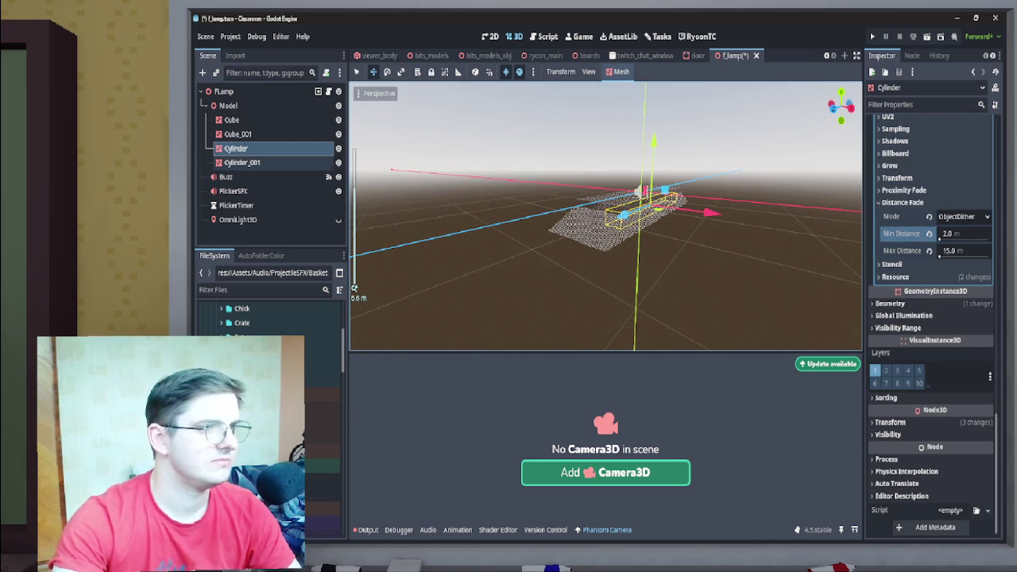
- Give Cylinder_001 a 2.0 m minimum fade and save the f_lamp scene
left_click(243, 162)
left_click(940, 306)
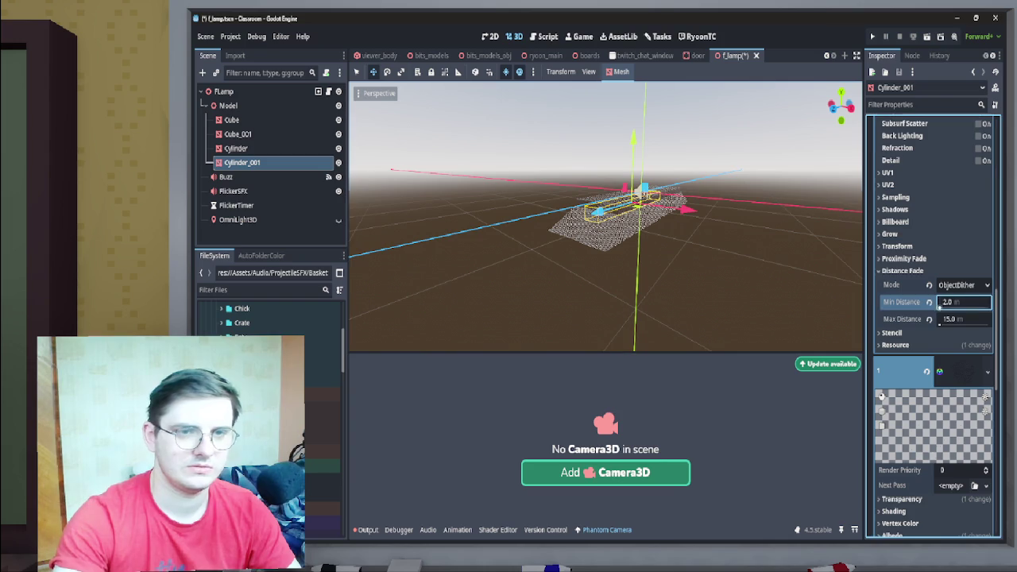
type("2")
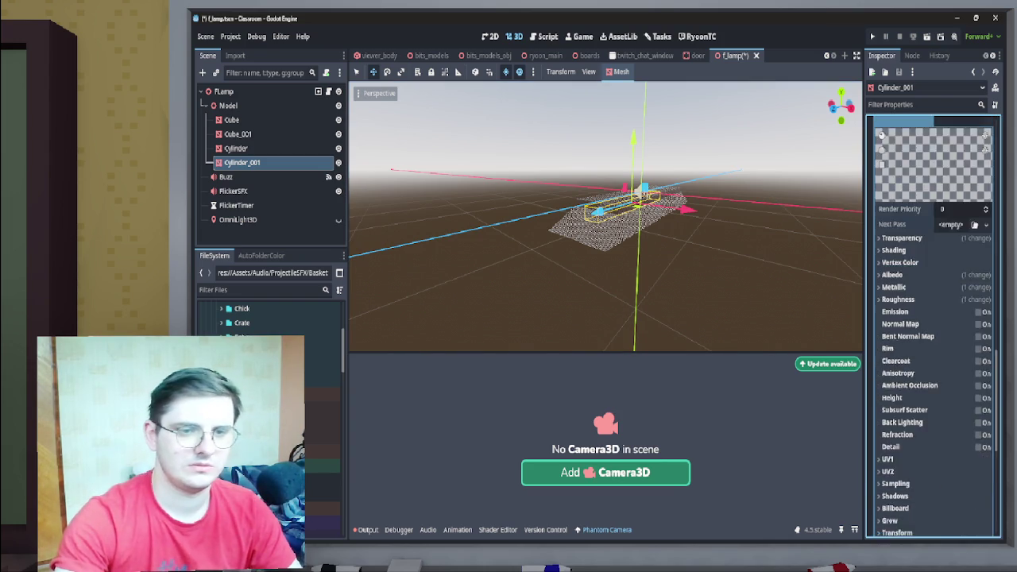
key("Return")
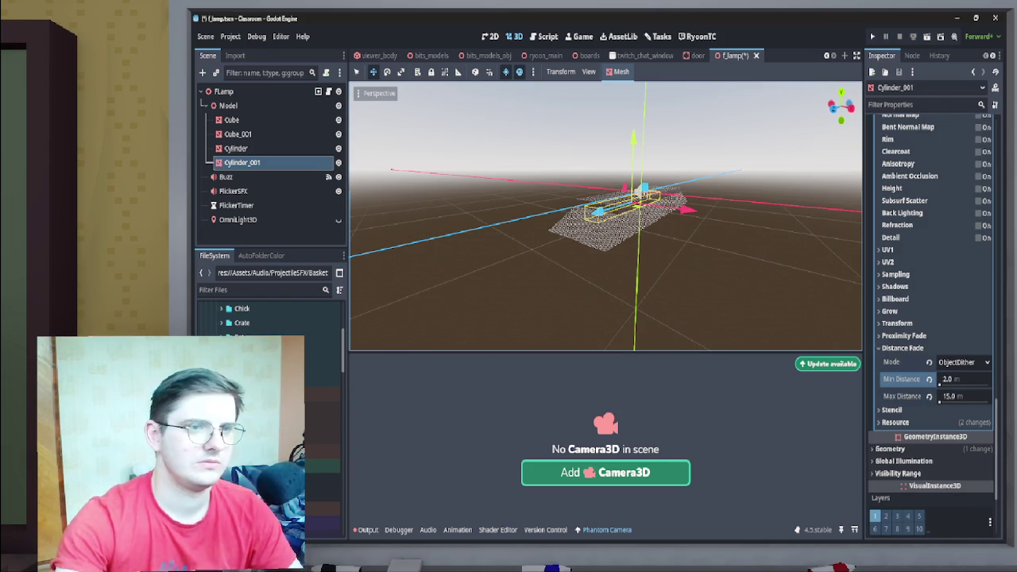
key("ctrl+s")
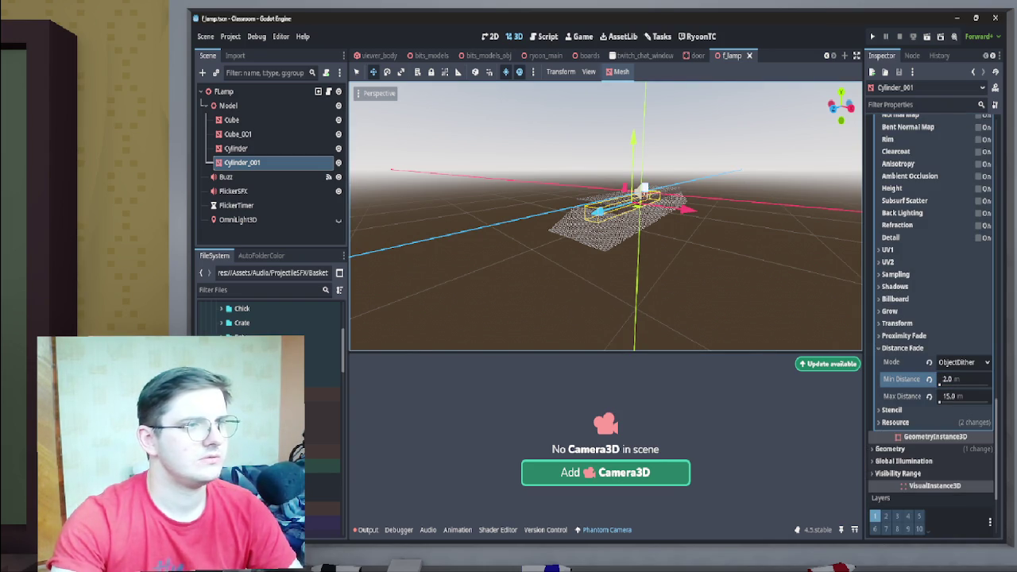
- Select Cube_001 and then Cube to check their fade settings
left_click(238, 133)
left_click(231, 119)
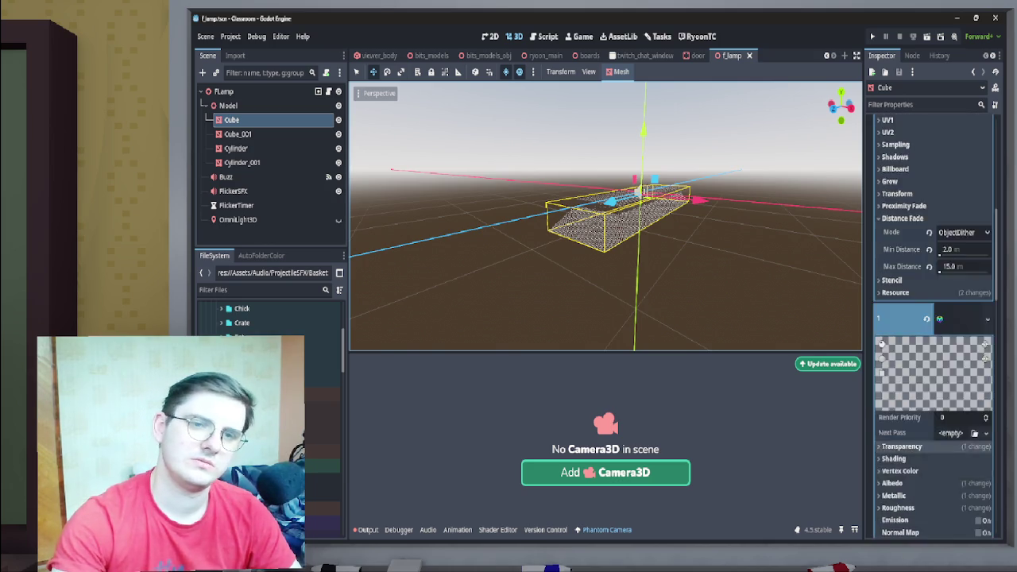
scroll(373, 55, "up", 5)
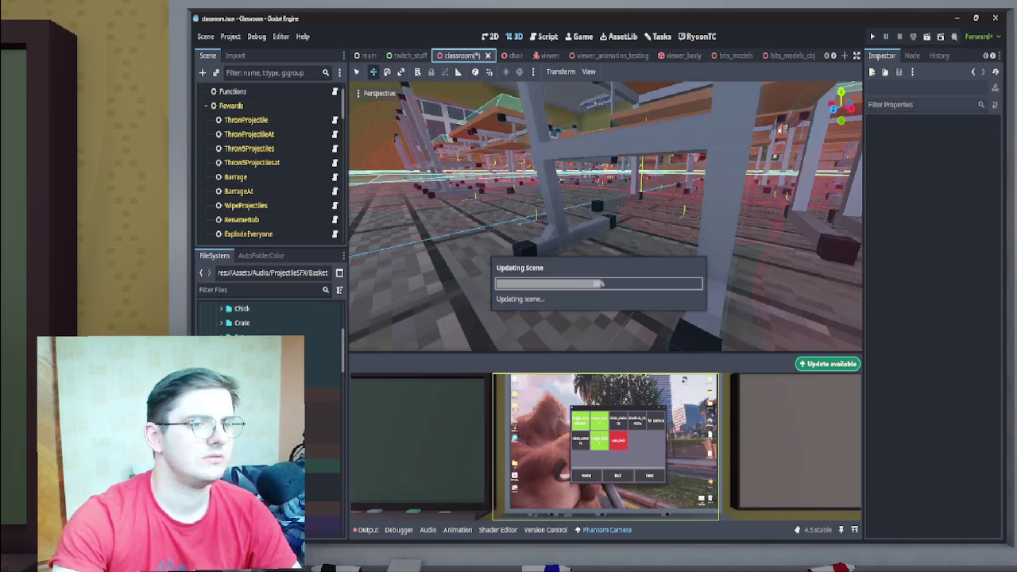
- Back in the classroom scene, override the Far camera's priority and enlarge the preview
left_click(458, 56)
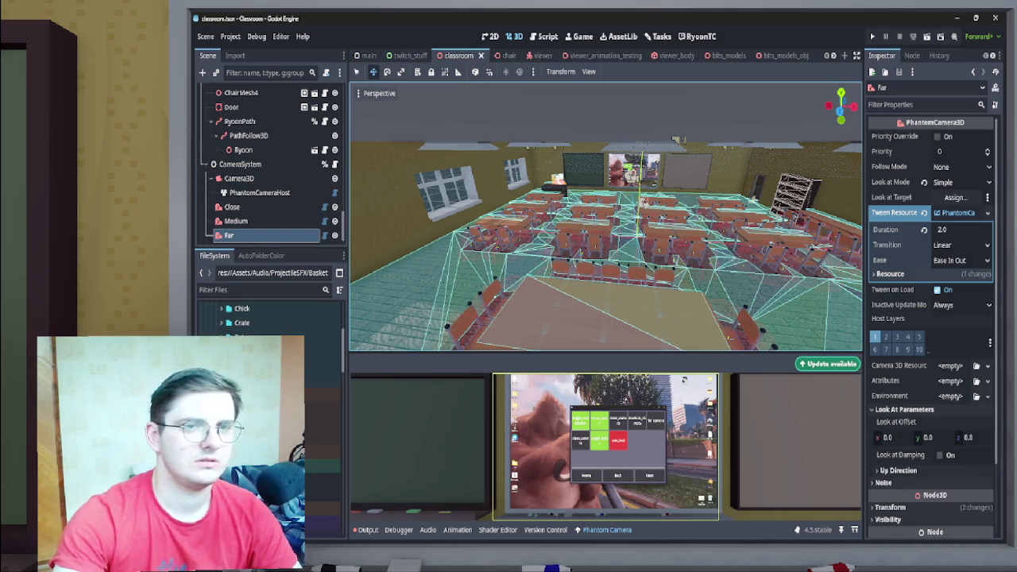
left_click(937, 136)
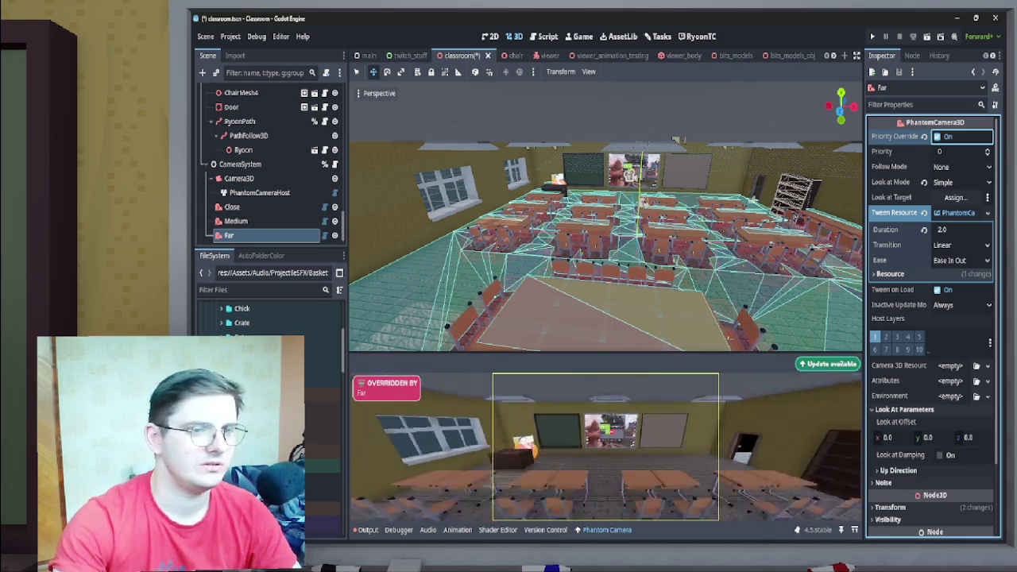
scroll(729, 57, "down", 6)
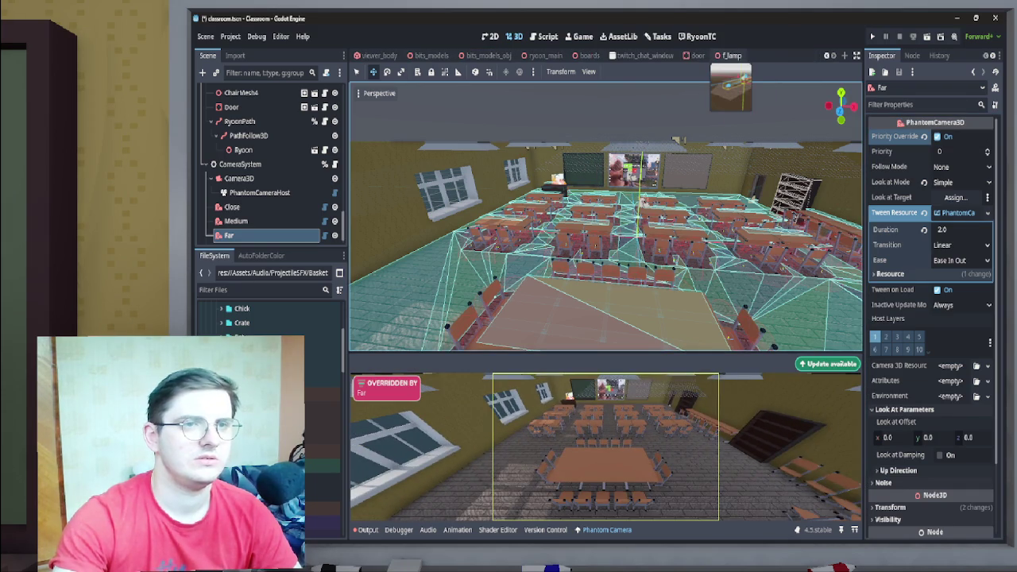
left_click(730, 56)
scroll(516, 56, "up", 5)
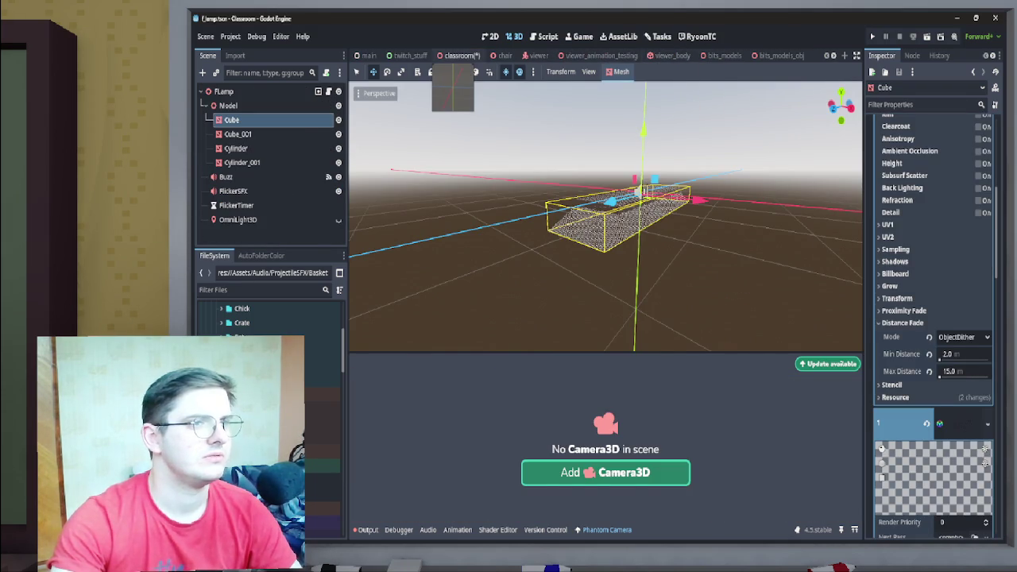
left_click(461, 55)
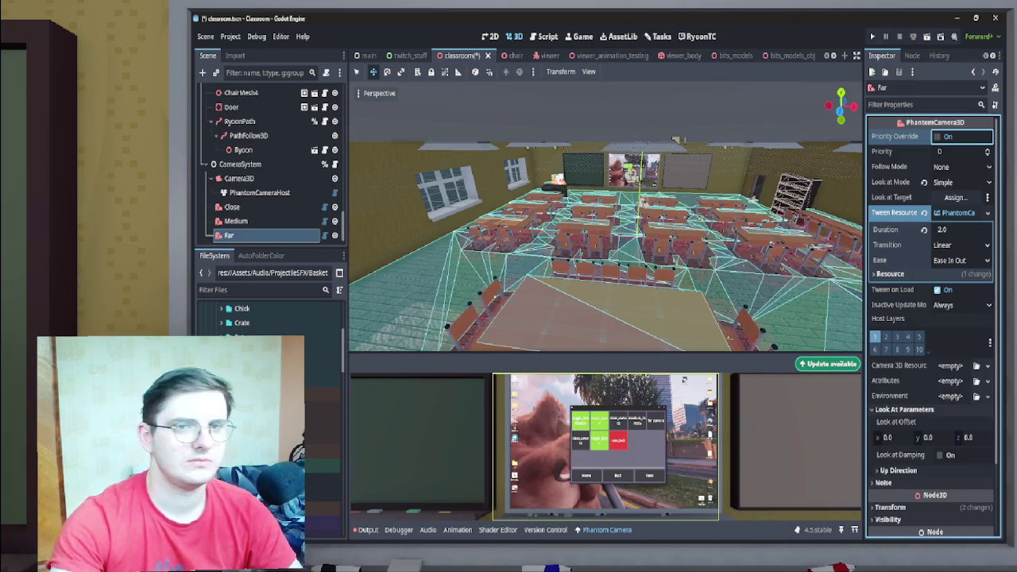
left_click(937, 136)
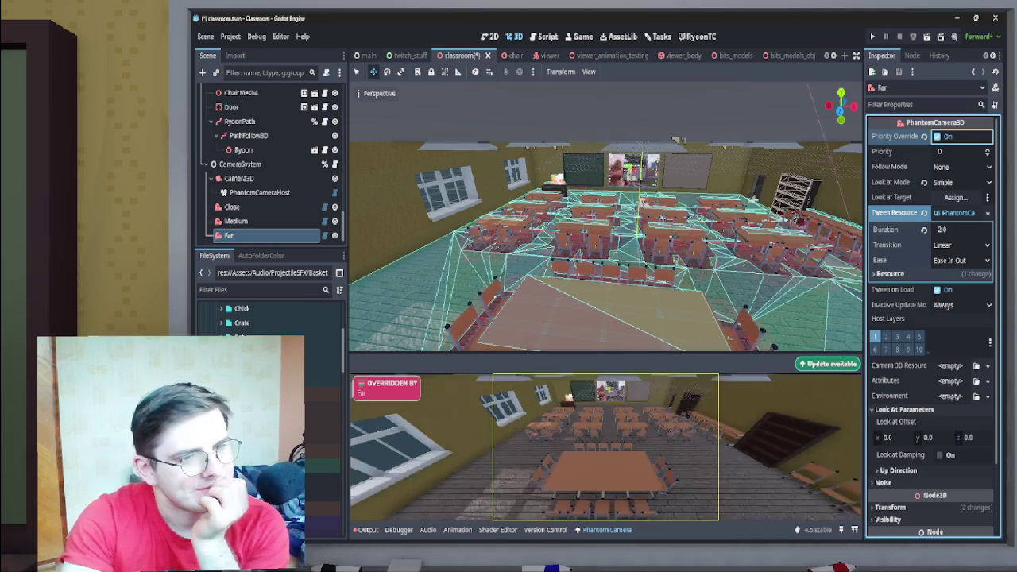
left_click_drag(604, 354, 603, 147)
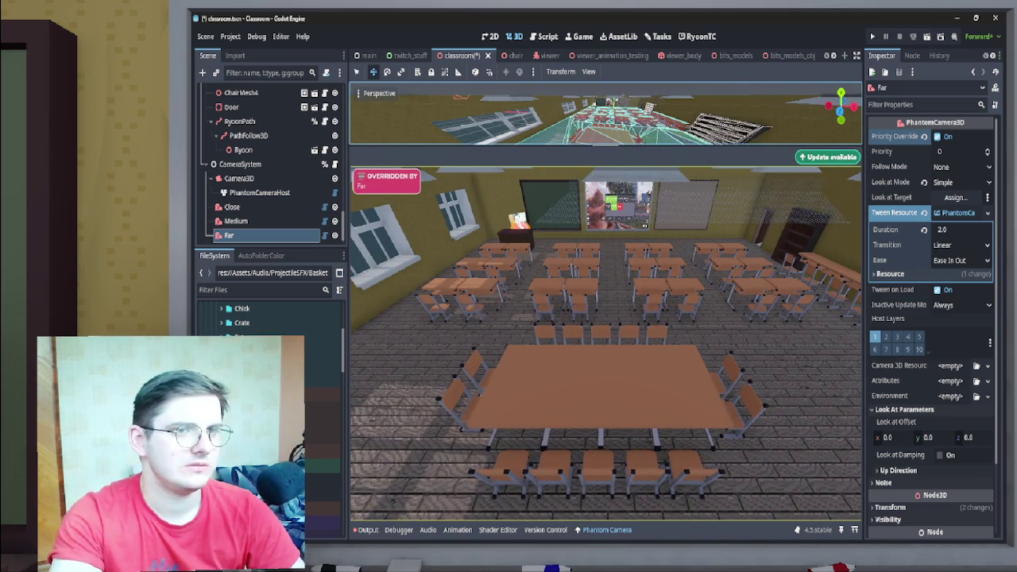
- Override the Classroom camera's priority, then shrink the preview to enlarge the 3D view
key("Down")
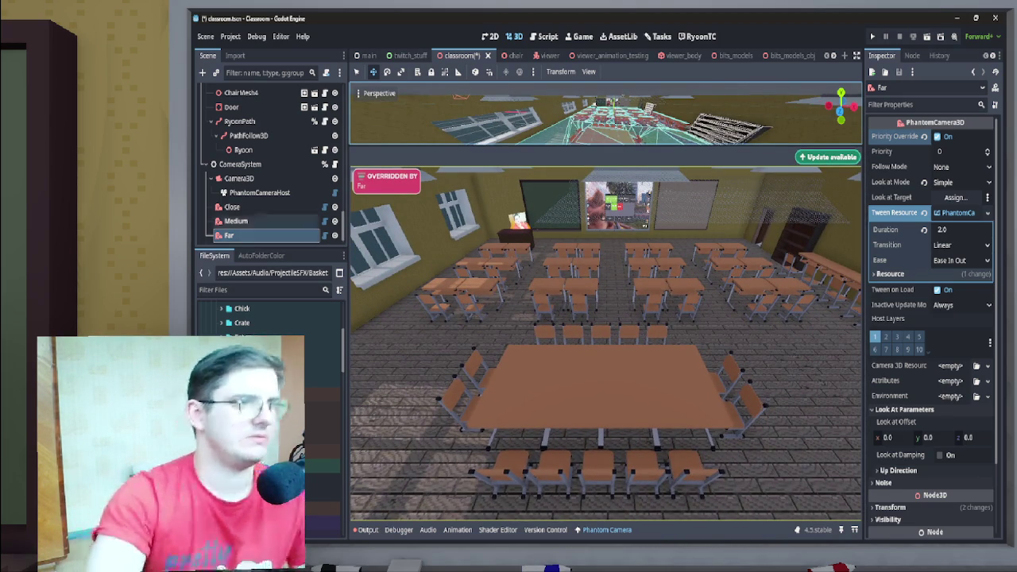
left_click(937, 136)
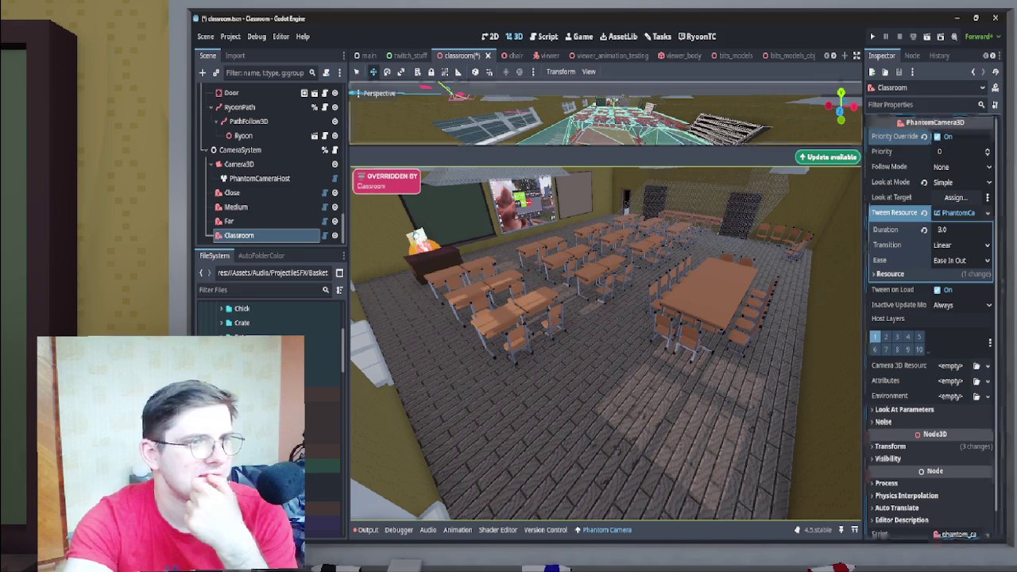
mouse_move(606, 146)
left_mouse_down()
mouse_move(606, 246)
mouse_move(606, 200)
mouse_move(606, 241)
mouse_move(606, 228)
left_mouse_up()
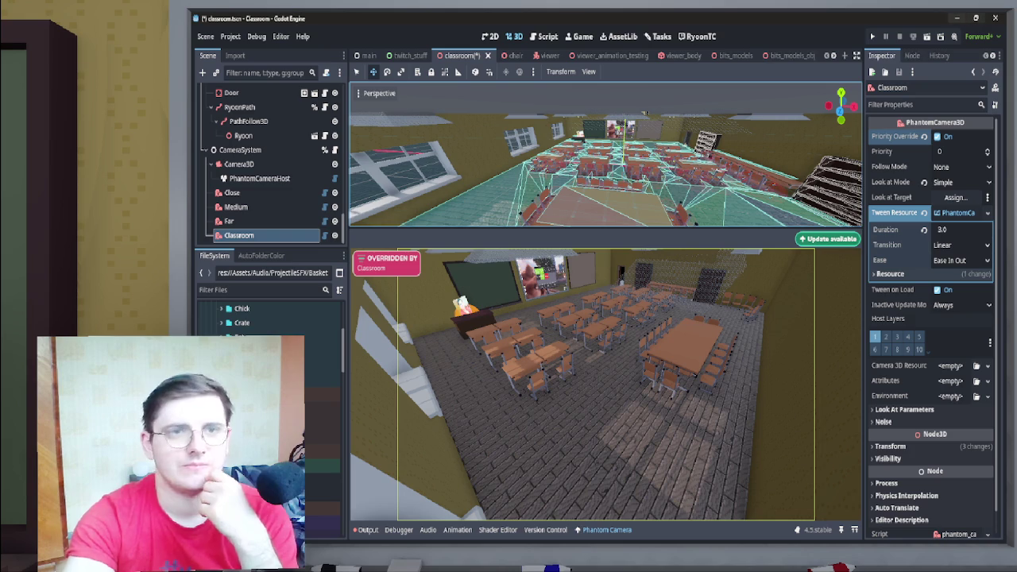
- Shrink the camera preview and browse the tasks board
left_click(579, 37)
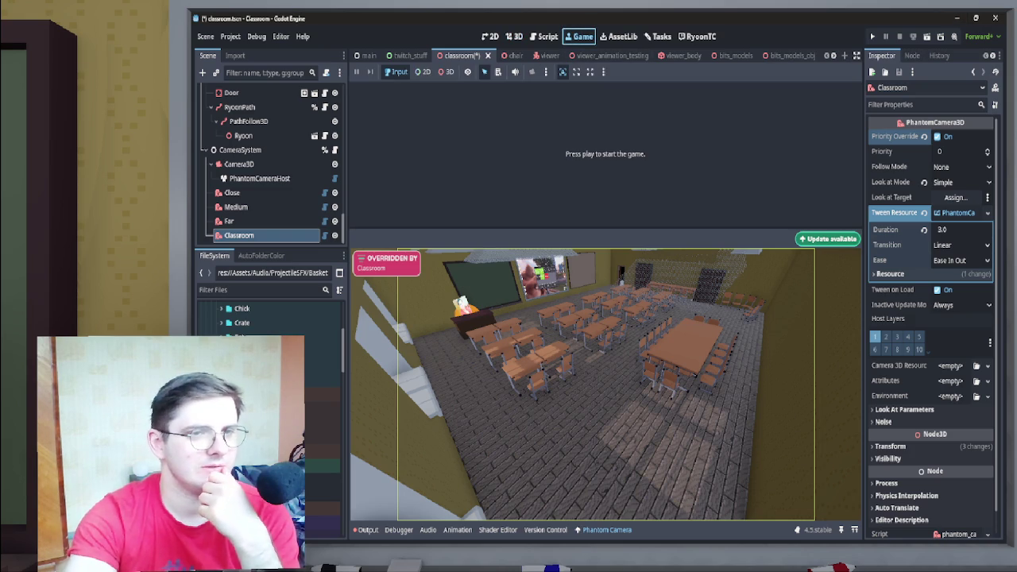
left_click_drag(606, 227, 605, 336)
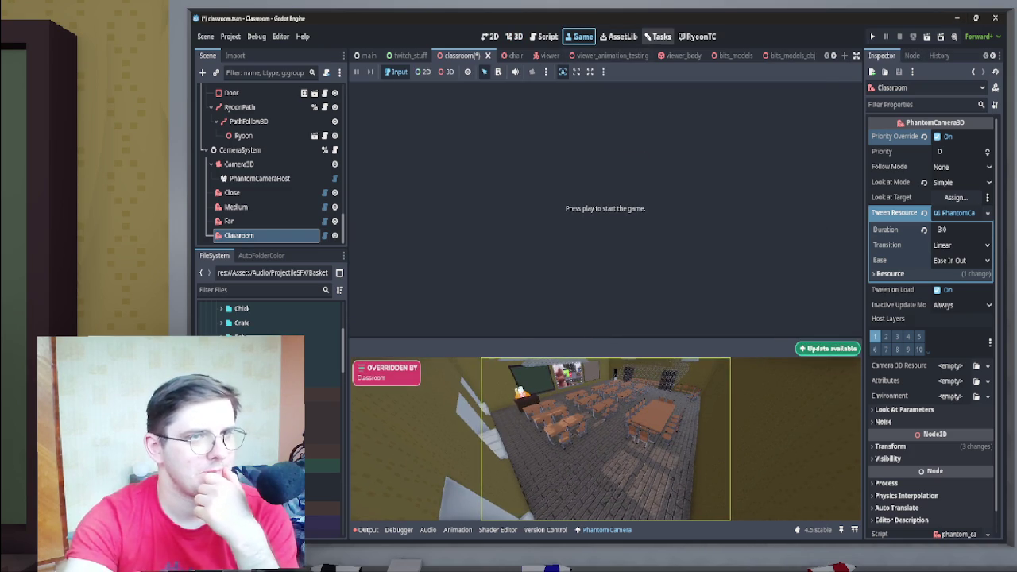
left_click(657, 37)
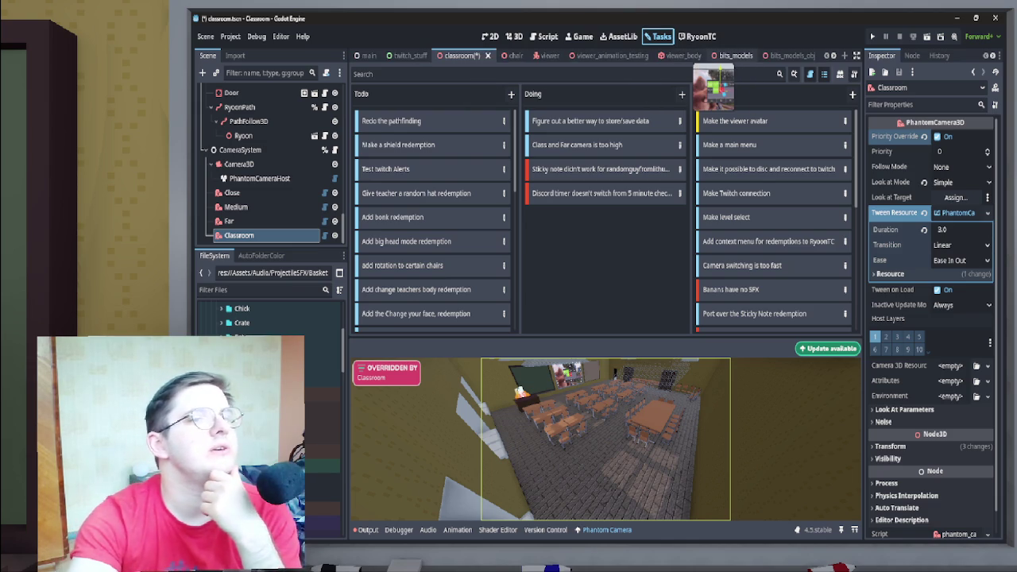
scroll(722, 56, "down", 6)
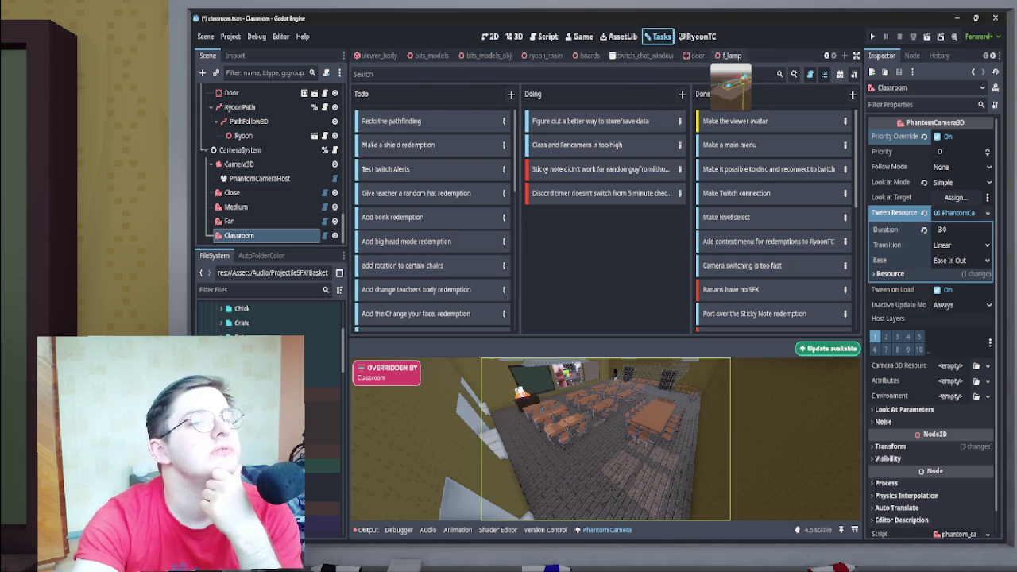
scroll(731, 56, "up", 1)
scroll(751, 56, "up", 1)
scroll(751, 56, "up", 1)
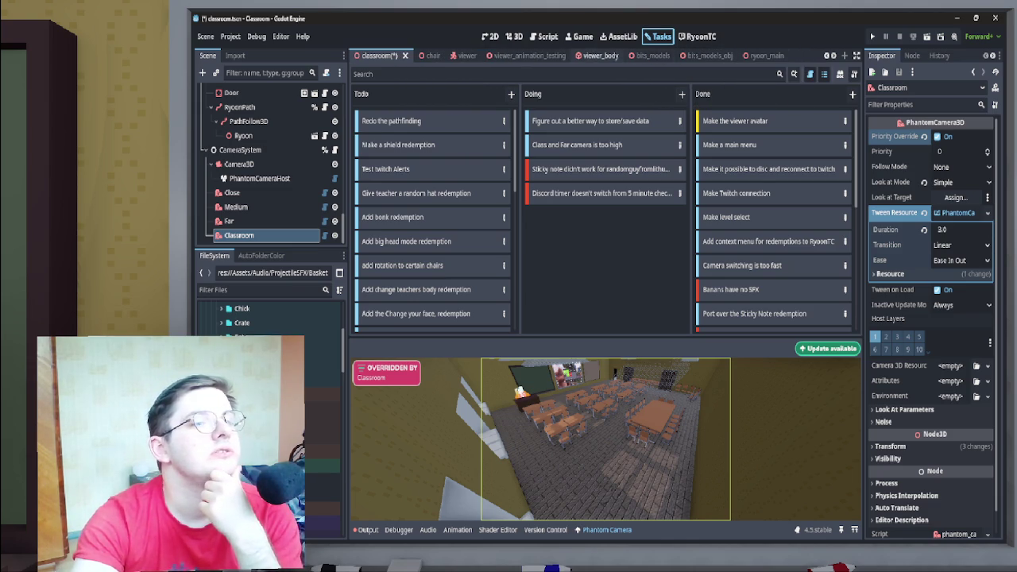
scroll(751, 55, "up", 3)
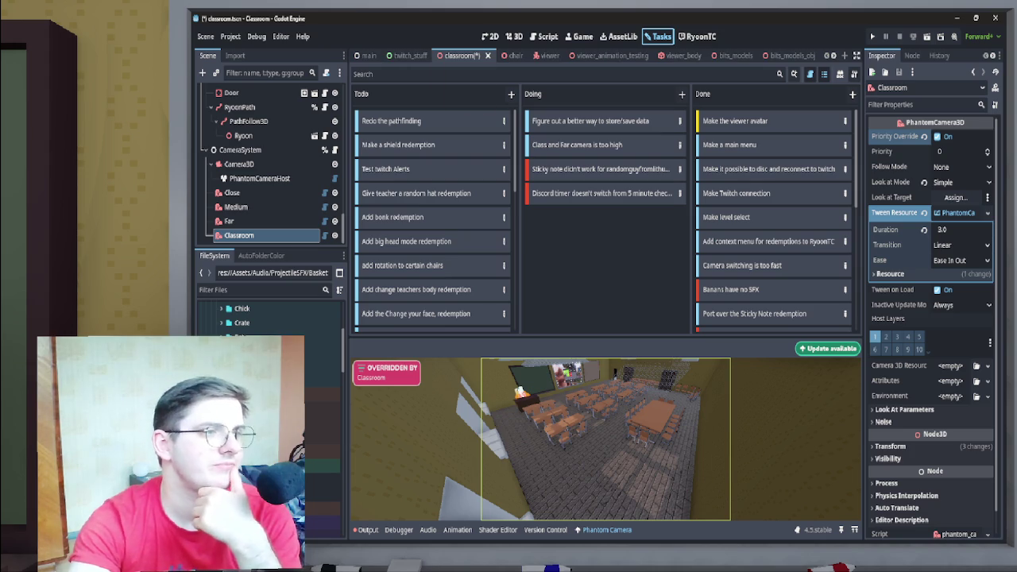
- Save the classroom scene, then edit DiscordTimer's Default Wait Time in twitch_stuff
key("ctrl+s")
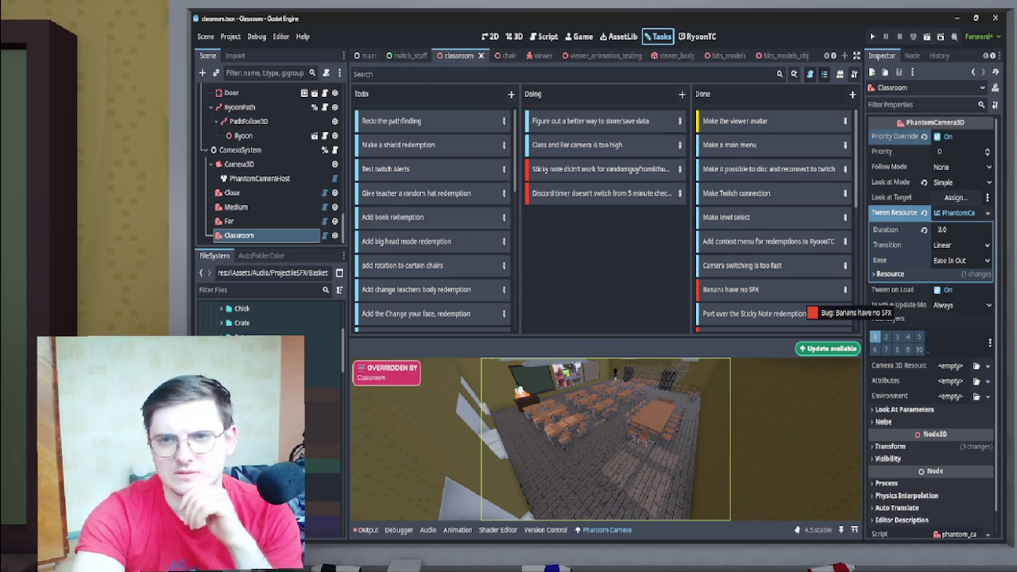
left_click(410, 56)
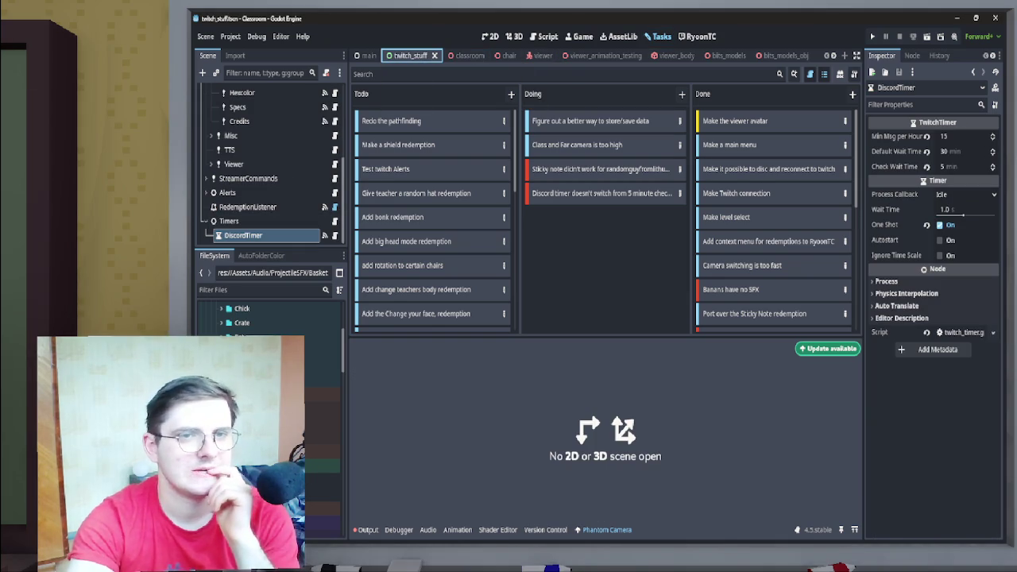
left_click(950, 151)
- Change DiscordTimer's Default Wait Time from 30 to 40 minutes and open its twitch_timer.gd script
type("30")
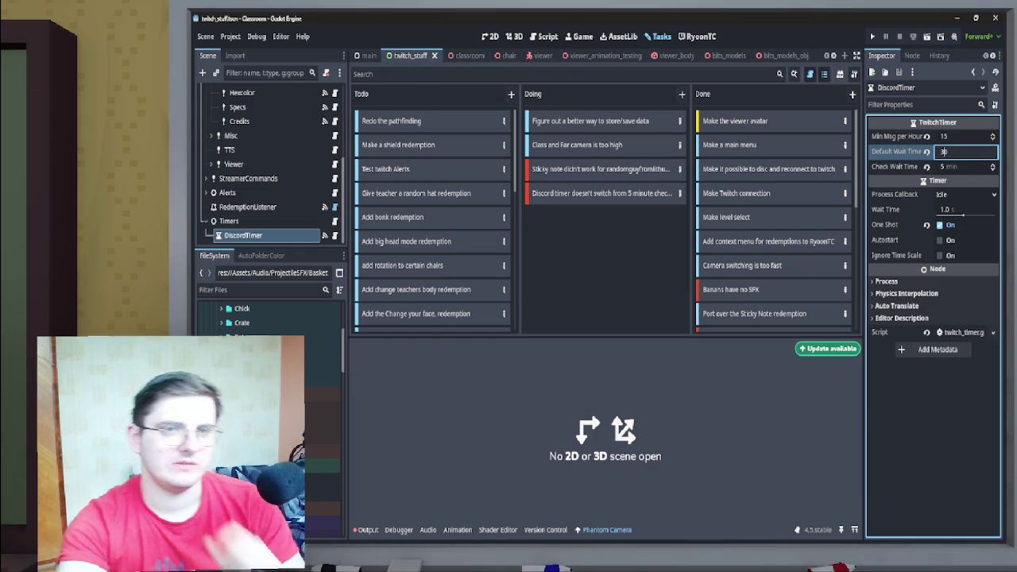
key("ctrl+a")
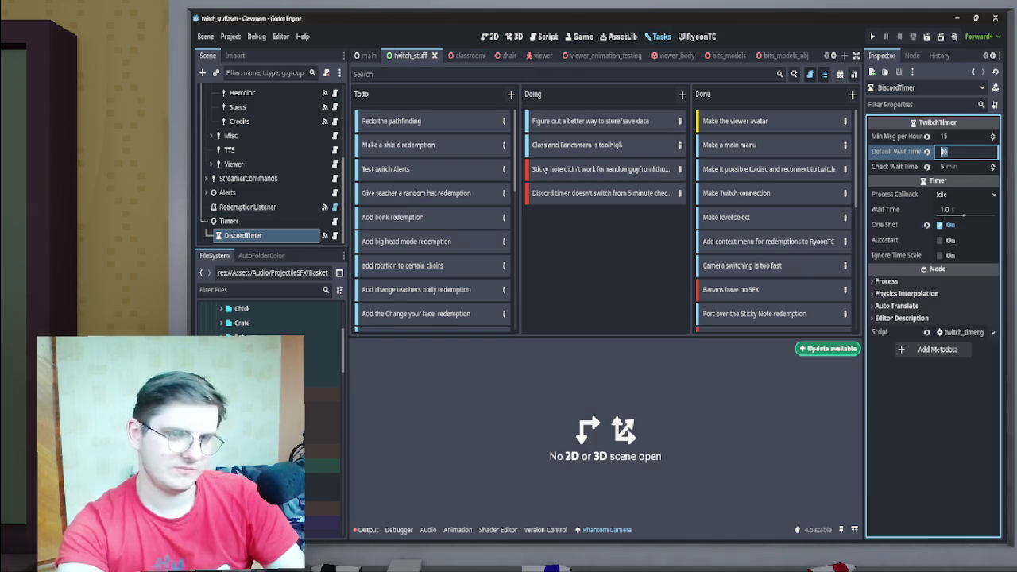
type("40")
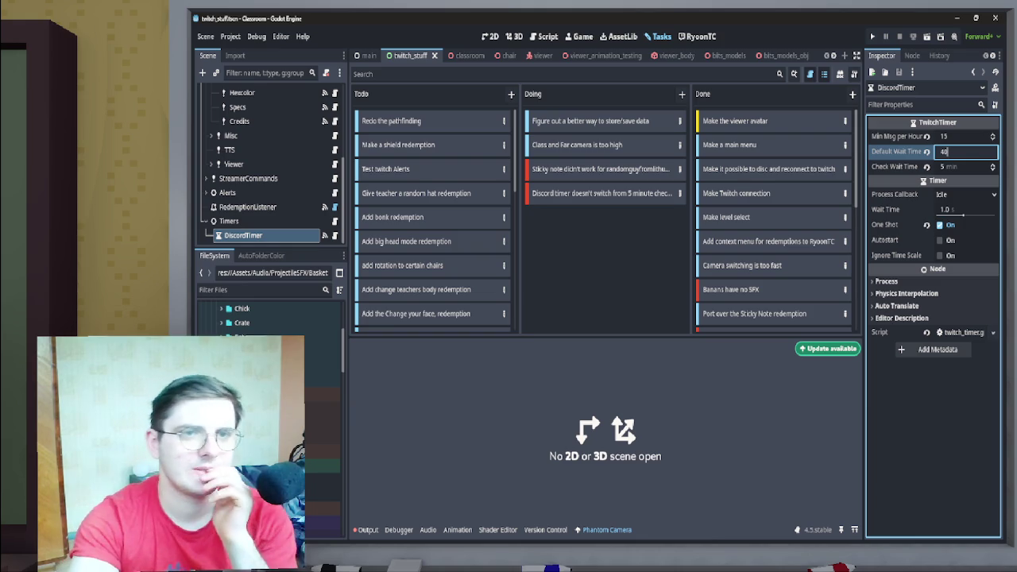
key("Return")
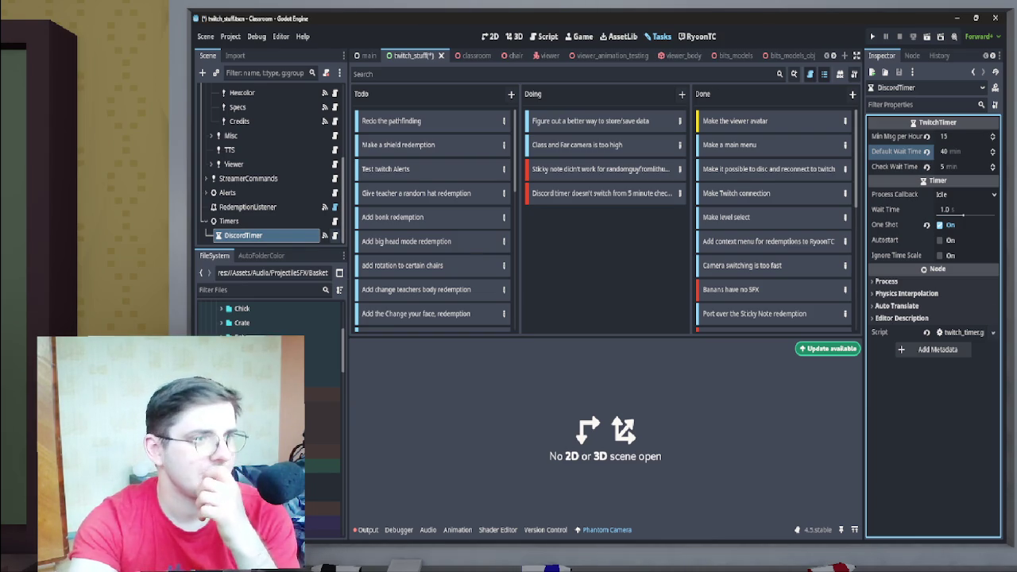
left_click(333, 235)
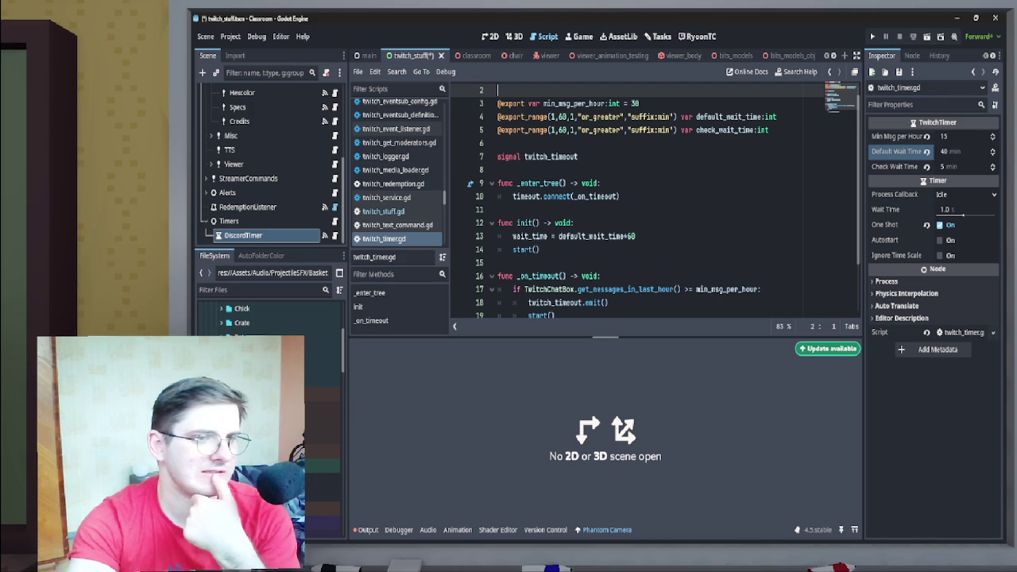
left_click_drag(605, 337, 605, 352)
scroll(655, 208, "down", 2)
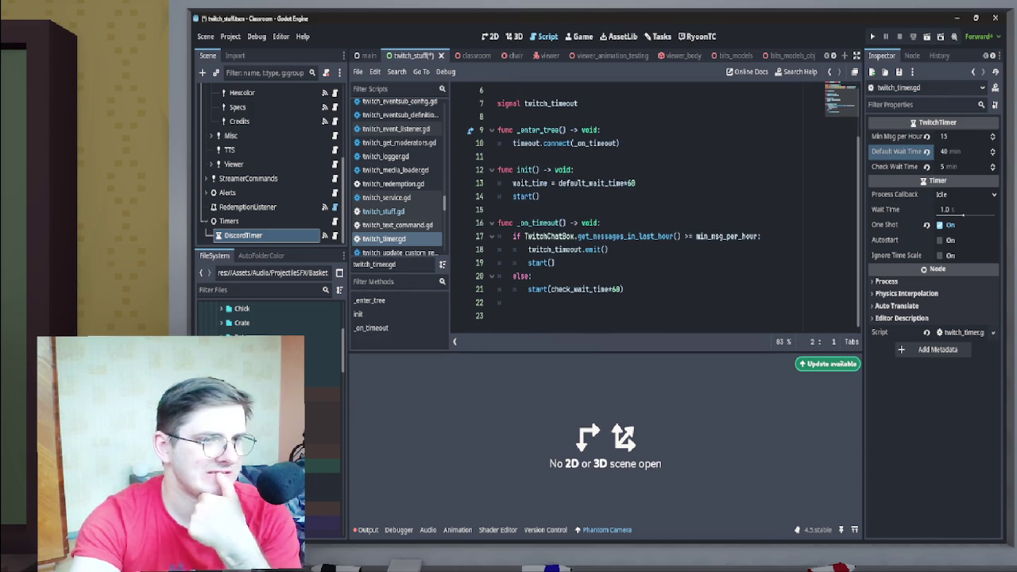
scroll(655, 208, "up", 1)
scroll(655, 208, "down", 1)
scroll(655, 208, "up", 3)
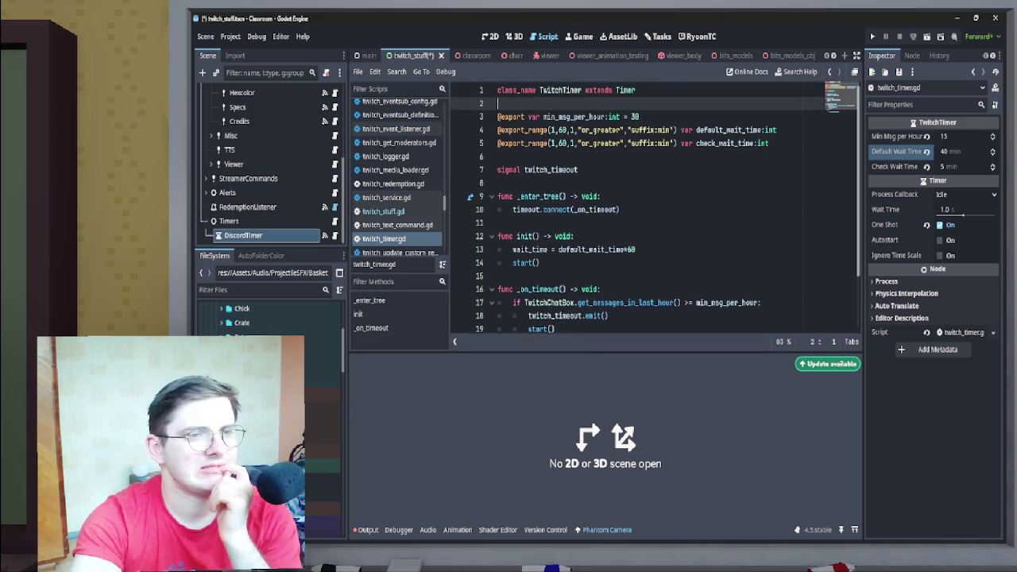
scroll(656, 208, "down", 2)
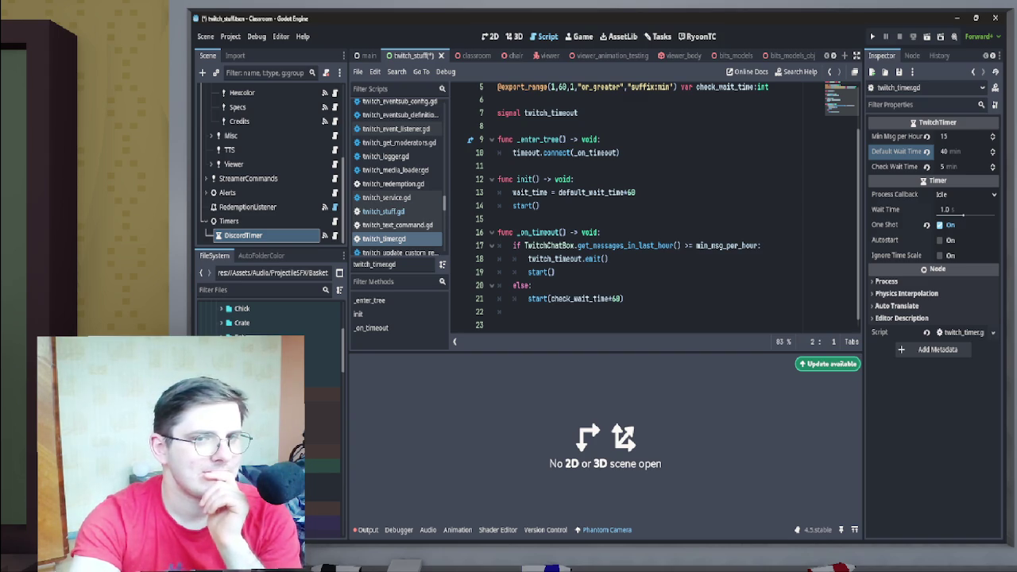
mouse_move(953, 166)
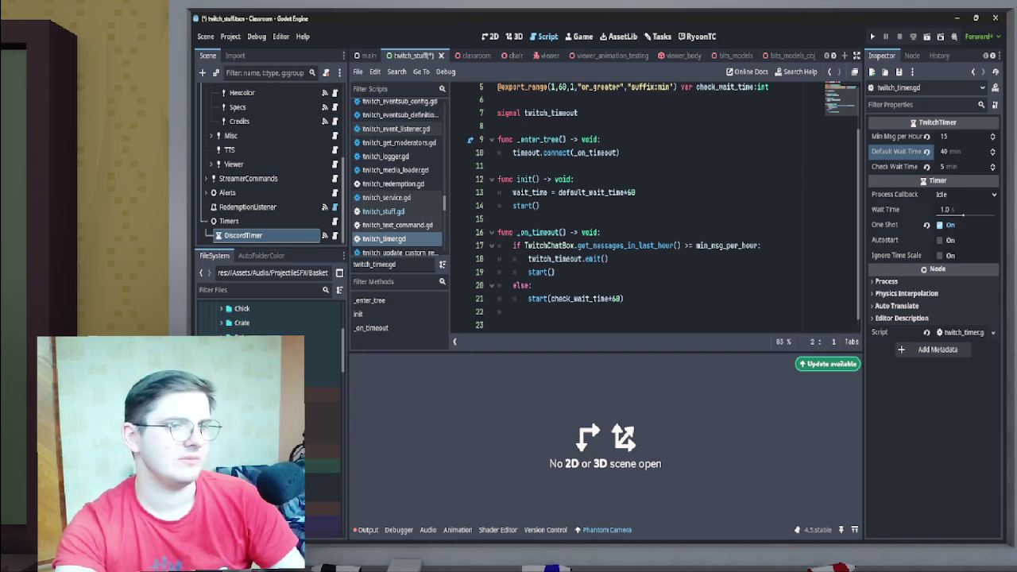
left_click(549, 272)
- Make the restart call on line 19 read start(default_wait_time*60)
type("defa")
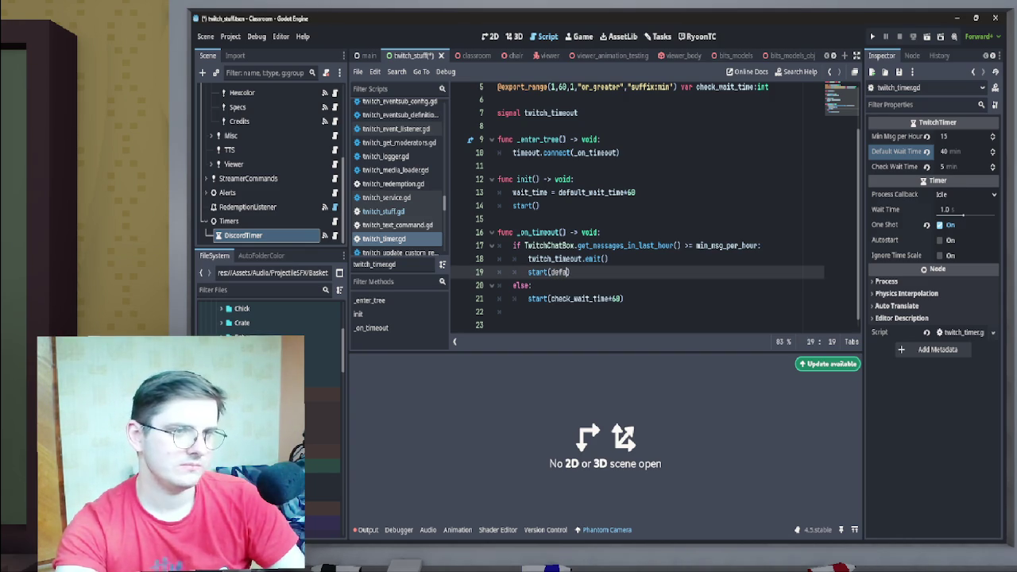
key("Return")
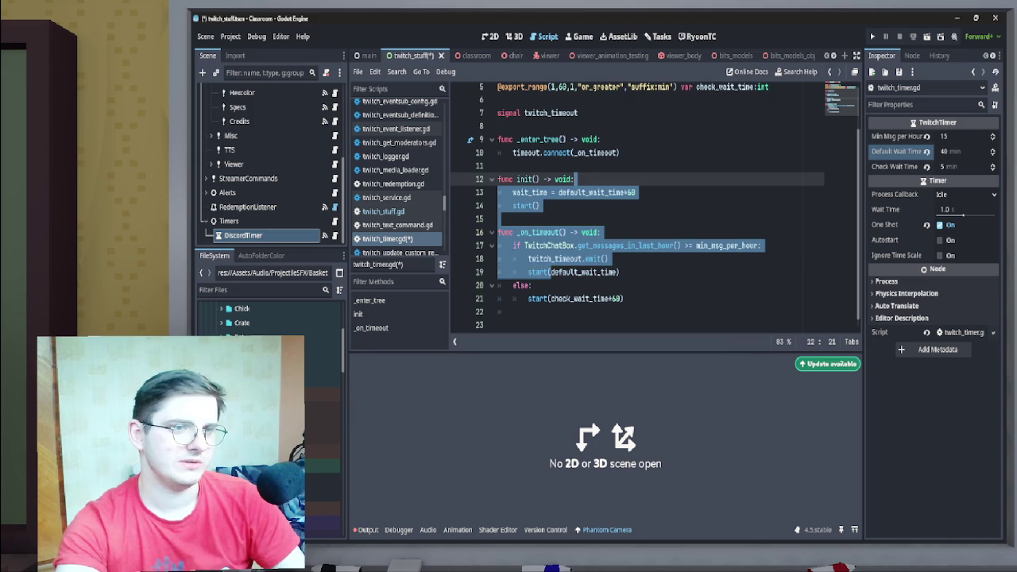
type("*60")
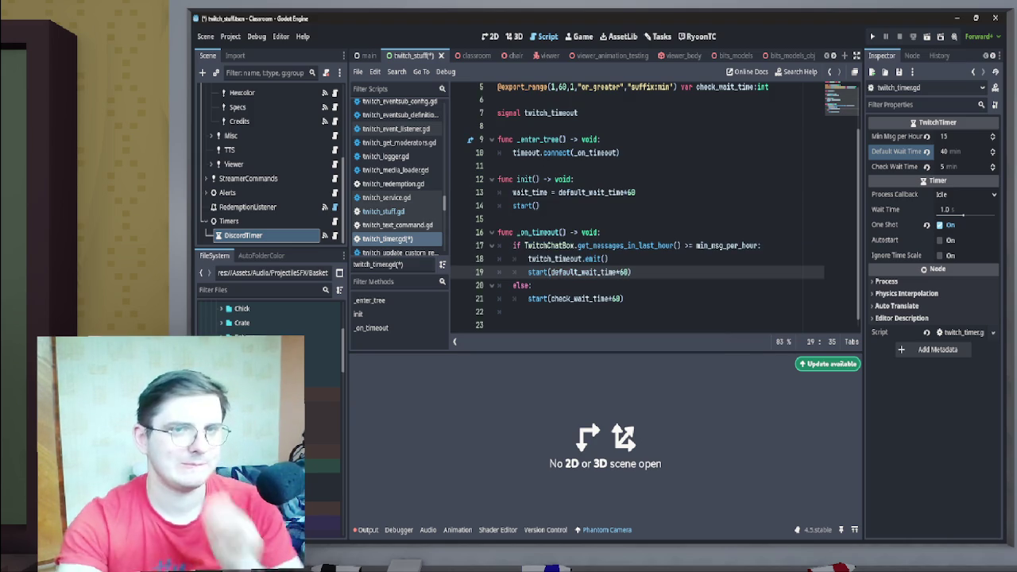
- Review the earlier start() call and wait_time code around lines 11–14 of twitch_timer.gd
left_click(540, 206)
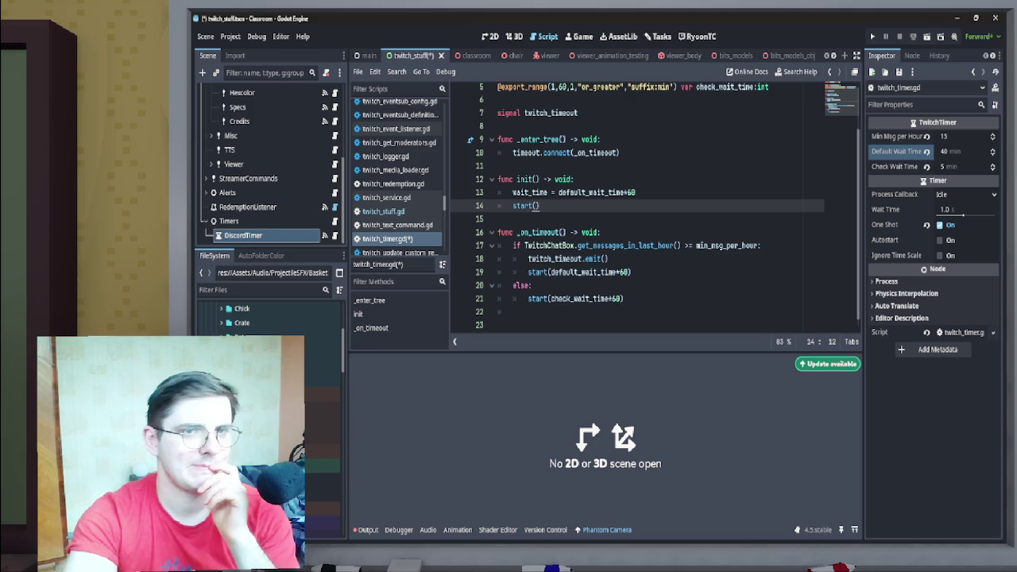
left_click(498, 165)
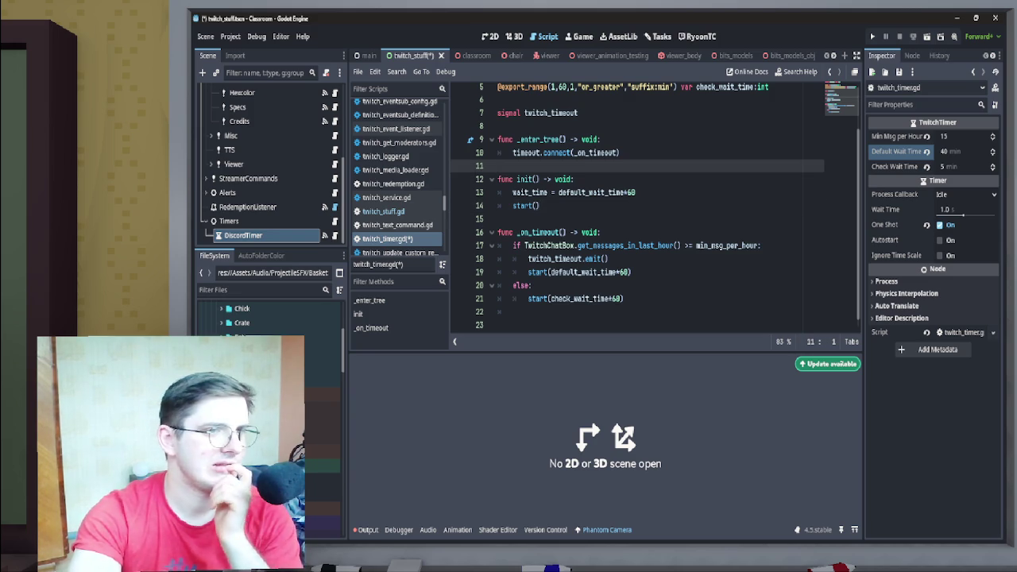
left_click(540, 206)
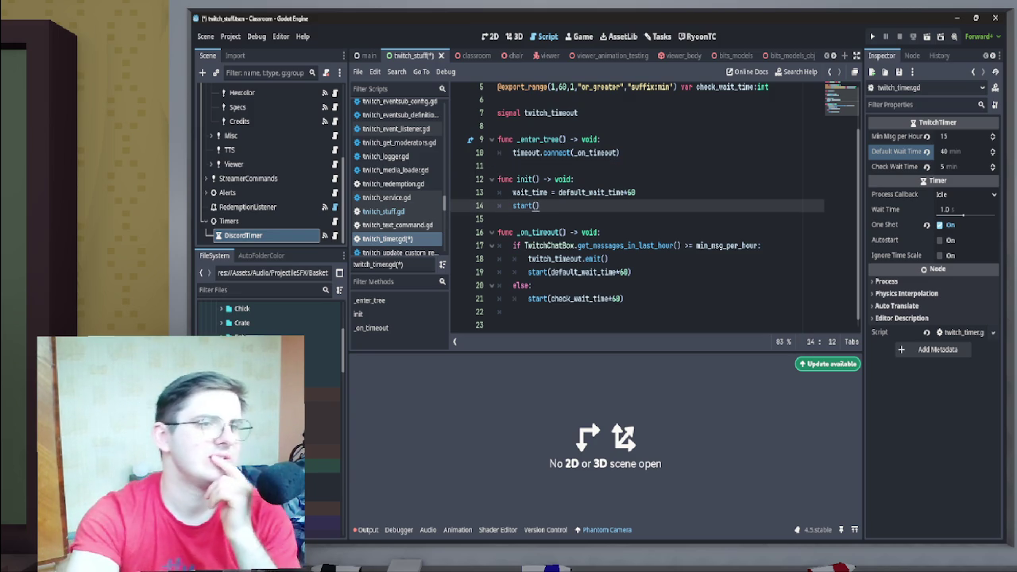
left_click_drag(548, 192, 512, 192)
scroll(512, 192, "up", 2)
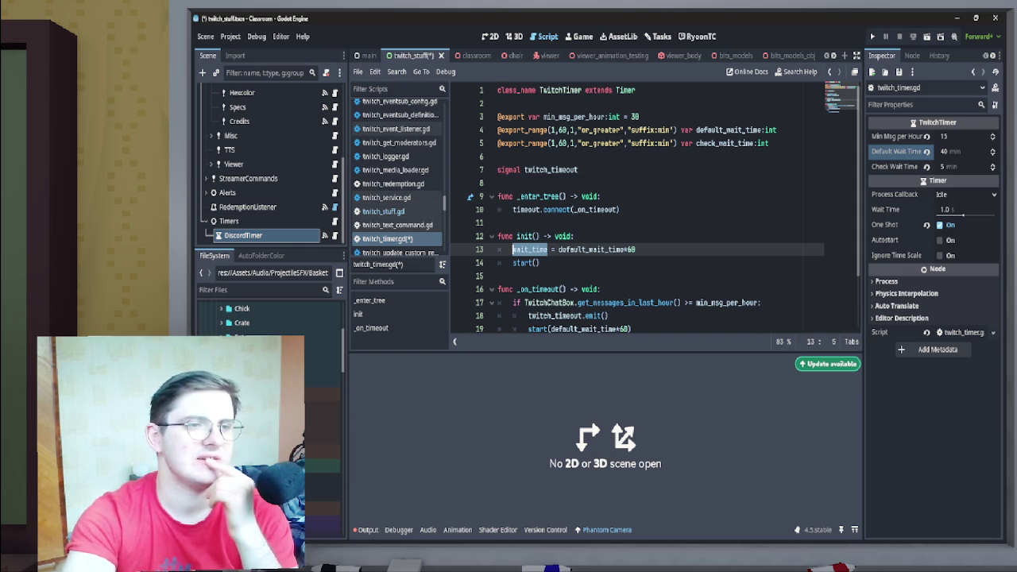
scroll(651, 206, "down", 2)
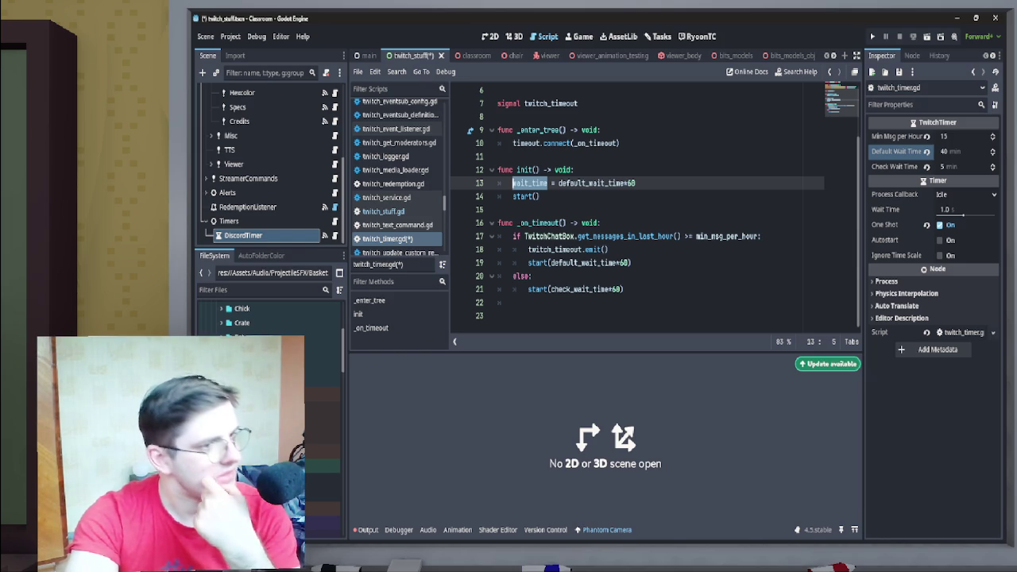
scroll(655, 208, "up", 1)
scroll(655, 209, "down", 1)
scroll(655, 208, "up", 2)
scroll(656, 209, "down", 1)
scroll(655, 208, "up", 1)
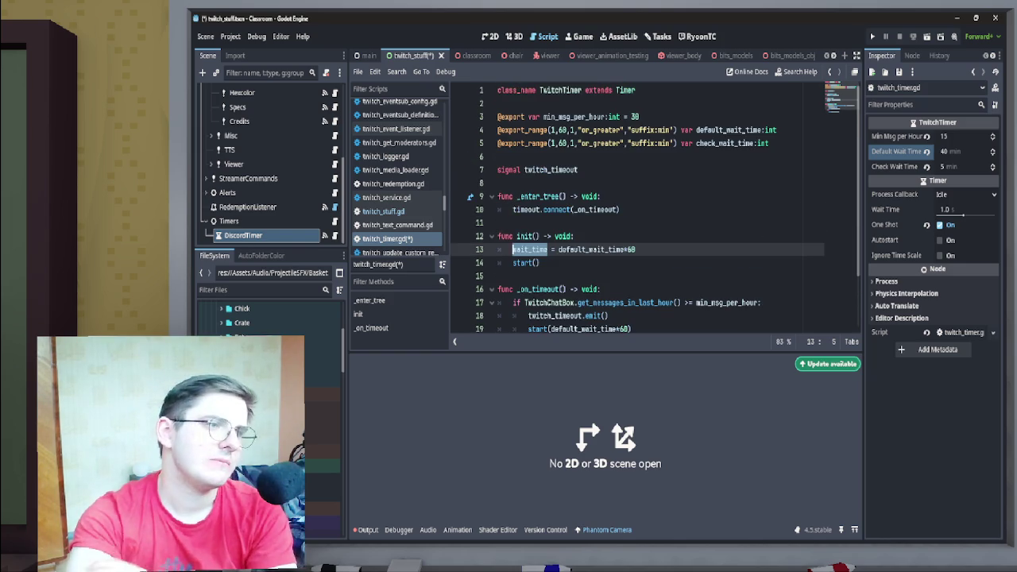
scroll(655, 238, "down", 2)
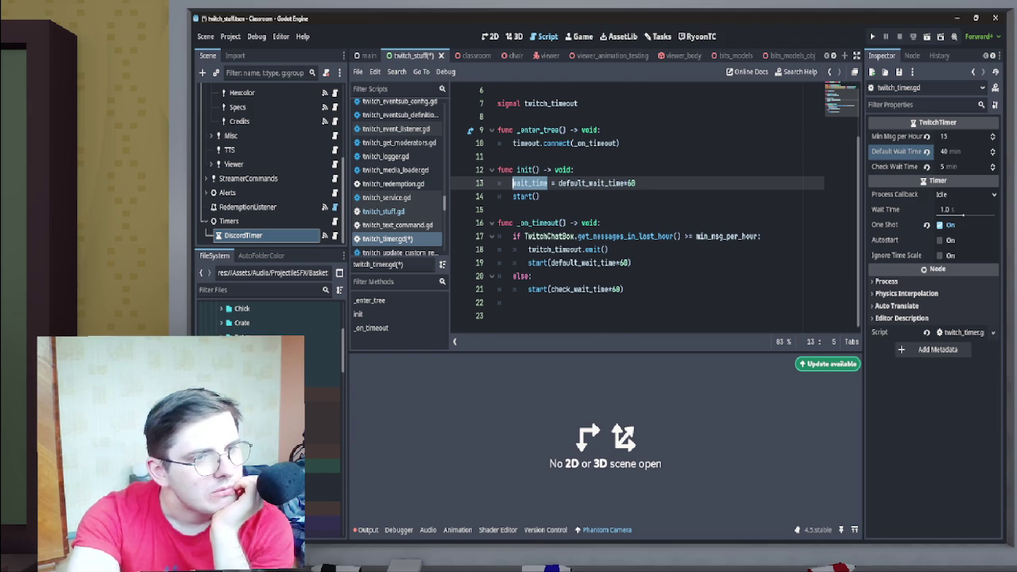
scroll(656, 209, "up", 1)
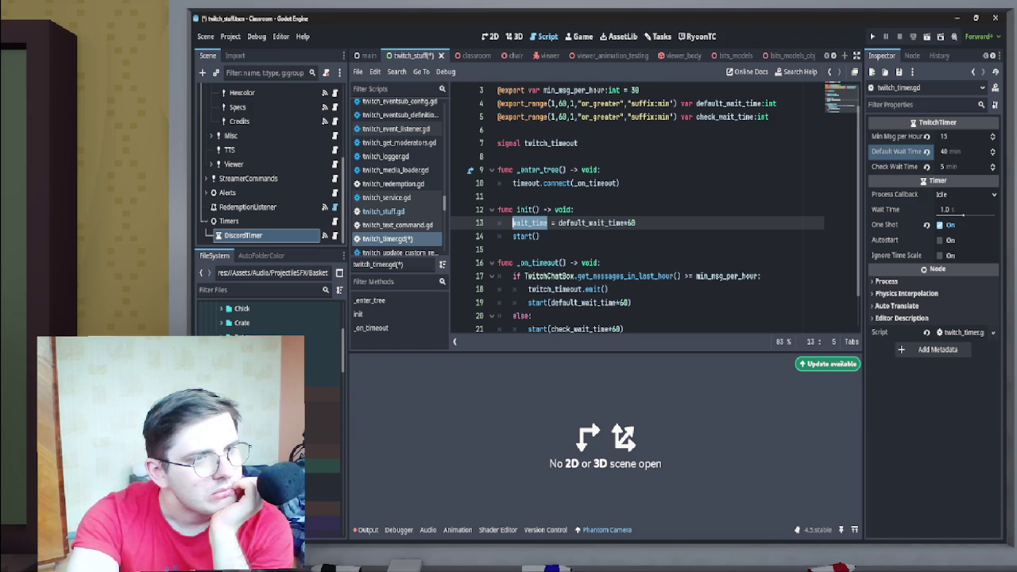
scroll(655, 209, "up", 1)
scroll(655, 209, "down", 2)
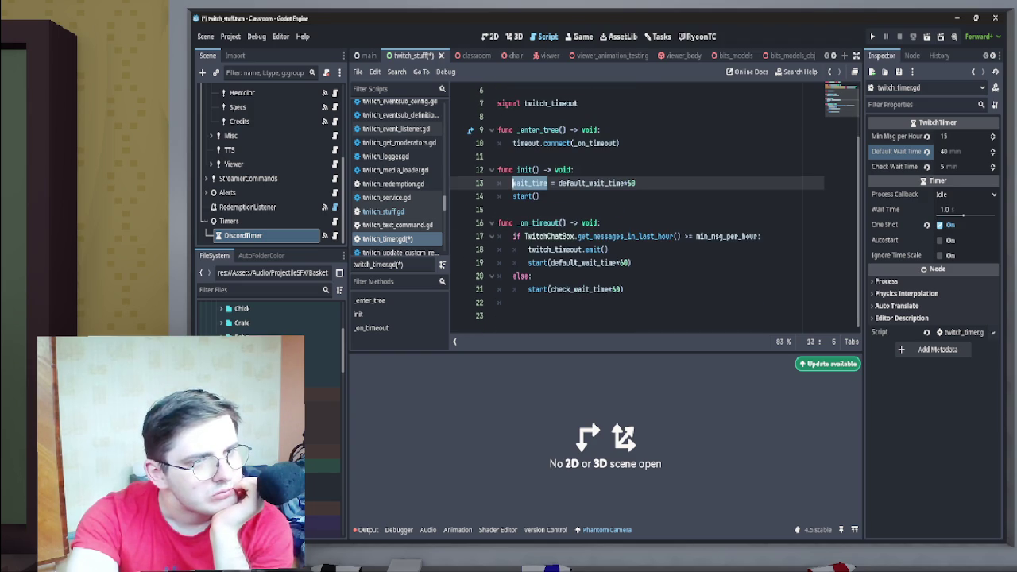
- Show DiscordTimer's Signals list, widened so twitch_timeout → _on_discord_timer_twitch_timeout() is readable
left_click(911, 55)
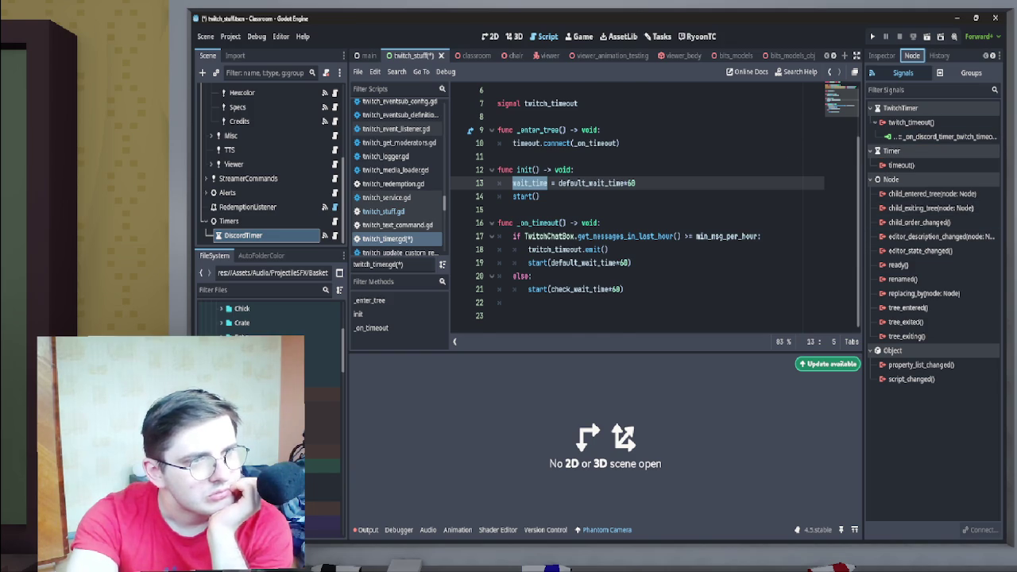
scroll(655, 210, "up", 2)
scroll(655, 211, "down", 2)
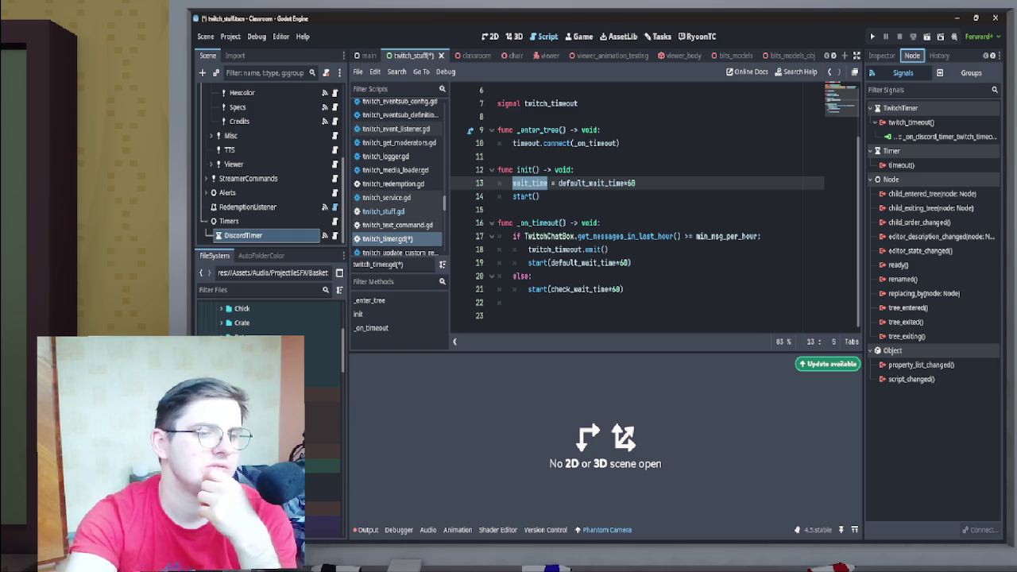
scroll(655, 209, "up", 2)
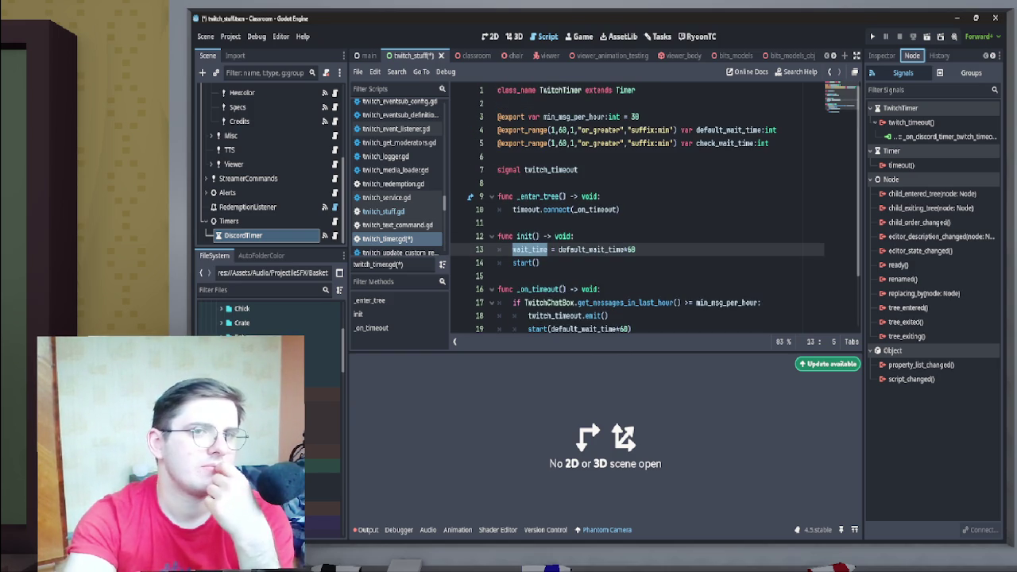
left_click(881, 55)
scroll(656, 207, "down", 2)
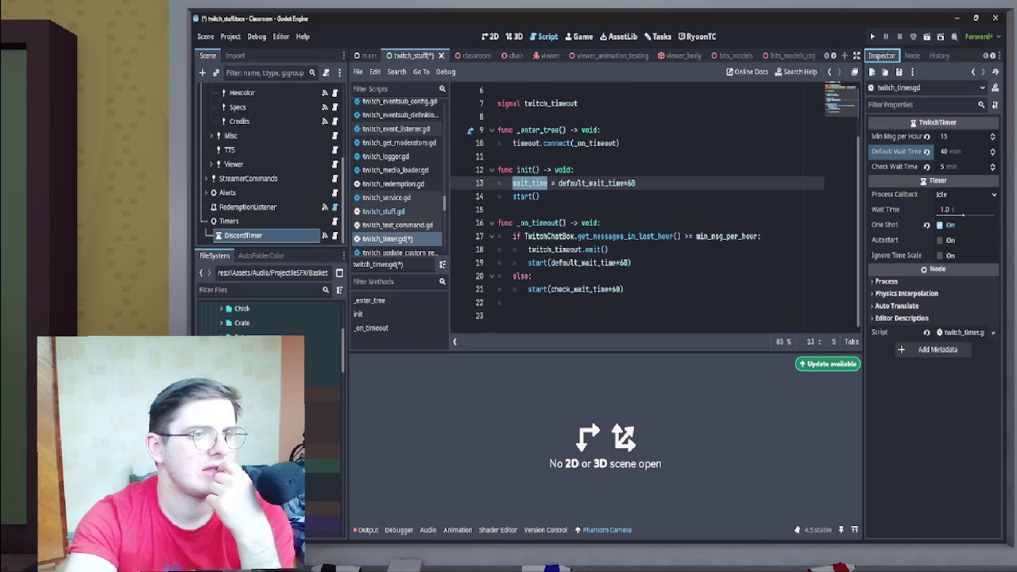
scroll(655, 207, "up", 2)
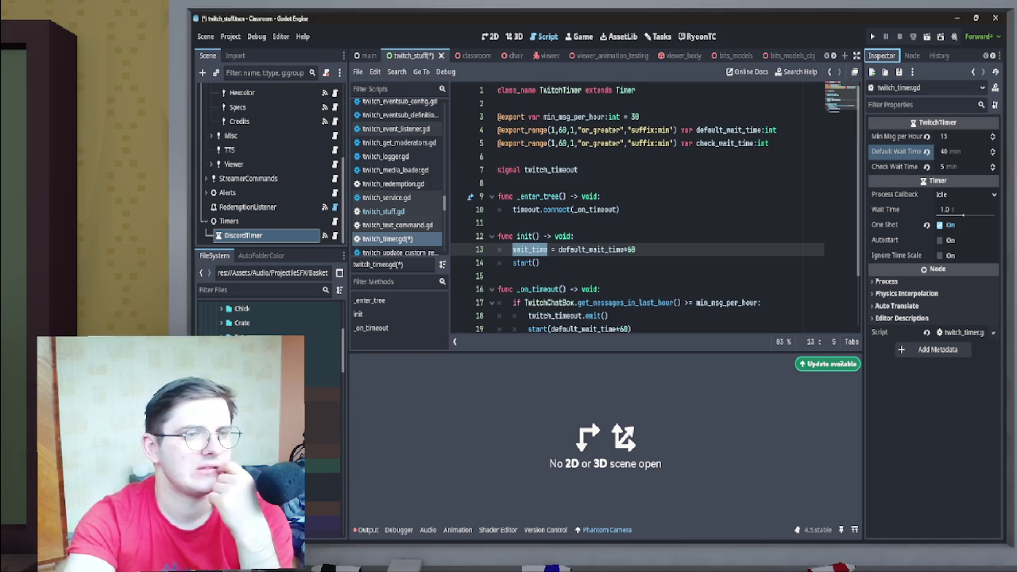
left_click(911, 55)
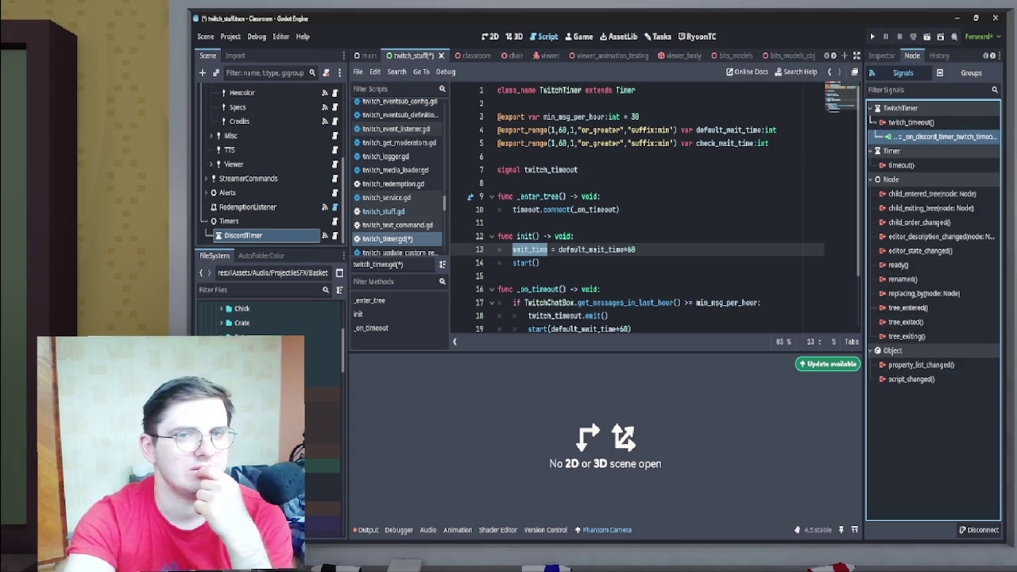
left_click_drag(864, 238, 727, 238)
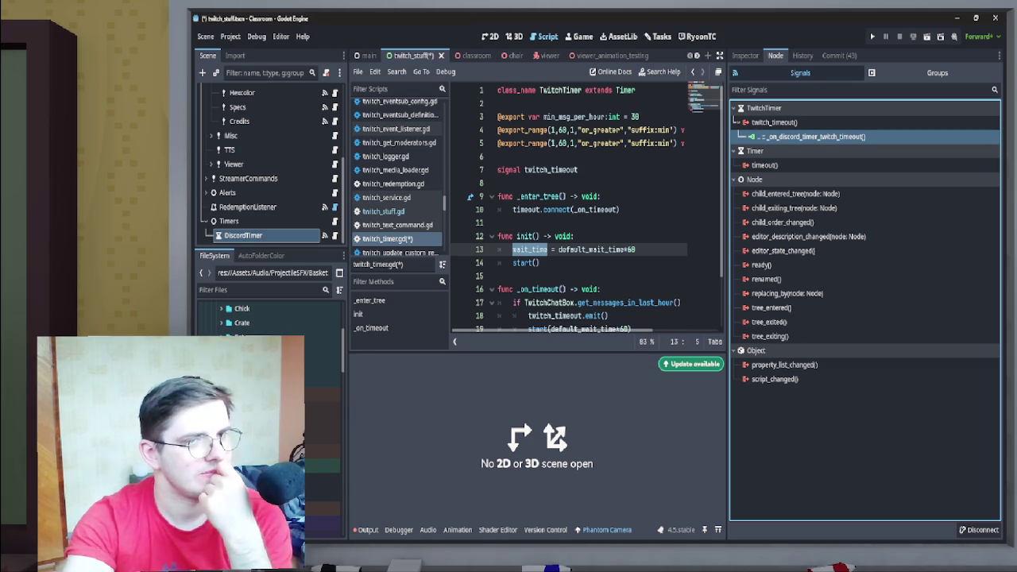
- Jump from the twitch_timeout connection to its handler in timers.gd and read the code
right_click(755, 137)
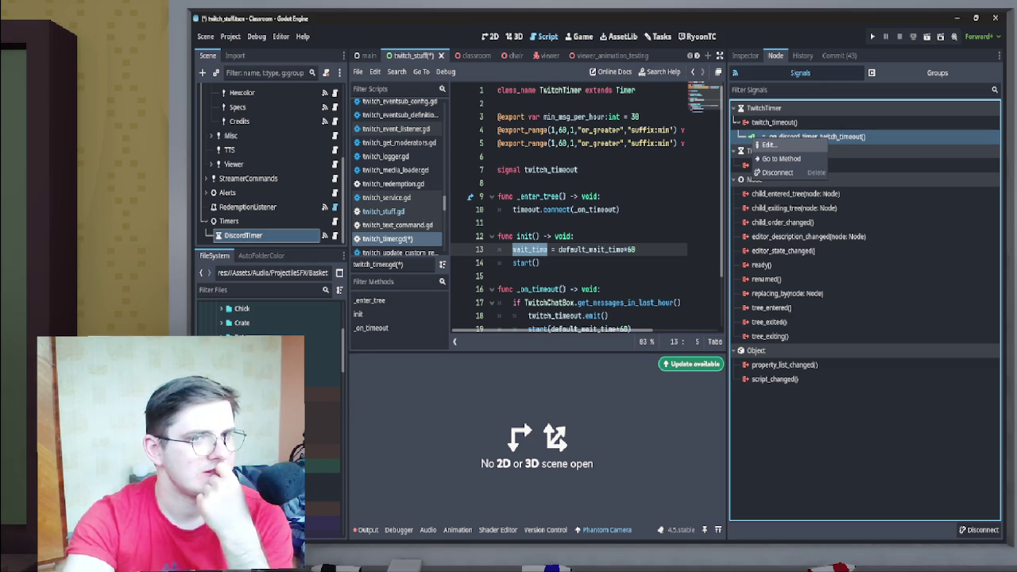
left_click(787, 160)
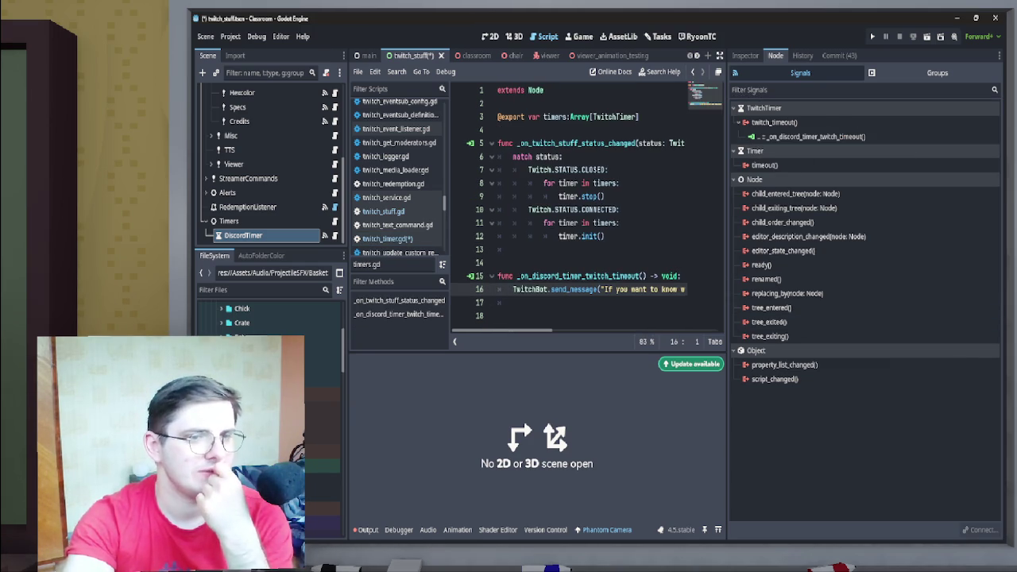
left_click_drag(725, 294, 900, 293)
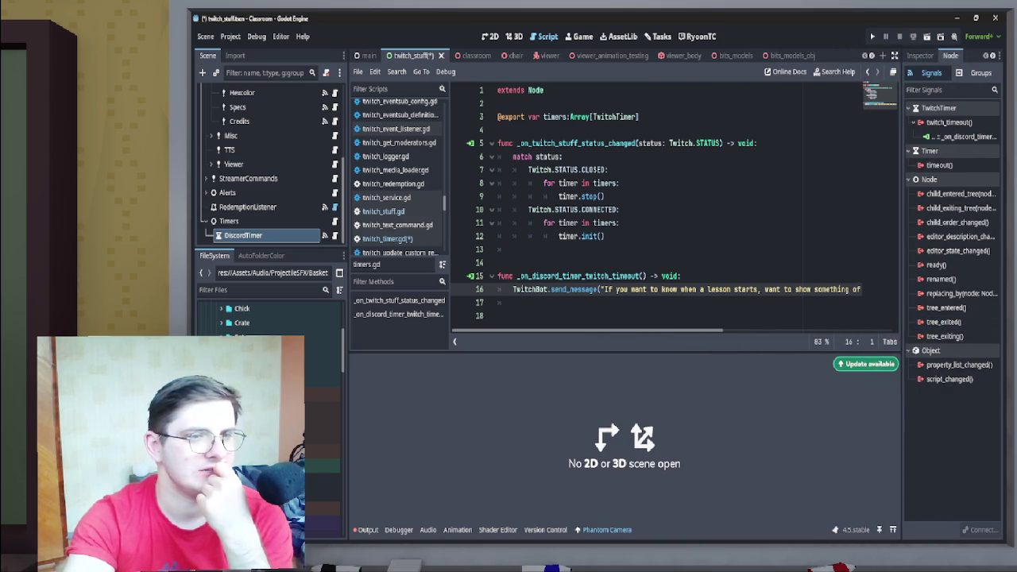
scroll(587, 330, "right", 3)
scroll(675, 206, "left", 3)
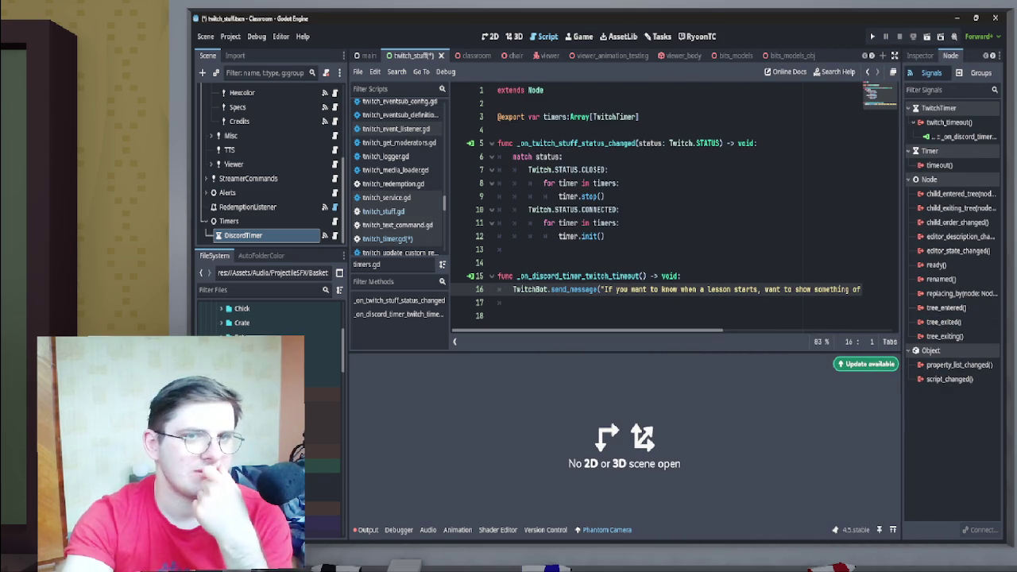
left_click_drag(901, 294, 771, 294)
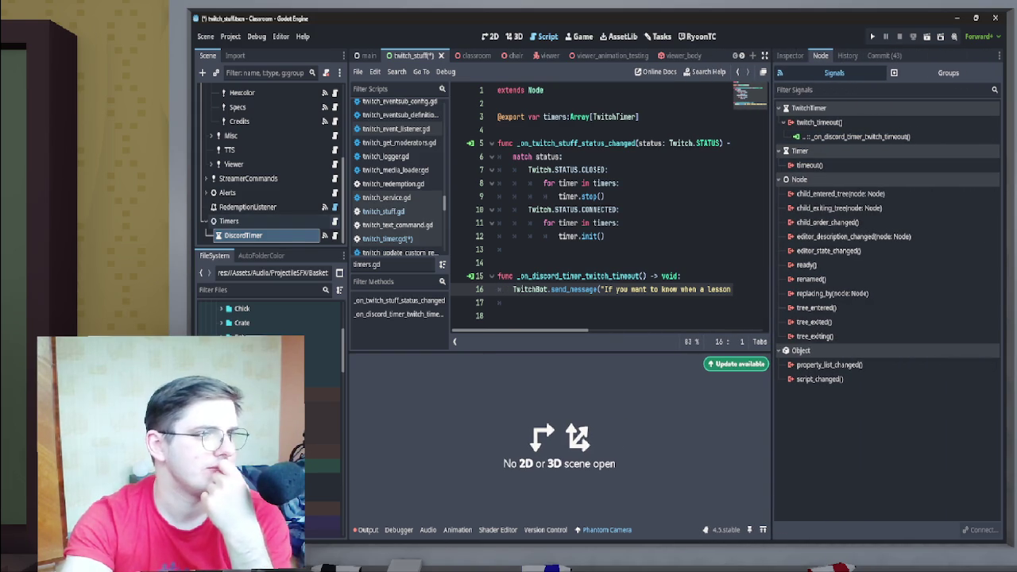
scroll(397, 175, "up", 5)
scroll(270, 159, "up", 5)
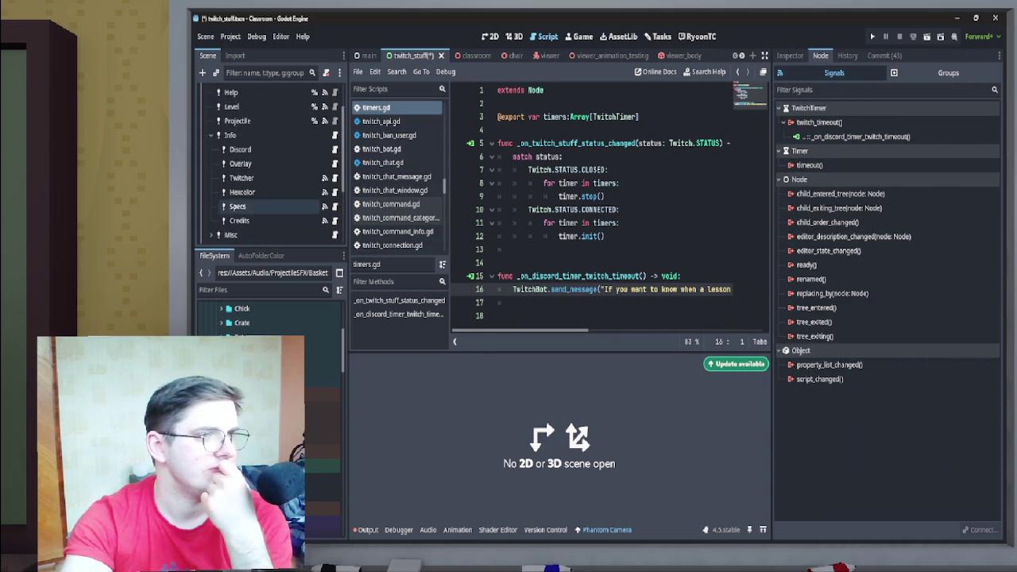
scroll(270, 159, "down", 5)
- Reopen twitch_timer.gd, review the twitch_timeout.emit() logic on line 18, and save everything
left_click(333, 235)
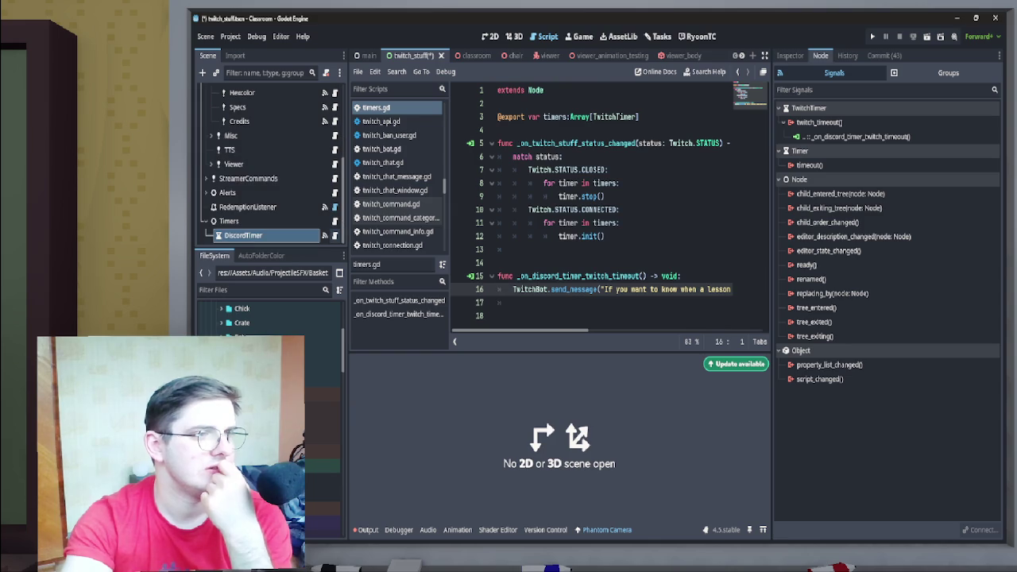
scroll(608, 207, "down", 1)
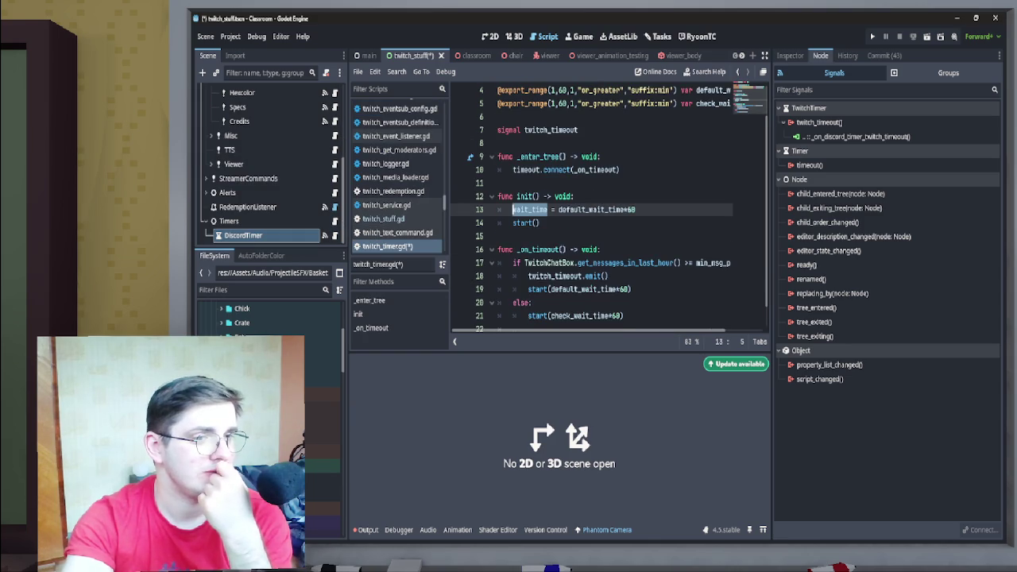
left_click_drag(609, 275, 527, 275)
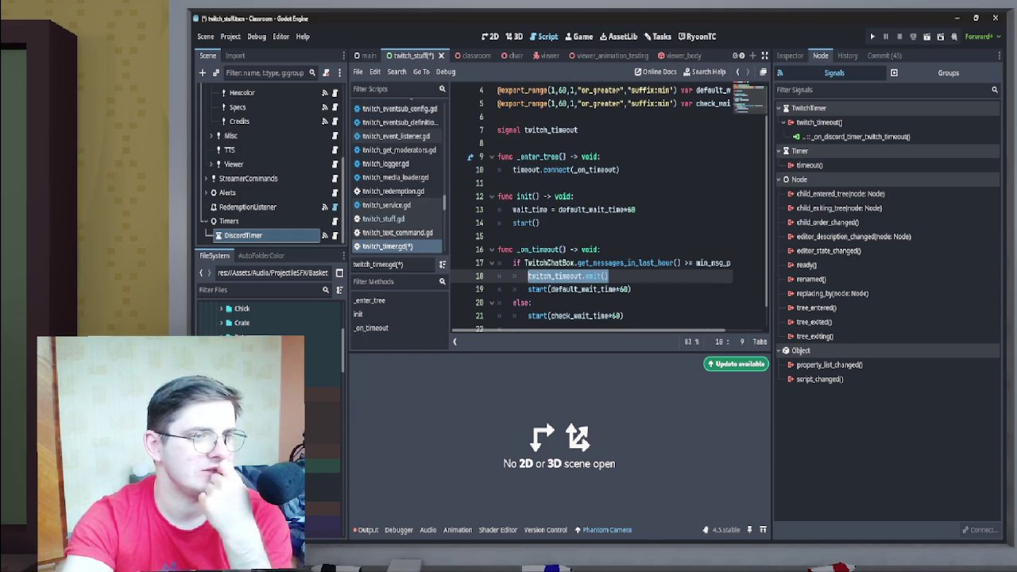
key("End")
scroll(597, 210, "right", 2)
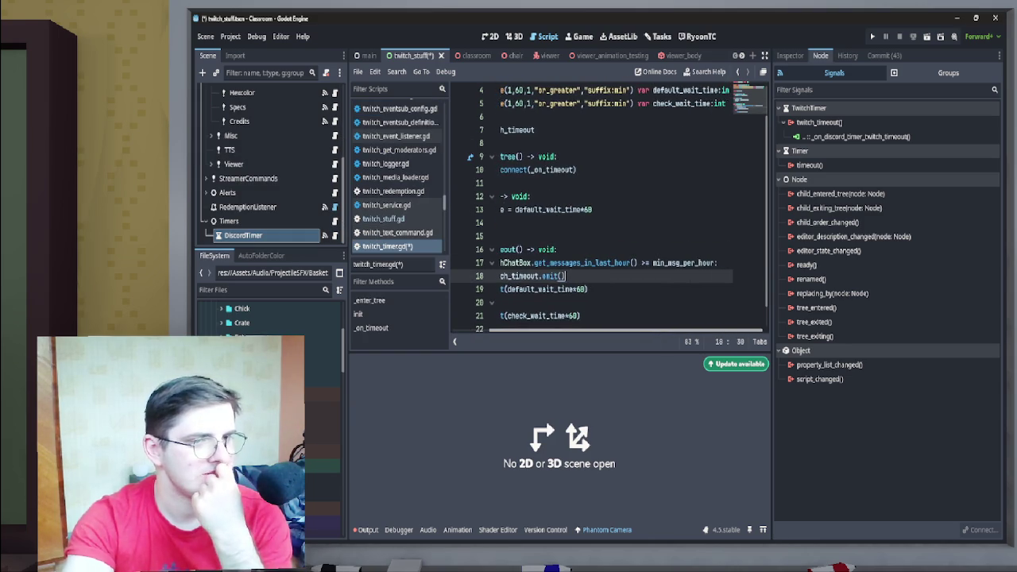
scroll(597, 210, "left", 2)
scroll(597, 210, "right", 2)
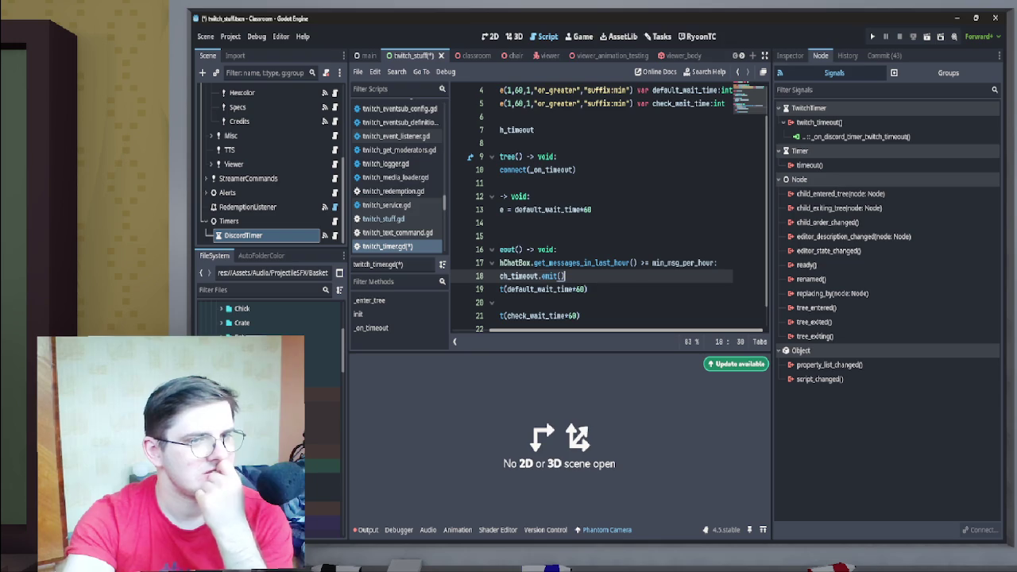
scroll(597, 210, "left", 2)
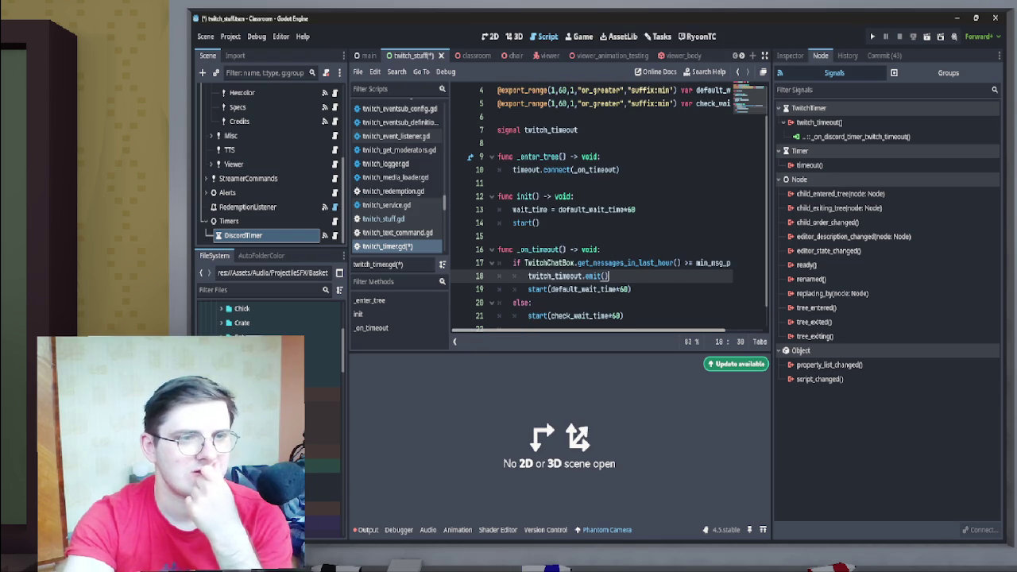
scroll(597, 210, "right", 2)
scroll(597, 210, "left", 2)
scroll(597, 209, "right", 2)
scroll(598, 210, "left", 2)
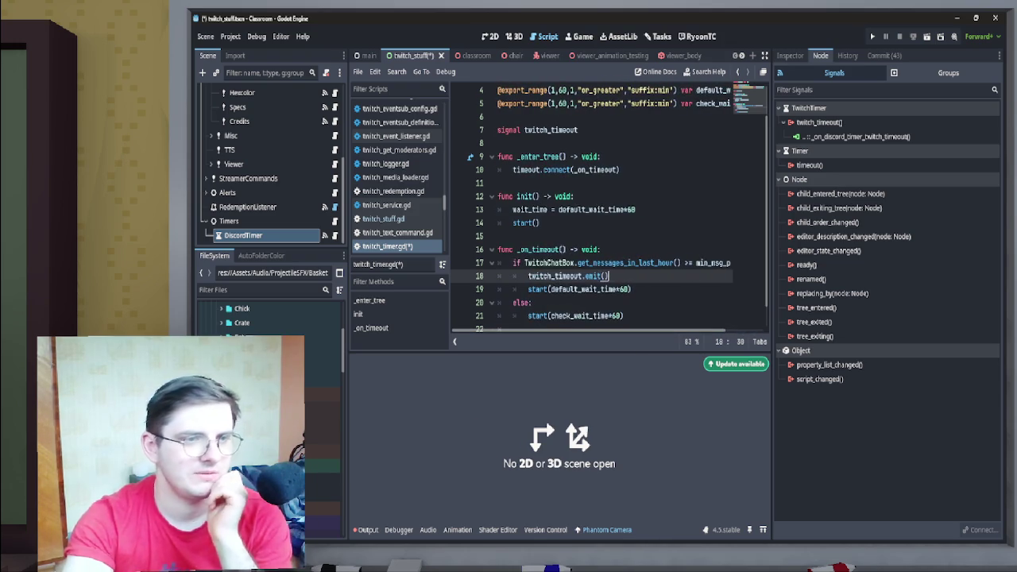
left_click(617, 263)
key("ctrl+s")
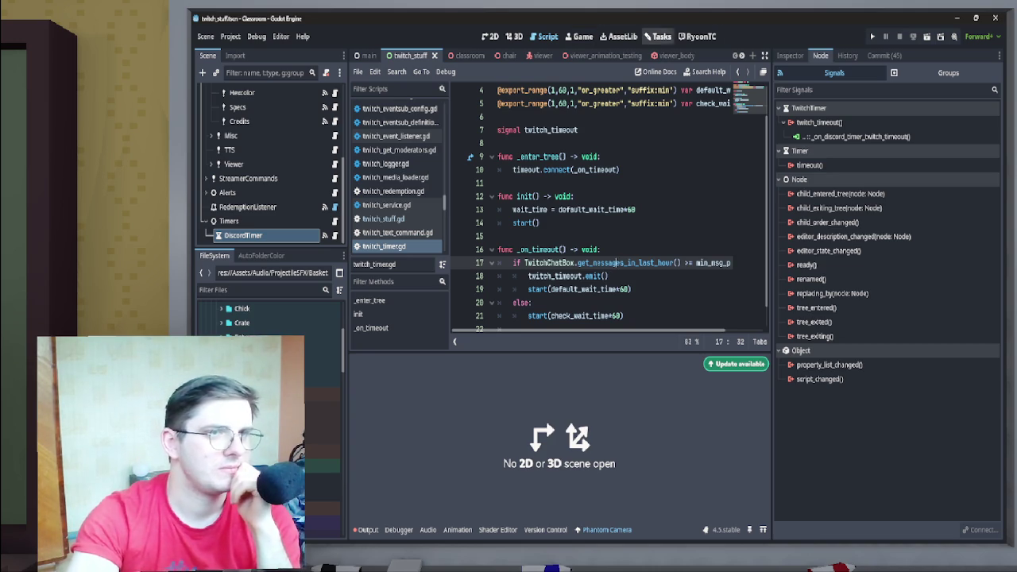
- Move the Discord timer bug card to Done on the Tasks board and widen the board
left_click(658, 36)
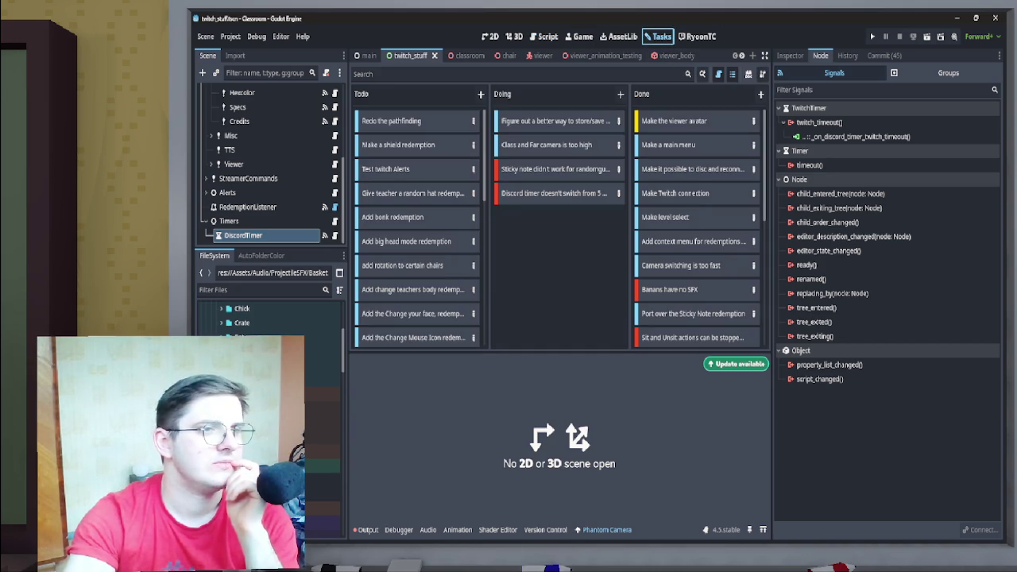
mouse_move(556, 193)
left_mouse_down()
mouse_move(691, 205)
mouse_move(691, 193)
left_mouse_up()
left_click_drag(772, 294, 900, 294)
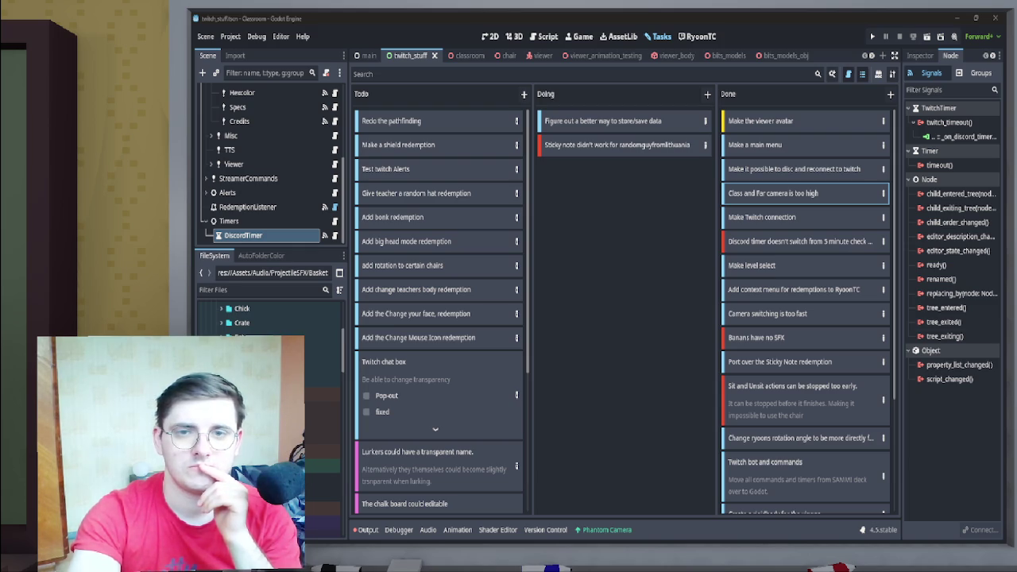
- Check the Twitch chat window, then bring up the new Todo item type choices
mouse_move(703, 532)
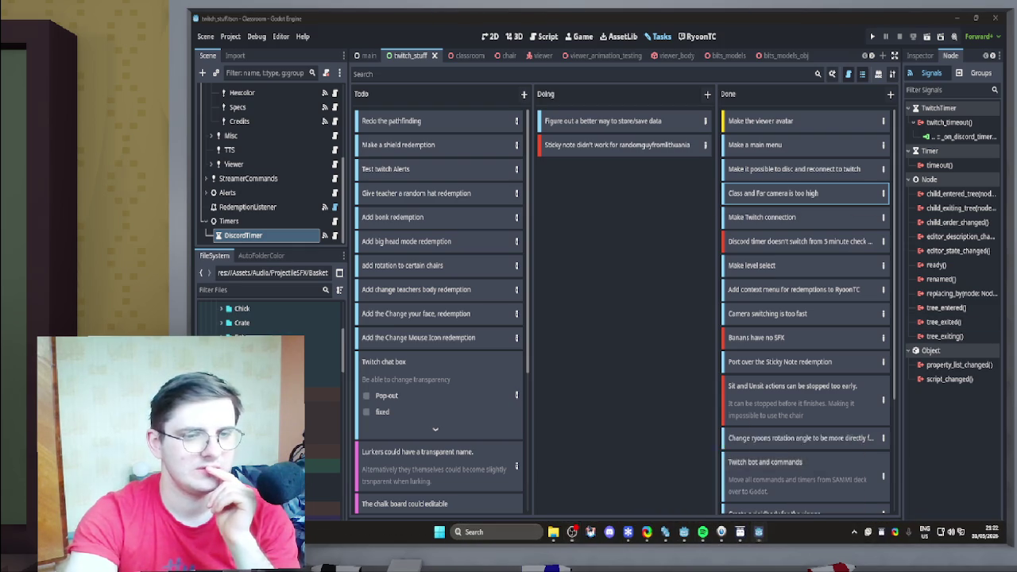
left_click(758, 532)
scroll(831, 301, "up", 2)
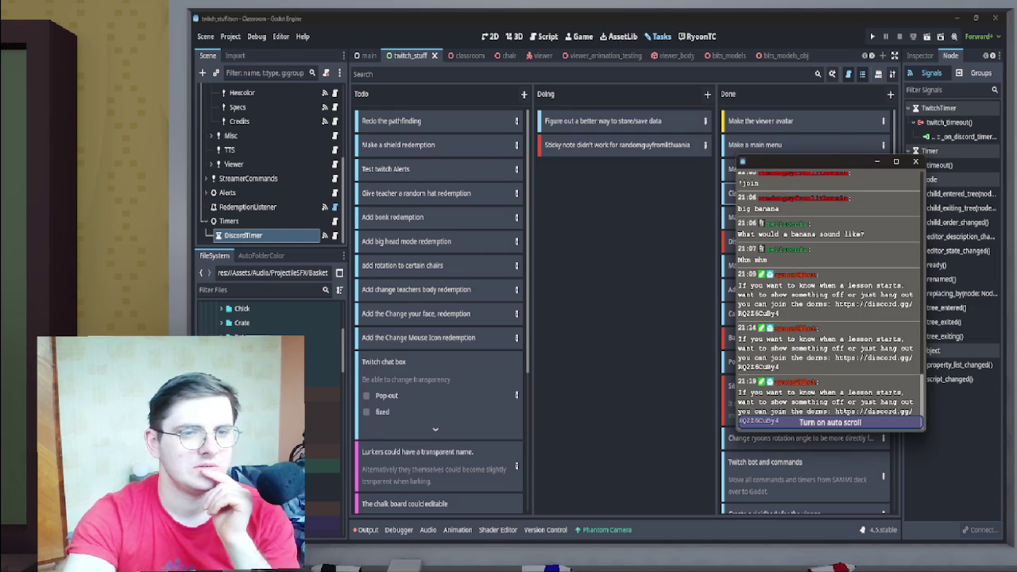
left_click(915, 161)
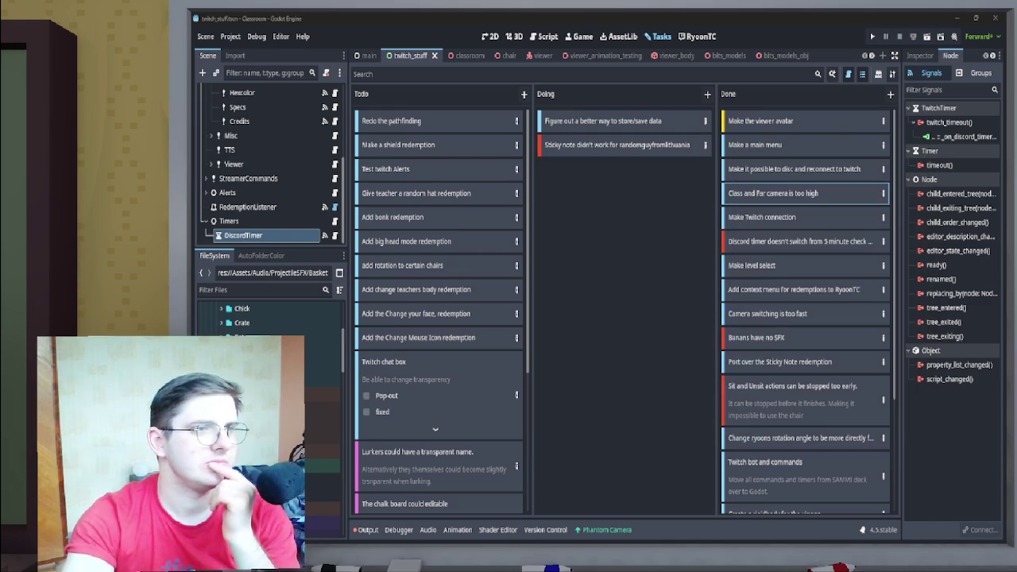
left_click(523, 93)
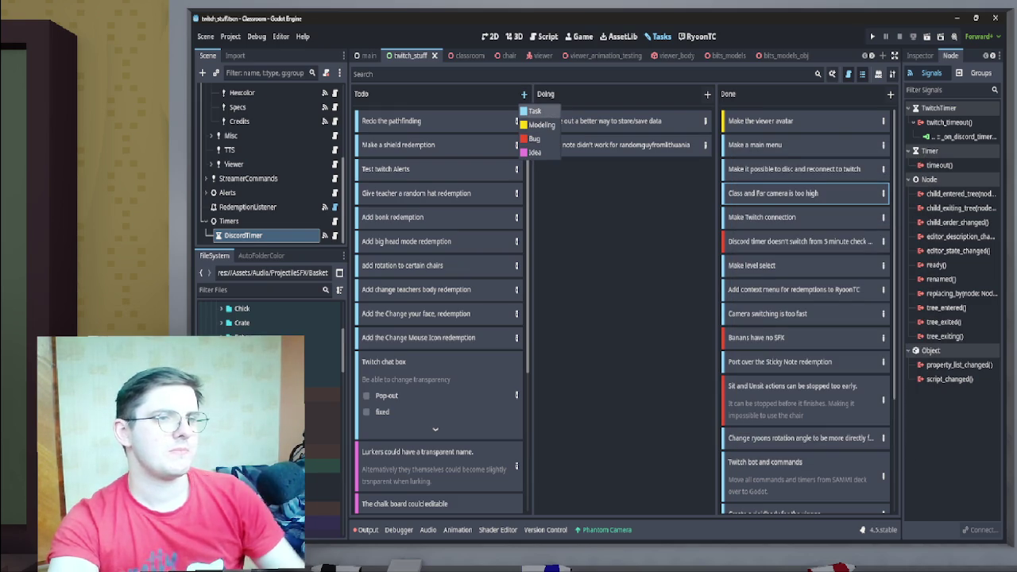
- Dismiss the item type choices and expand then collapse the Twitch chat box card
left_click(397, 374)
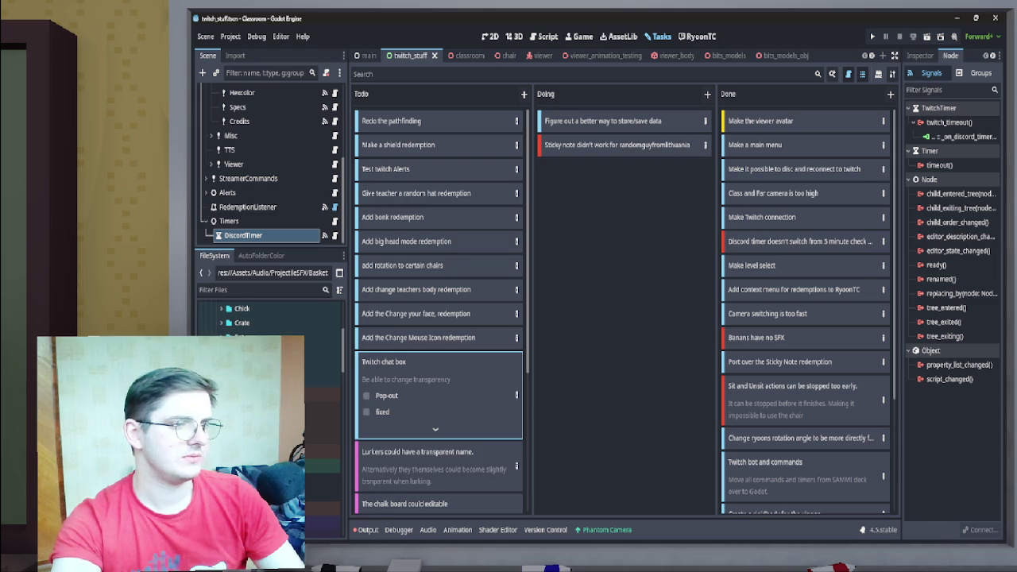
left_click(434, 429)
left_click(434, 475)
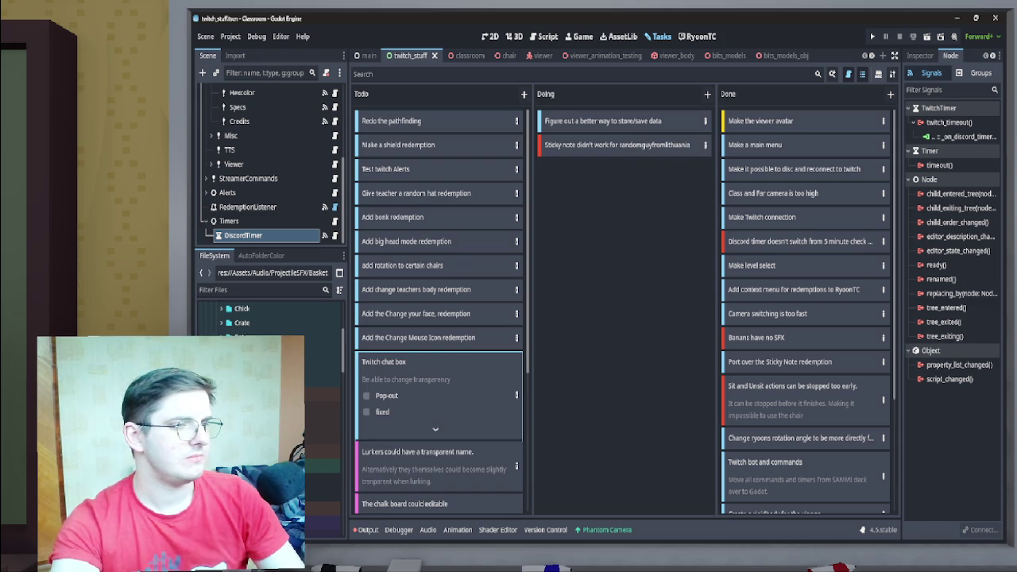
- Type 'clear chat when it is called' as a checklist step, then move the card into Doing
double_click(413, 373)
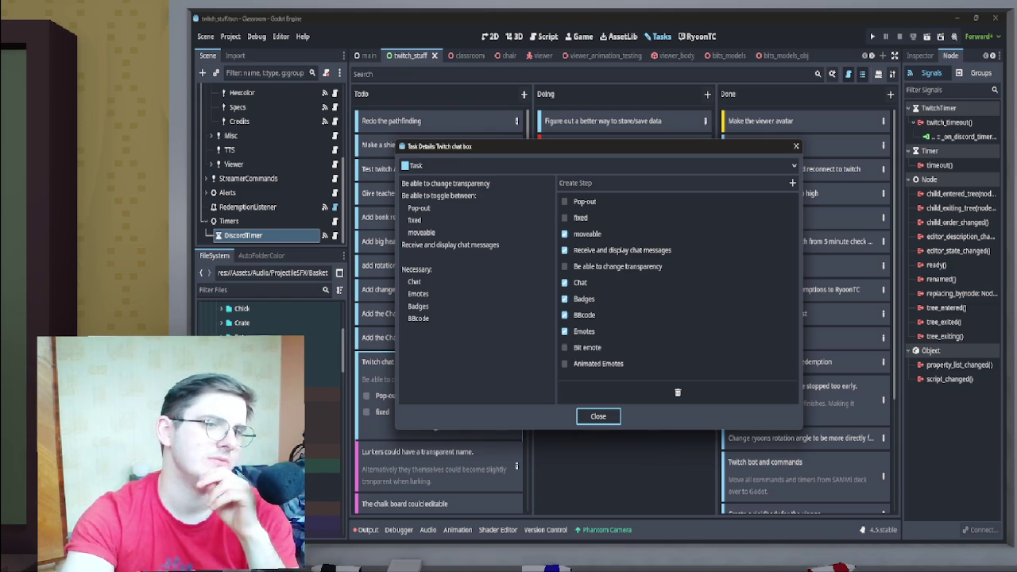
left_click(675, 182)
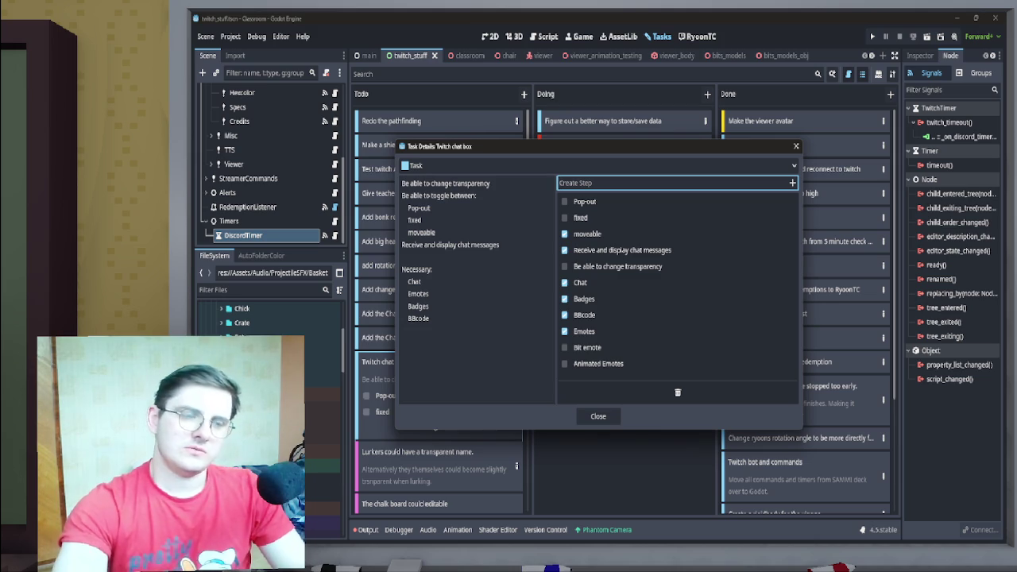
type("clear cha")
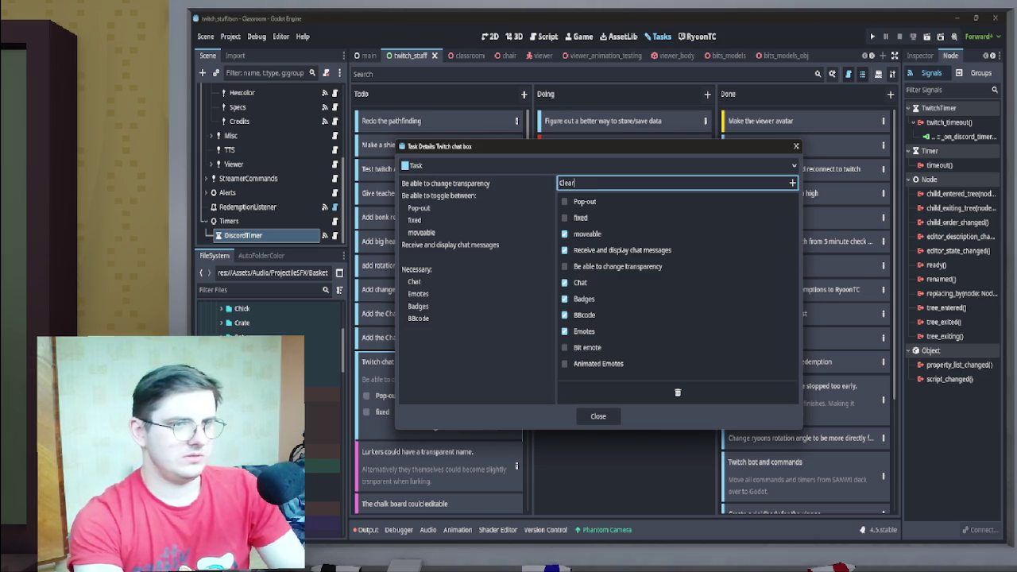
type("t when")
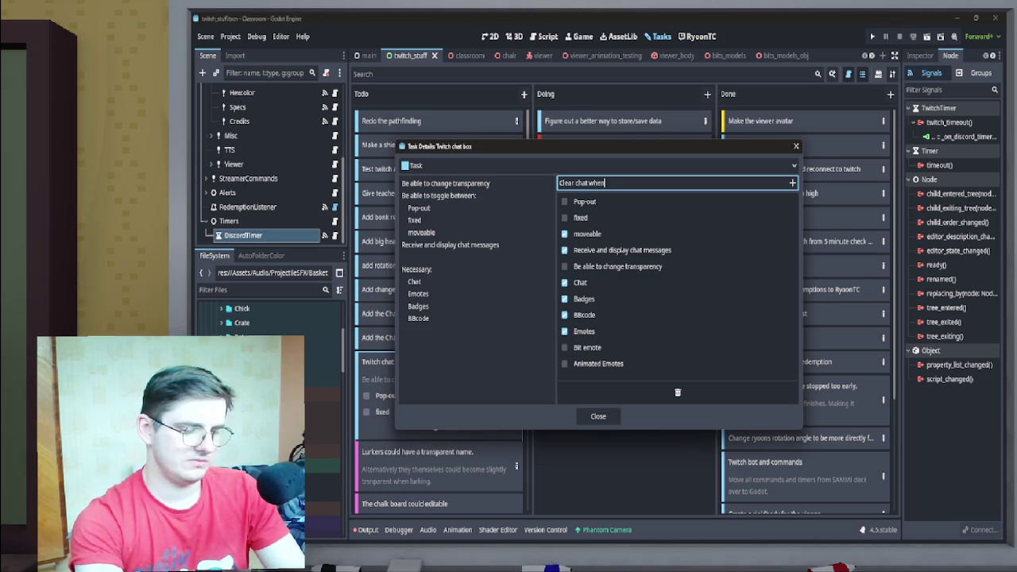
type(" it is called")
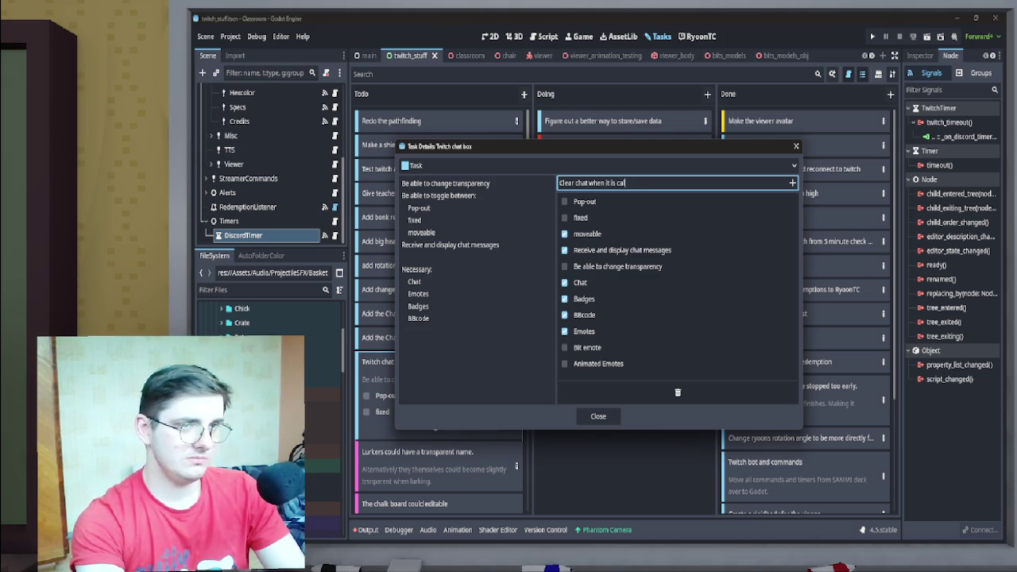
left_click(597, 416)
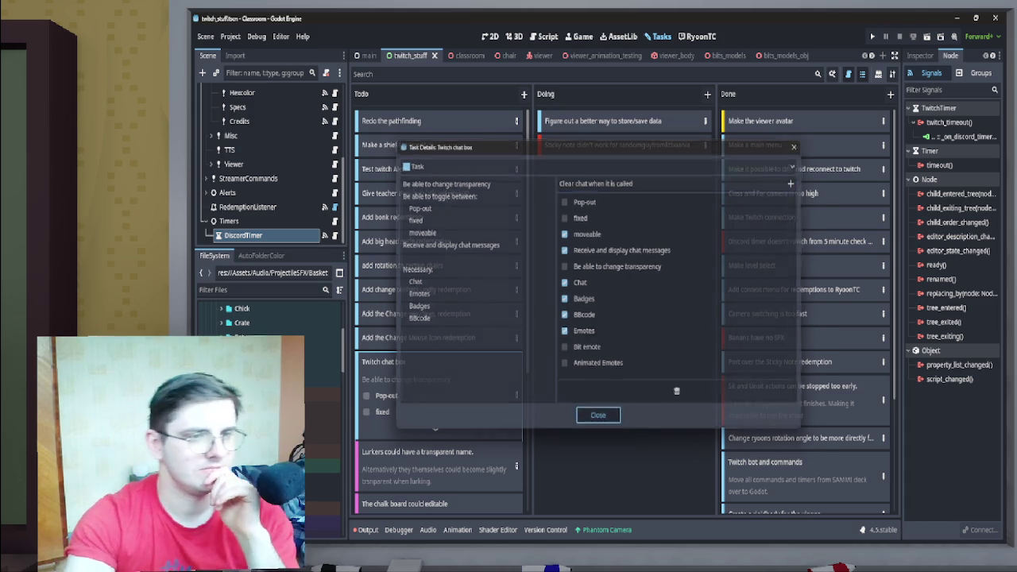
mouse_move(437, 381)
left_mouse_down()
mouse_move(702, 284)
mouse_move(667, 143)
left_mouse_up()
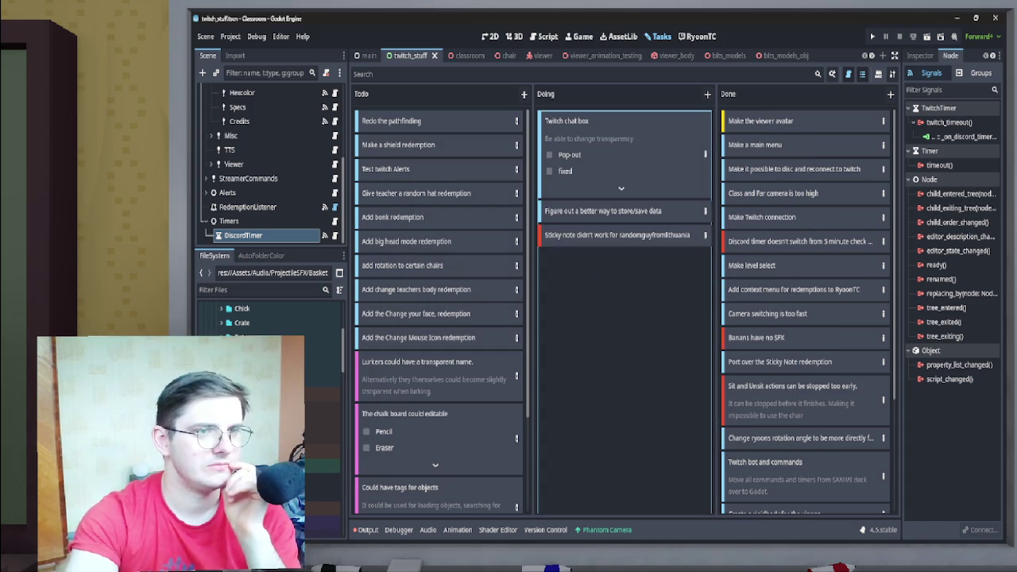
- Add 'Clear chat' as a new checklist step in the Twitch chat box task details
left_click(621, 188)
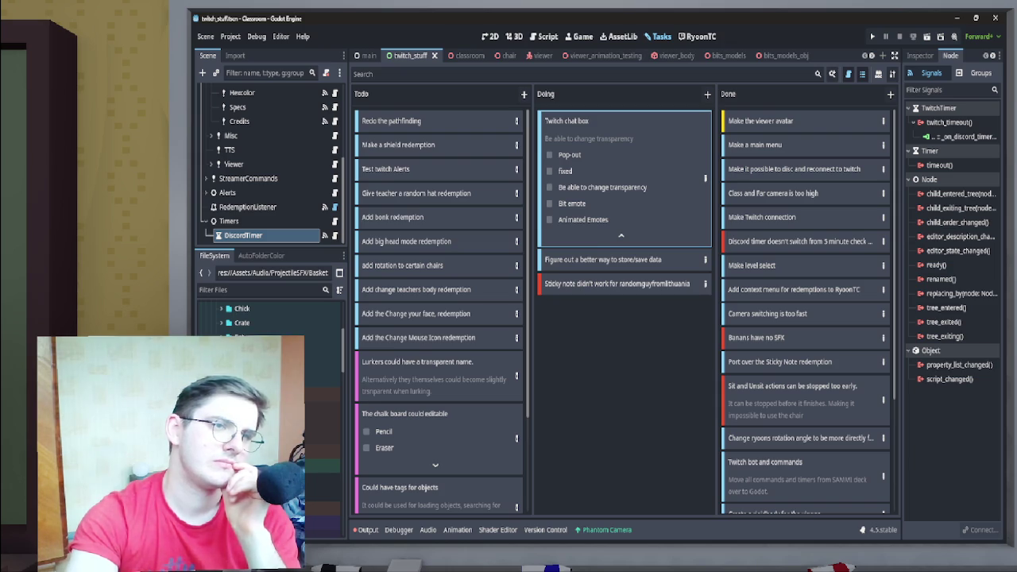
double_click(588, 120)
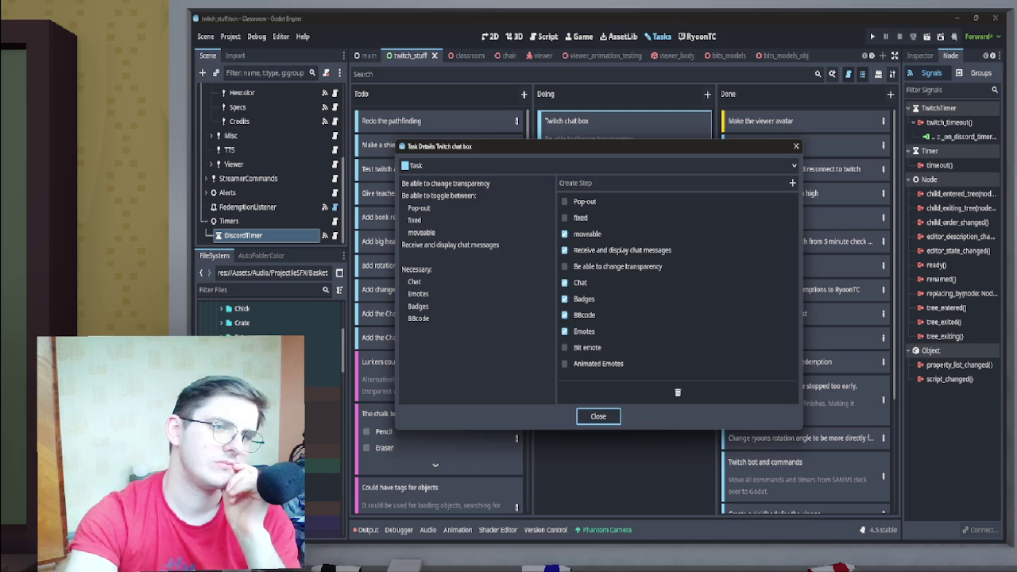
left_click(676, 183)
type("Clear chat")
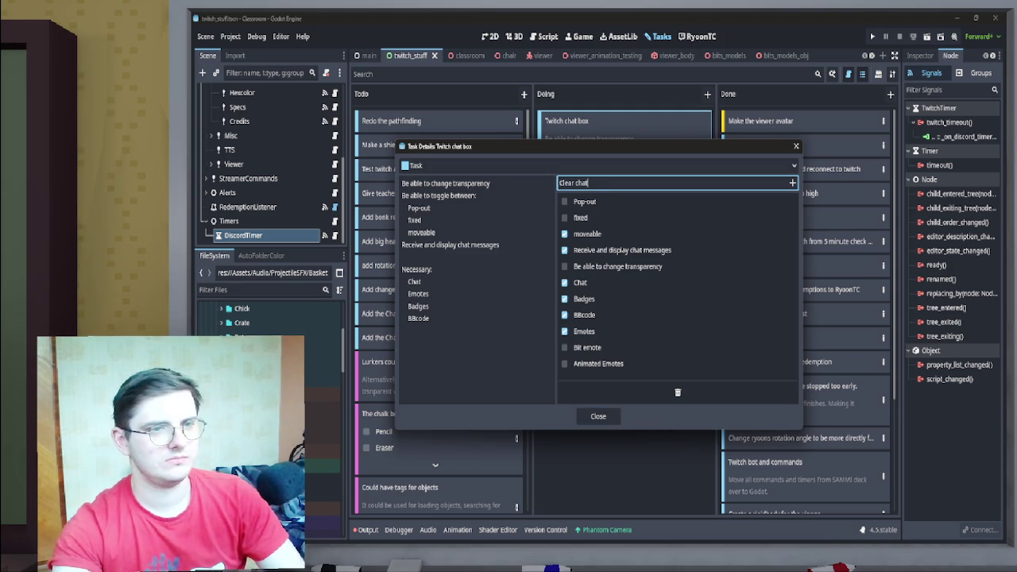
key("ctrl+shift+Left")
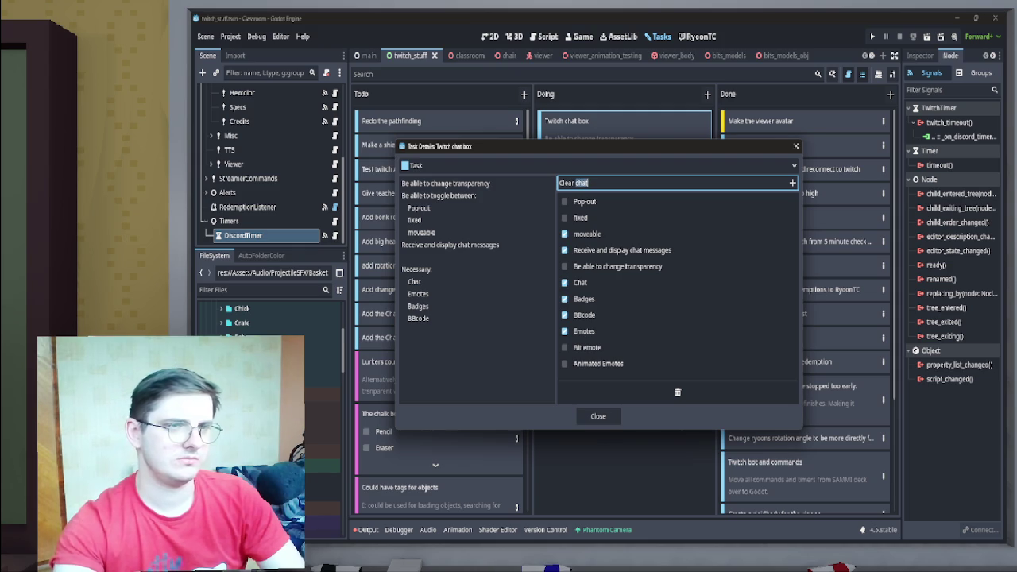
key("Return")
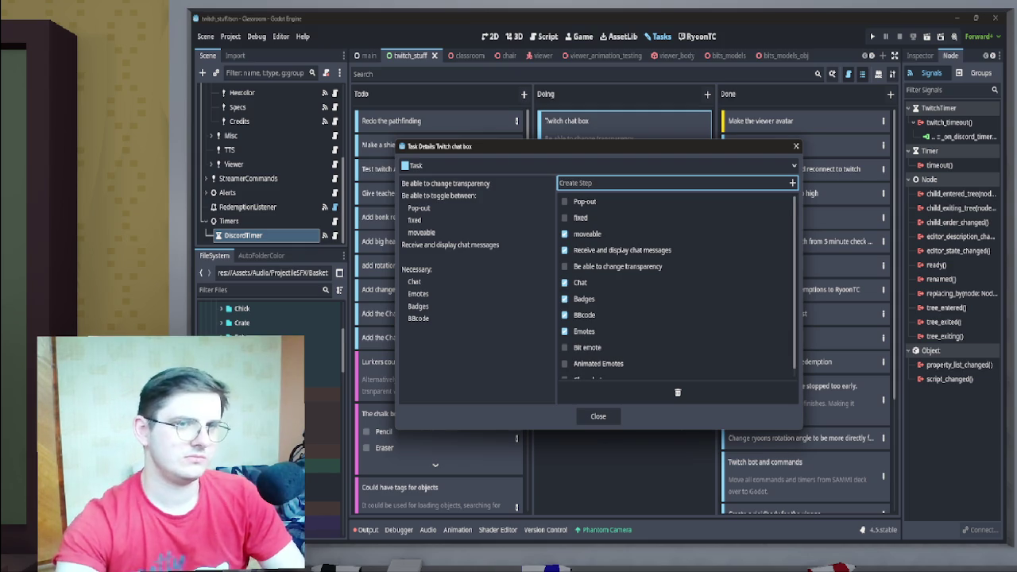
- Back on the board, expand and collapse the Twitch chat box checklist to confirm the step
left_click(598, 416)
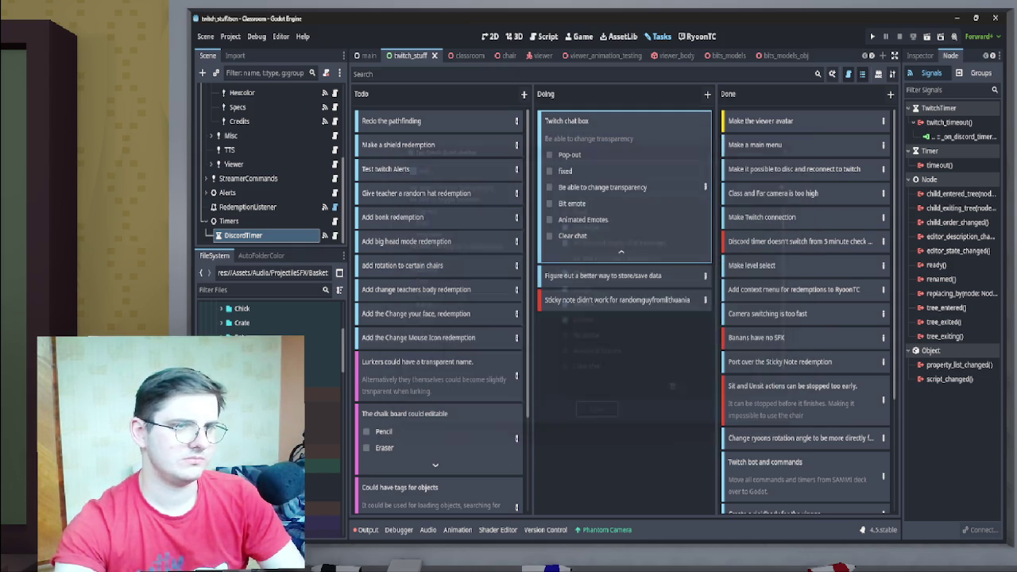
left_click(620, 188)
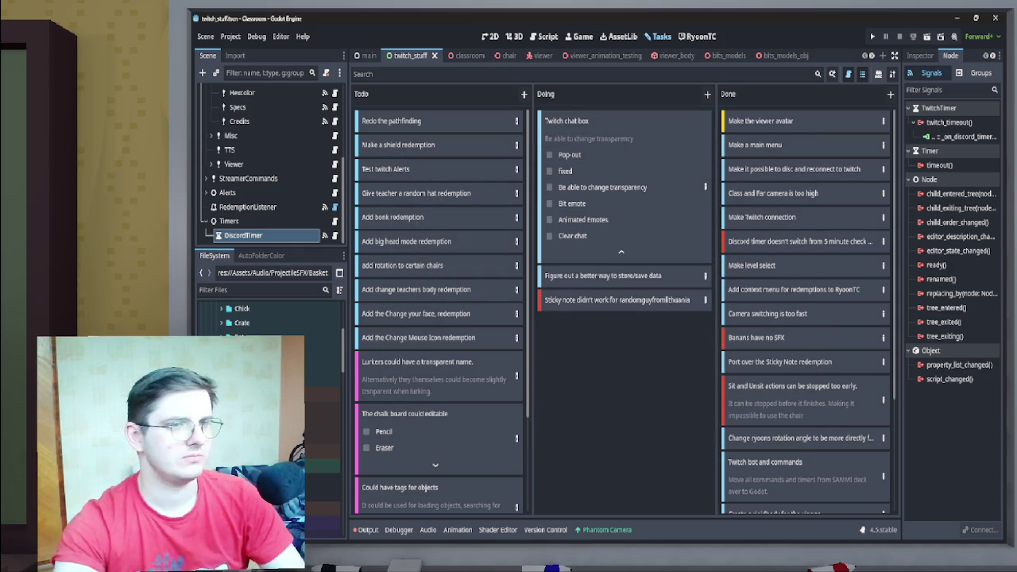
left_click(621, 251)
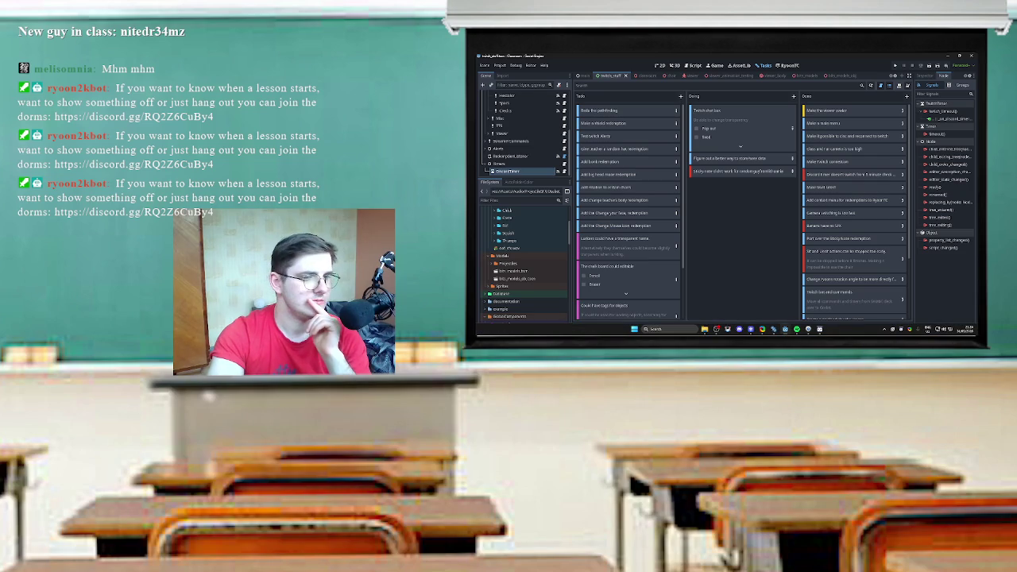
- Launch the Classroom game project from the Windows Start menu
key("super")
left_click(714, 144)
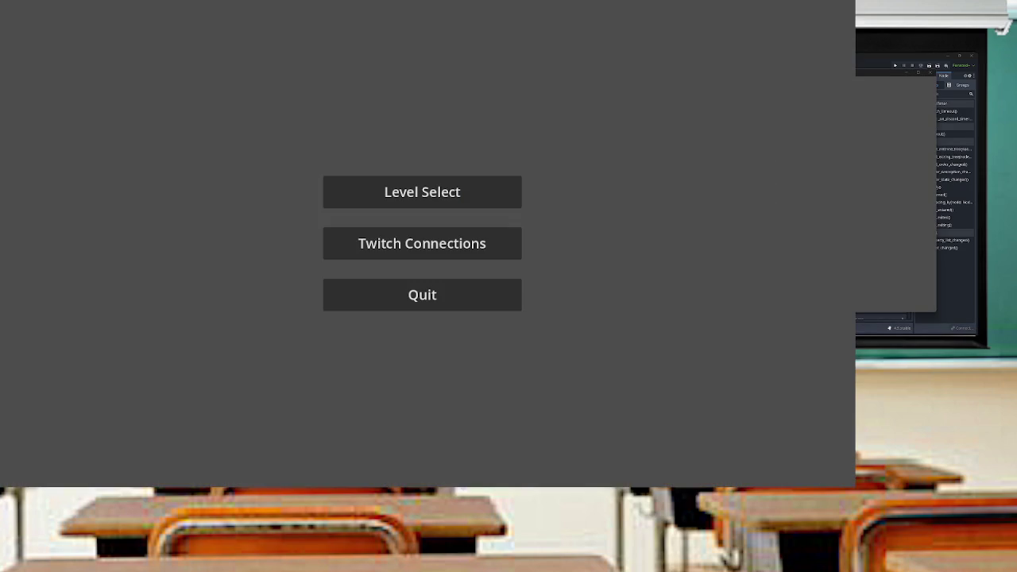
- Connect the running game to Twitch, then load the classroom level from Level Select
left_click(422, 243)
left_click(387, 235)
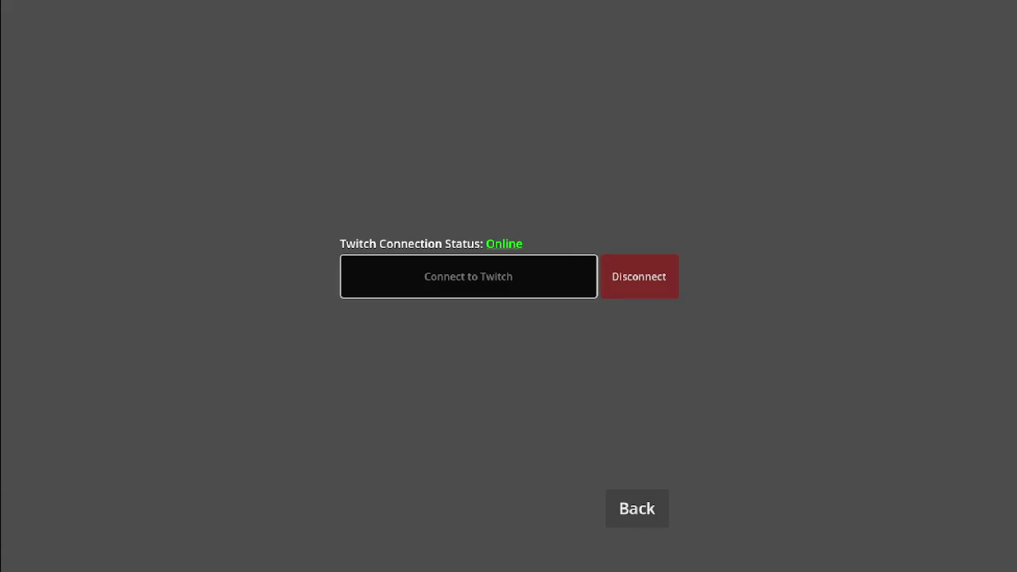
left_click(636, 508)
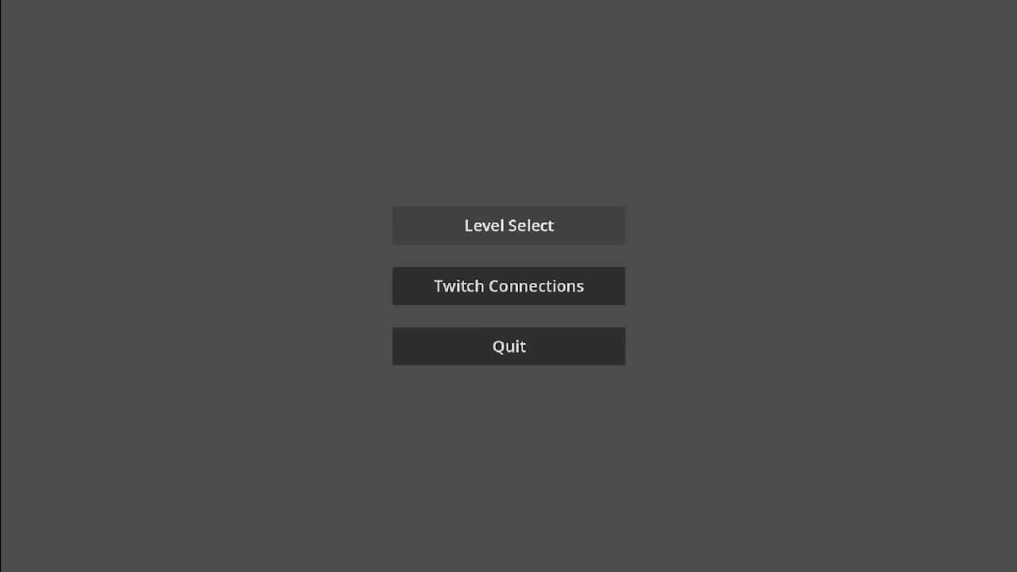
left_click(508, 224)
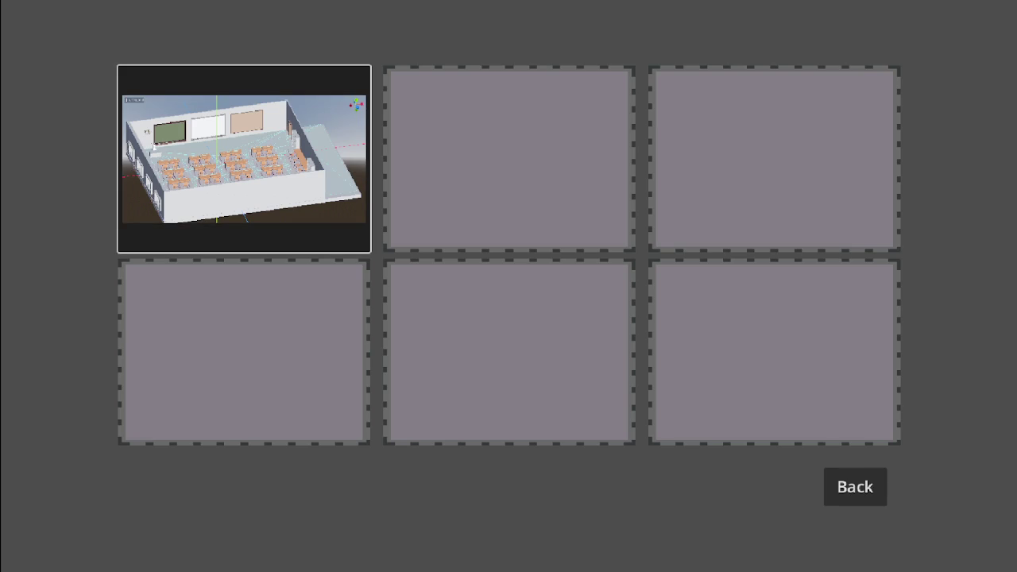
left_click(244, 159)
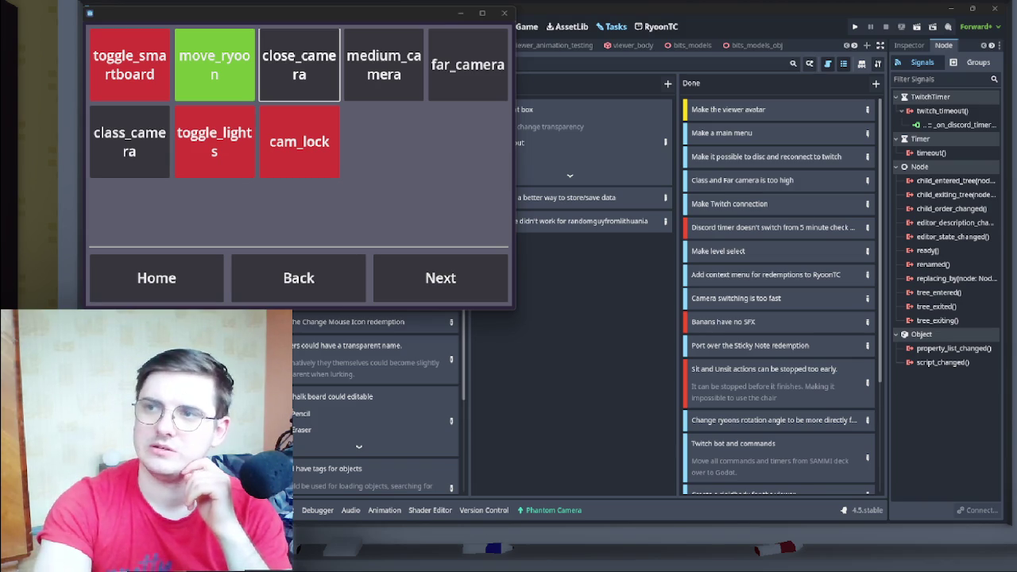
- Leave fullscreen and show the classroom scene in the 3D view
mouse_move(661, 10)
left_mouse_down()
mouse_move(661, 142)
mouse_move(678, 7)
mouse_move(678, 37)
mouse_move(691, 37)
left_mouse_up()
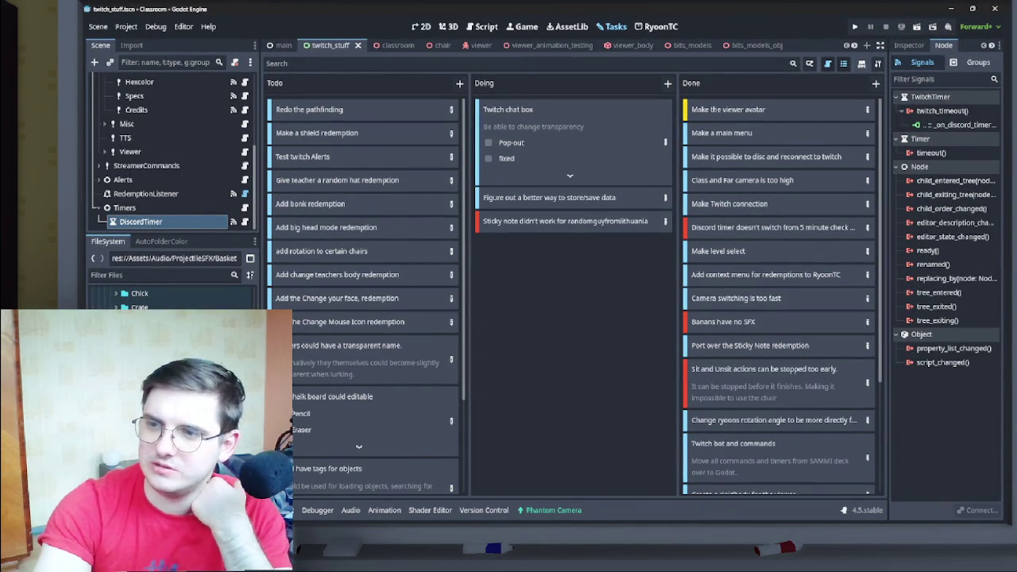
left_click(385, 45)
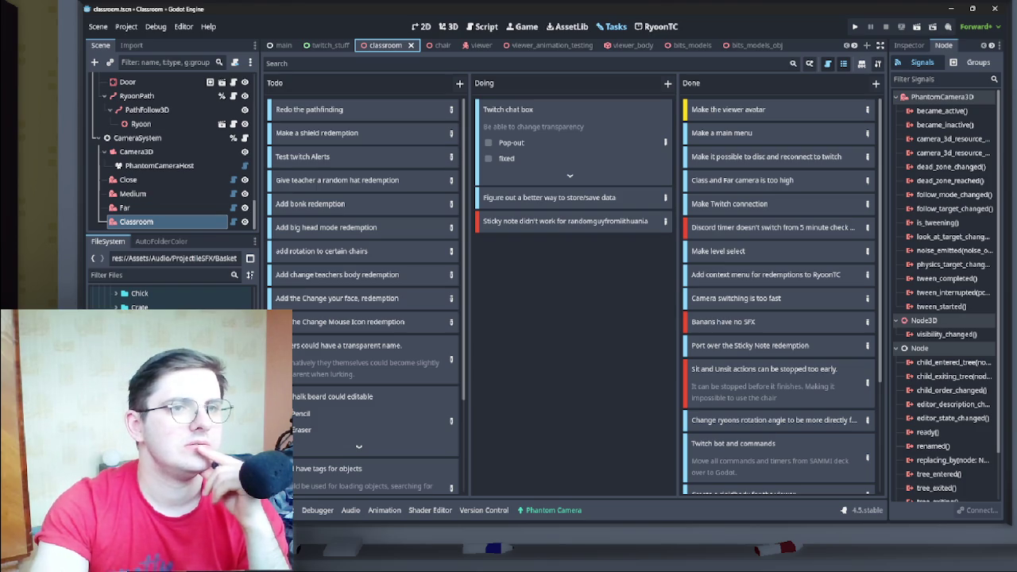
left_click(481, 26)
left_click(448, 26)
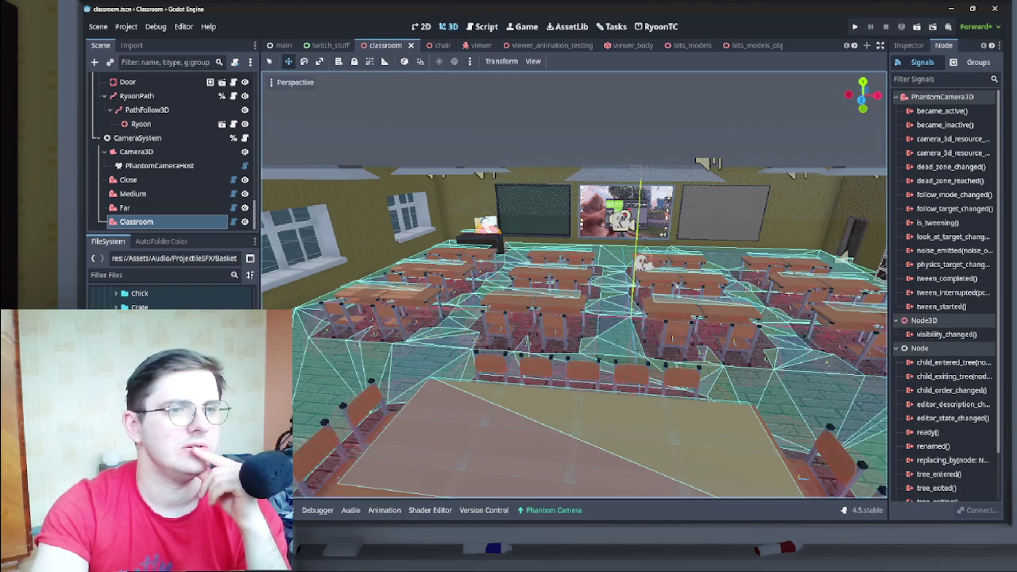
- Select the Close camera and raise it about 0.12 on the Y axis with the gizmo
left_click(128, 179)
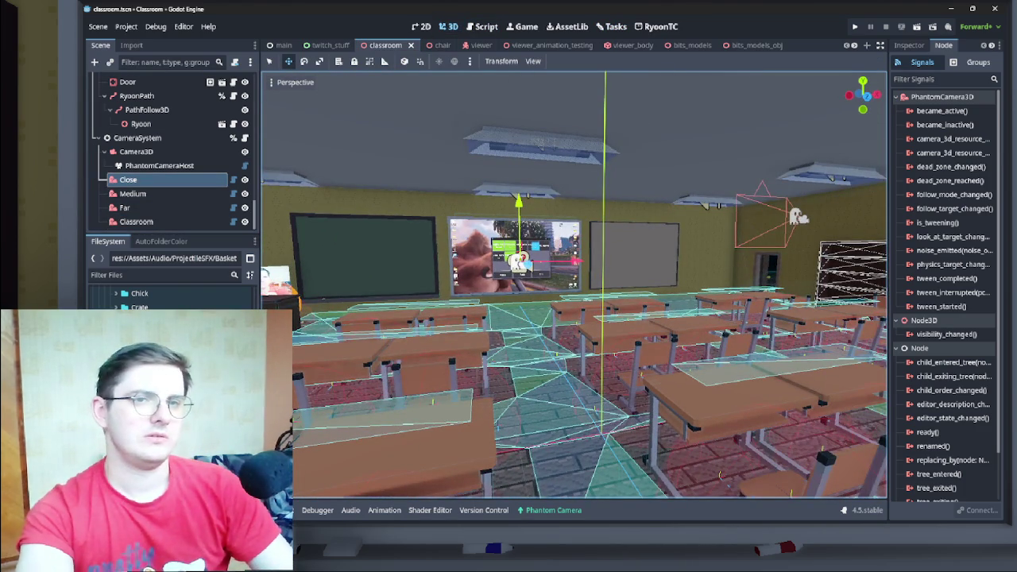
left_click(549, 510)
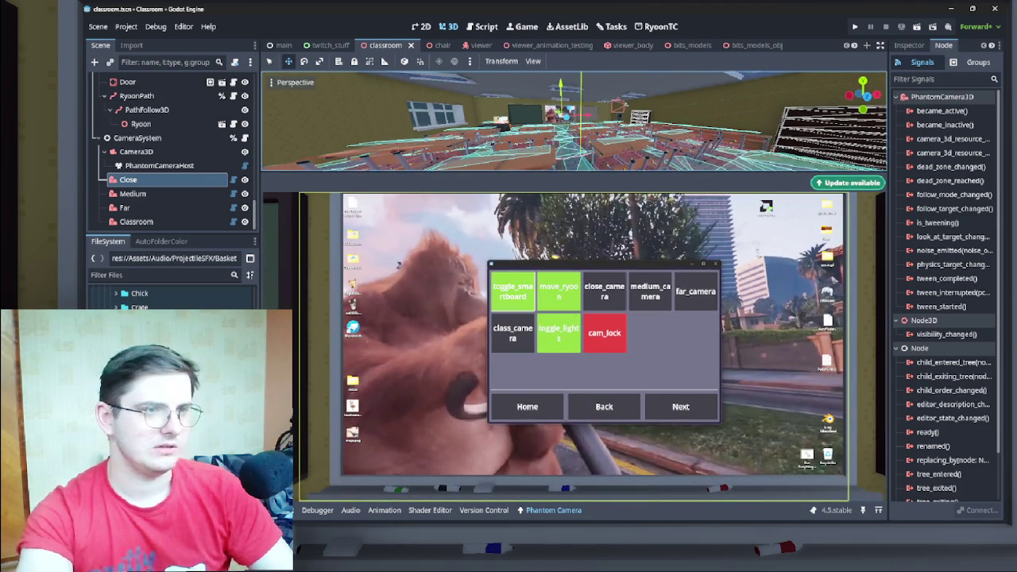
mouse_move(560, 99)
left_mouse_down()
mouse_move(560, 87)
mouse_move(560, 96)
left_mouse_up()
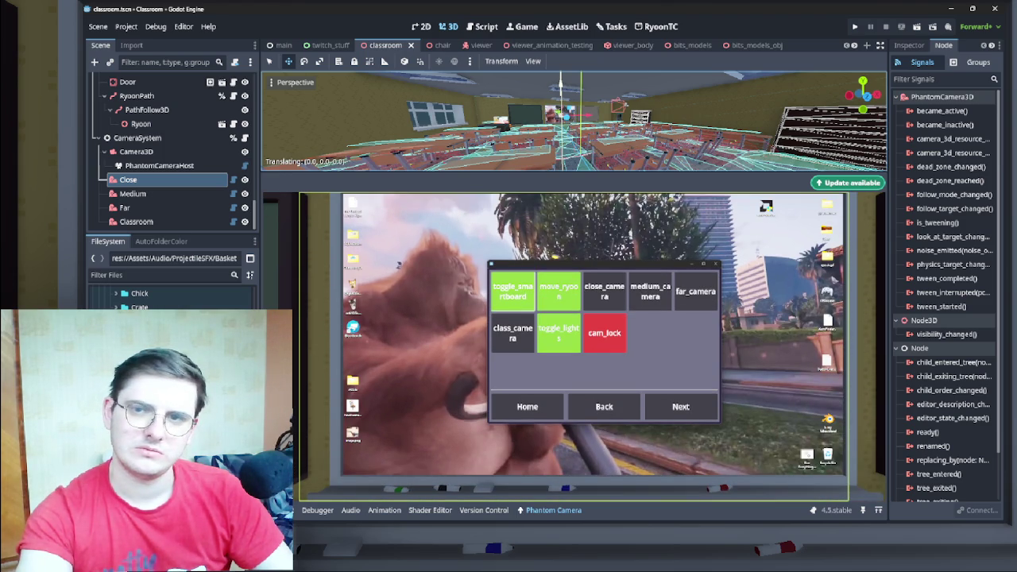
left_click_drag(560, 97, 560, 91)
scroll(560, 90, "down", 5)
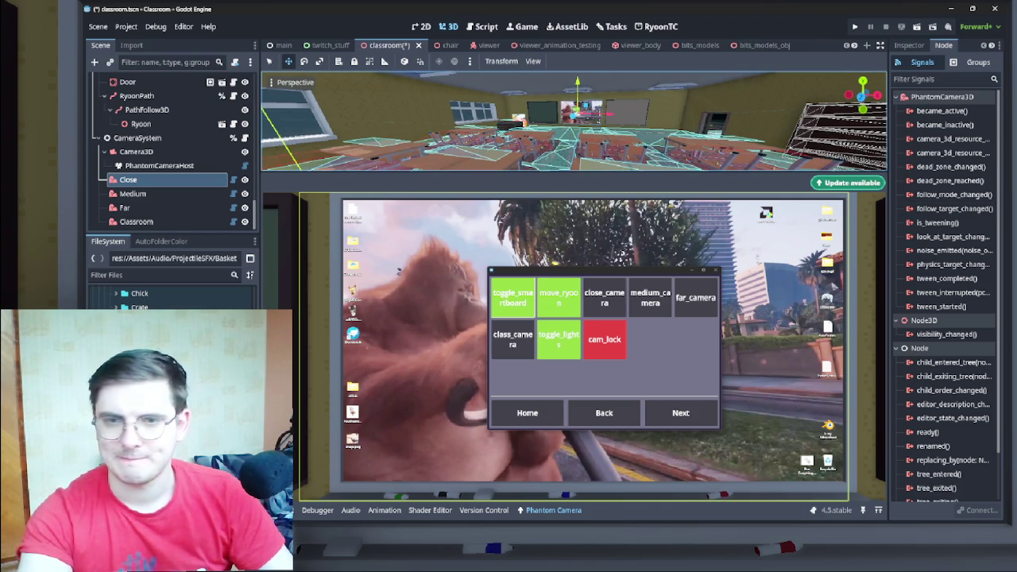
left_click_drag(888, 279, 783, 279)
- Set the Close camera's Transform Position Y to 3.74
left_click(803, 44)
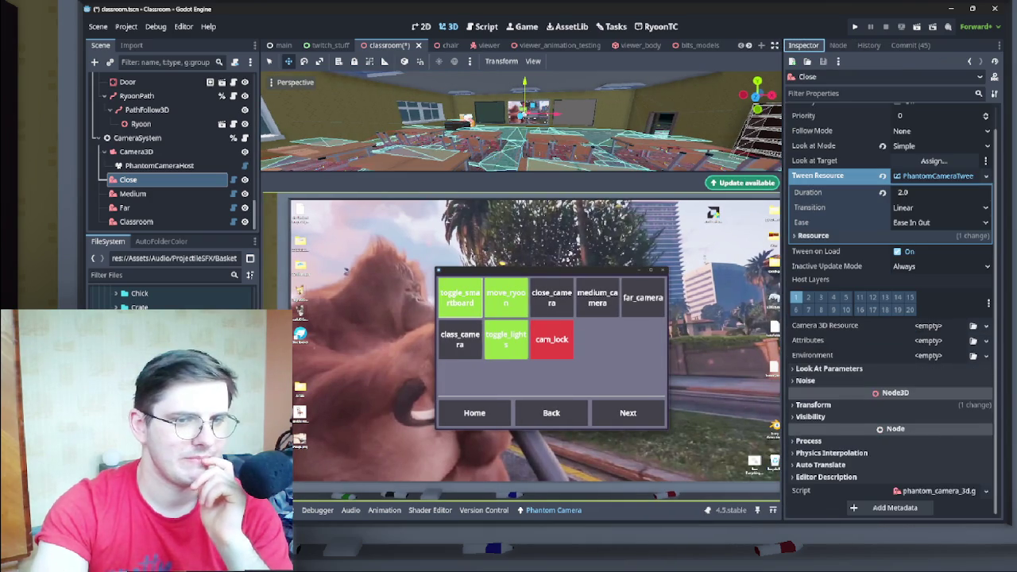
left_click(812, 404)
left_click(891, 432)
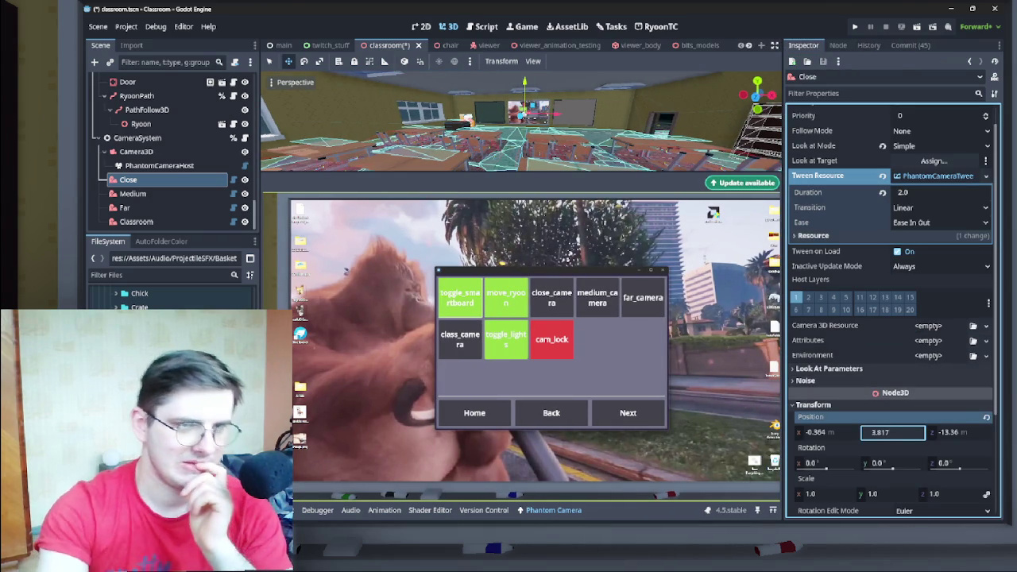
key("BackSpace")
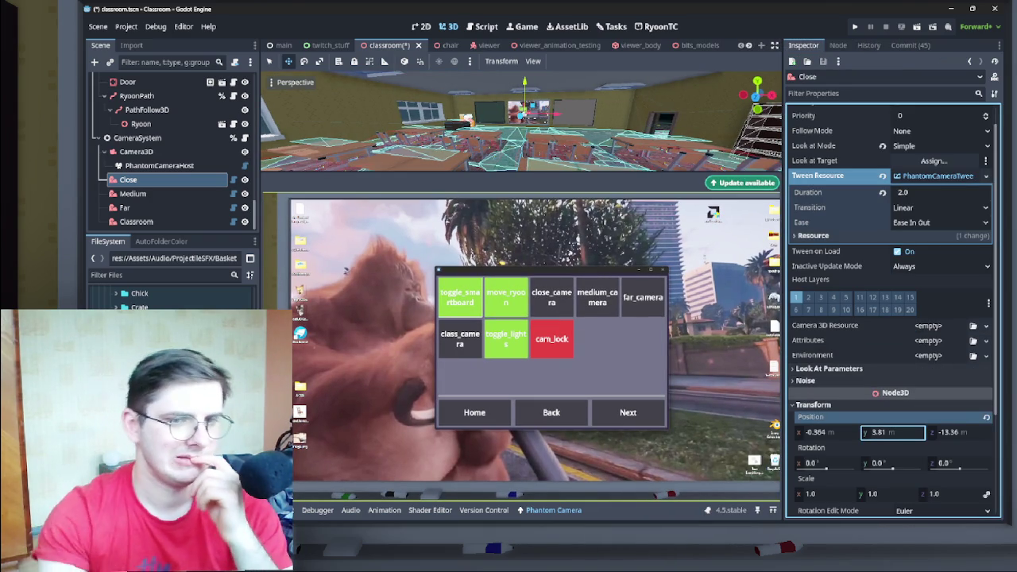
key("BackSpace")
key("BackSpace")
type("79")
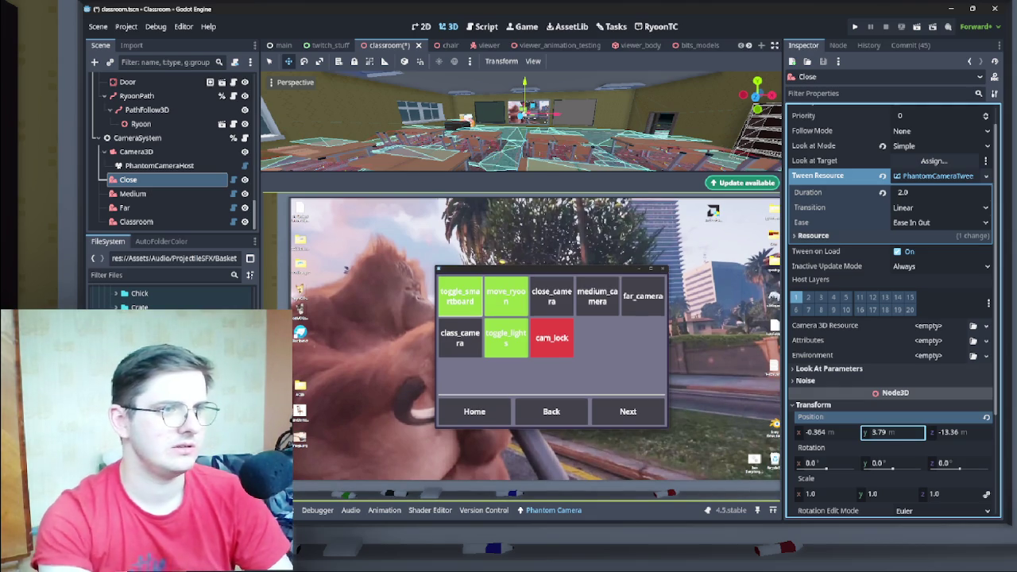
key("BackSpace")
type("5")
key("Return")
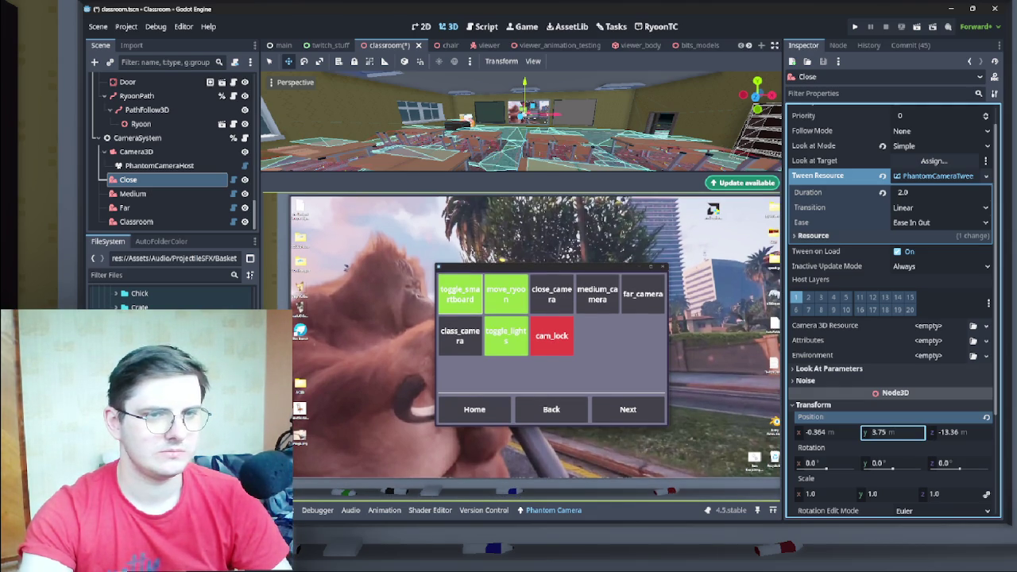
mouse_move(783, 280)
left_mouse_down()
mouse_move(855, 280)
mouse_move(839, 280)
left_mouse_up()
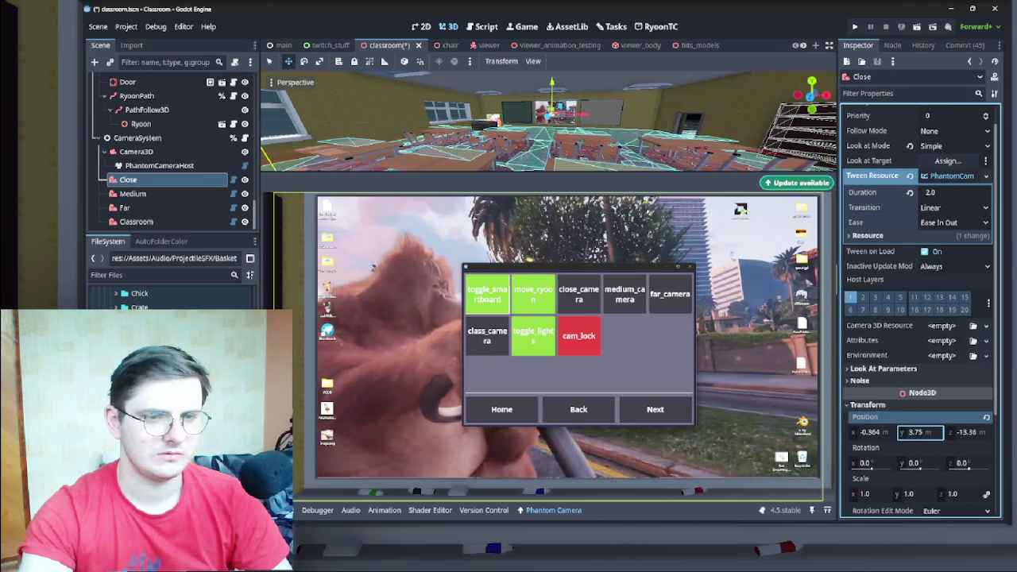
left_click_drag(920, 433, 915, 432)
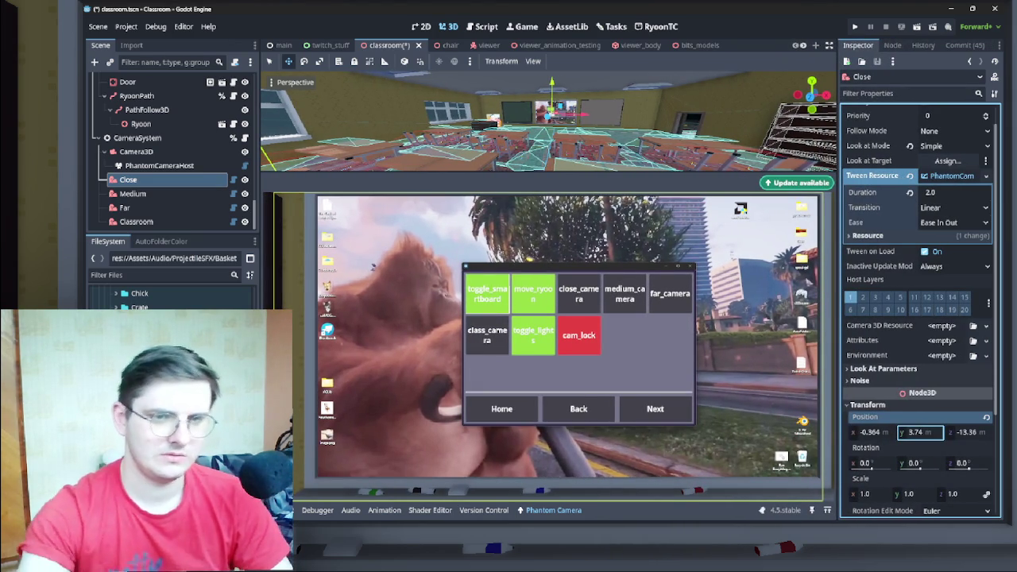
- Change the Close camera's Position X to -0.366 and save the classroom scene
left_click(968, 432)
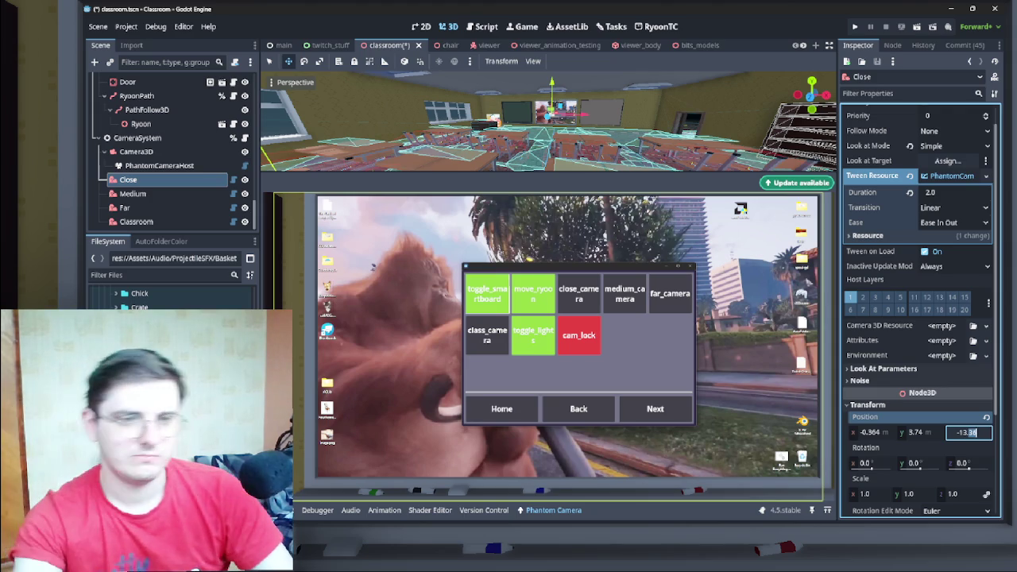
left_click(869, 432)
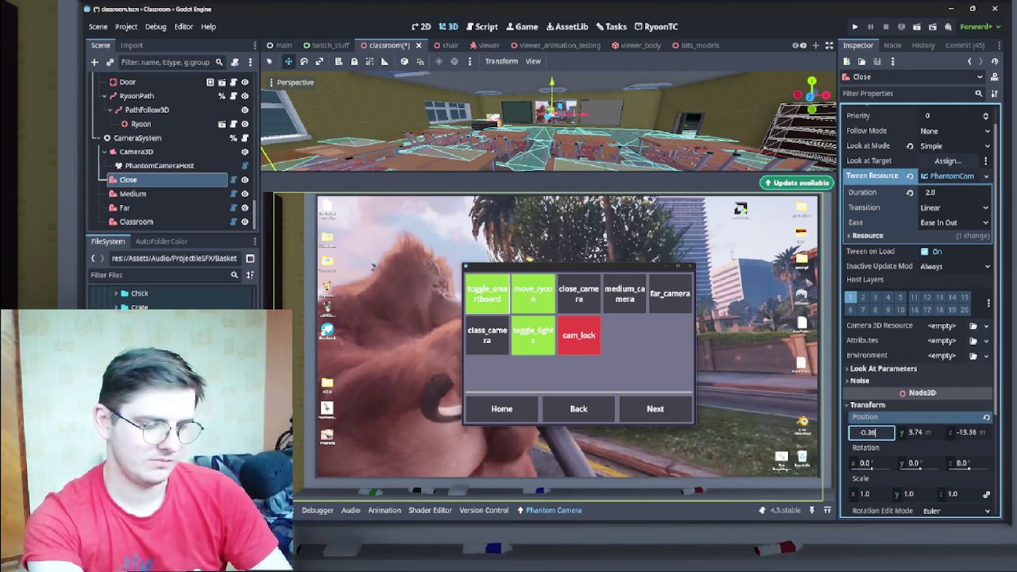
key("Return")
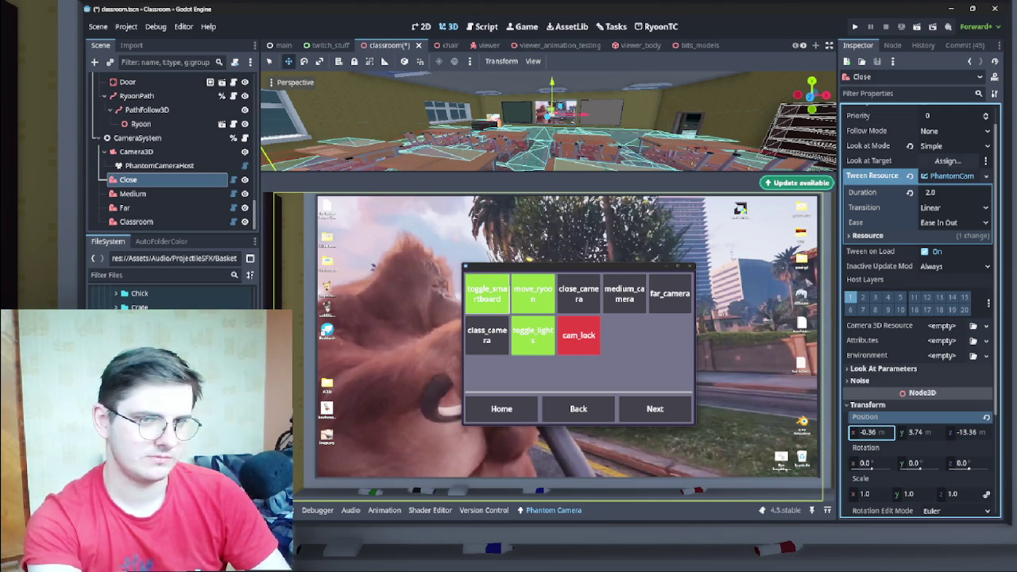
left_click(870, 432)
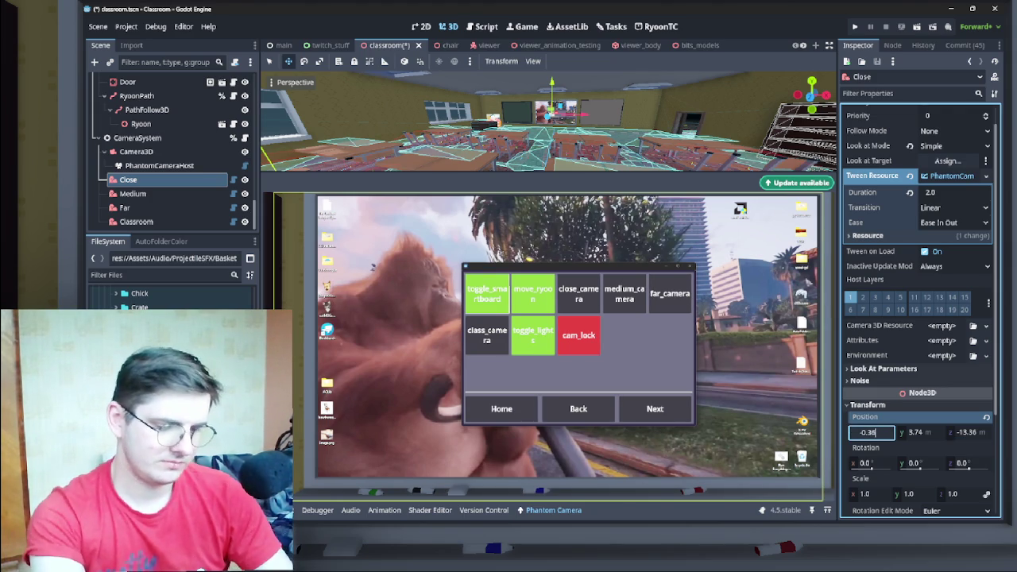
type("6")
key("Return")
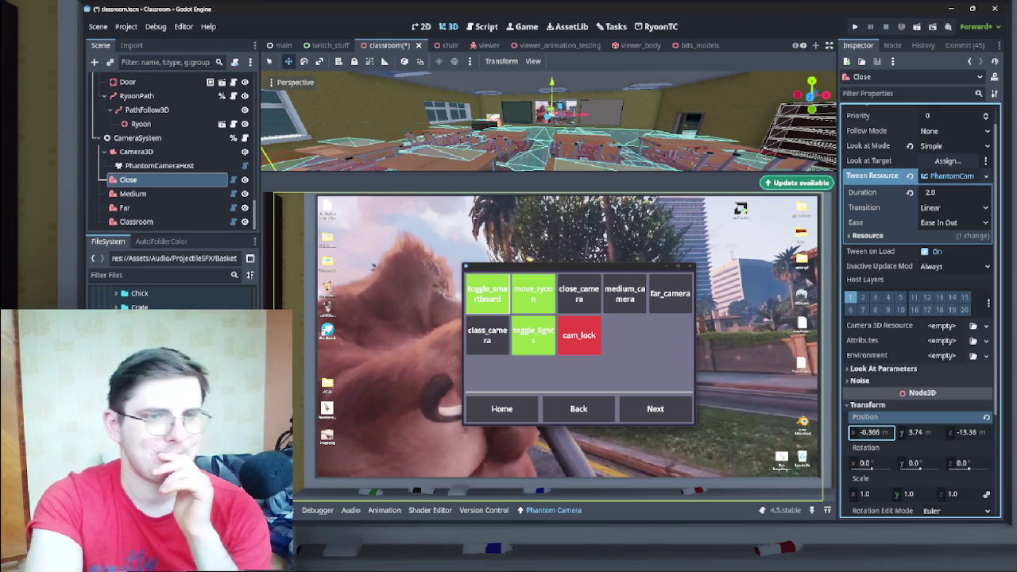
key("ctrl+s")
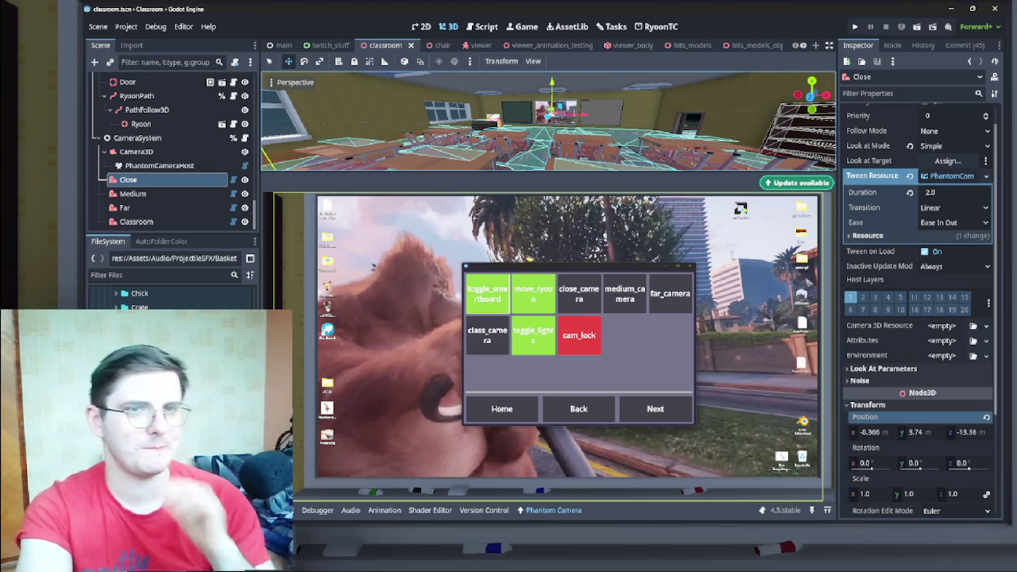
mouse_move(548, 192)
left_mouse_down()
mouse_move(548, 336)
mouse_move(548, 312)
left_mouse_up()
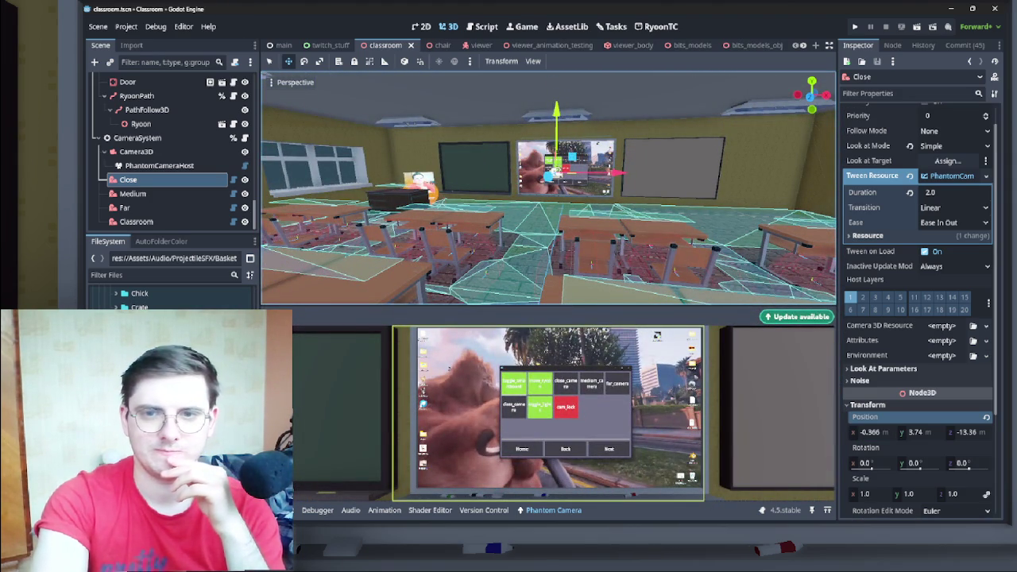
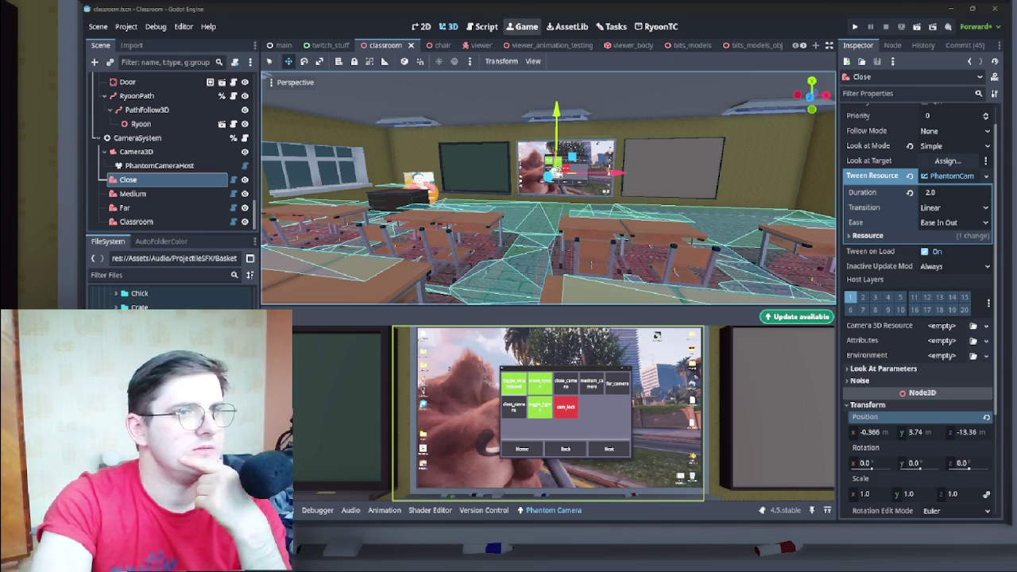
- Show the Tasks board and Output log, dragging the splitter to give the board more room
left_click(612, 26)
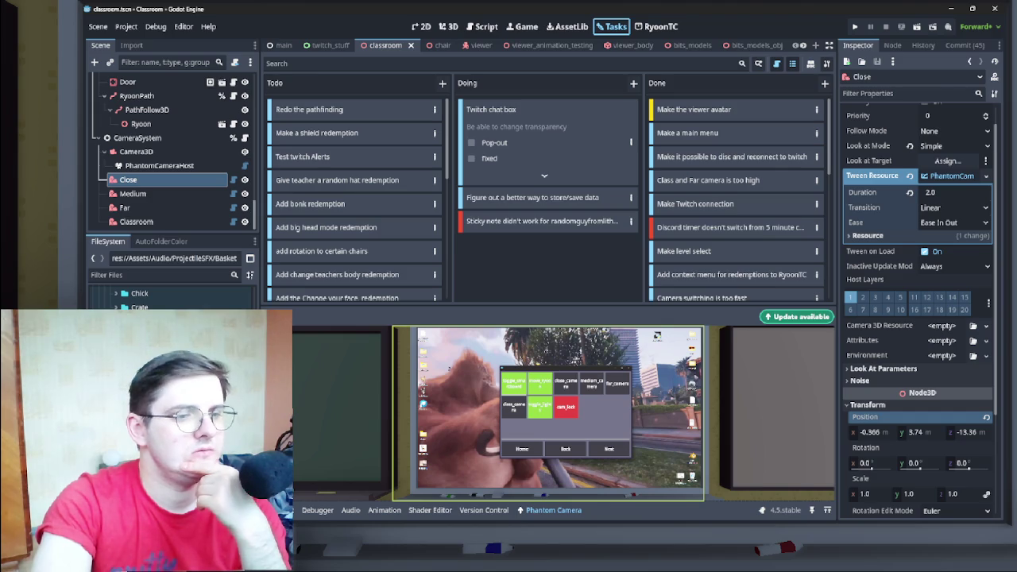
key("alt+o")
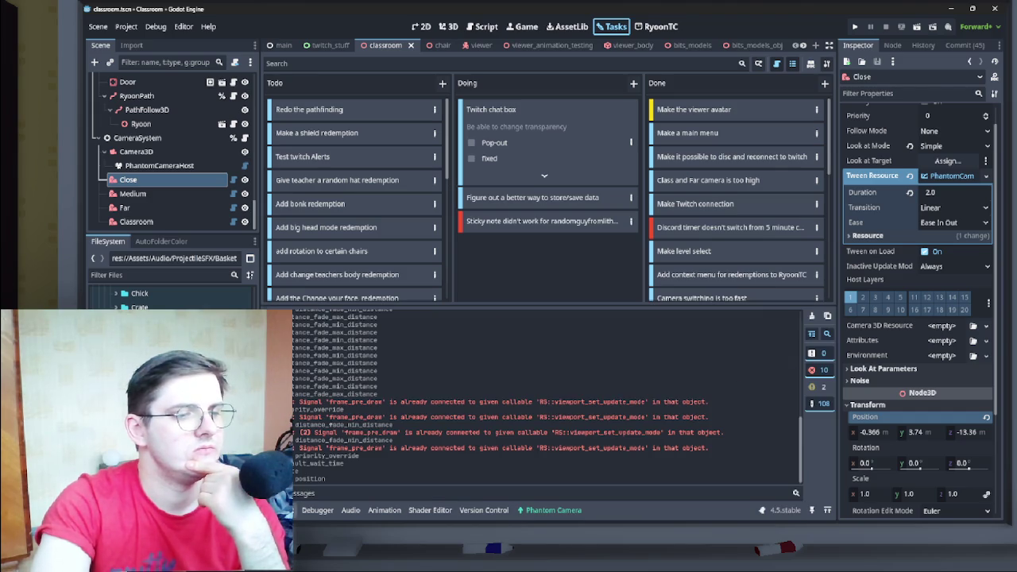
left_click_drag(548, 305, 548, 394)
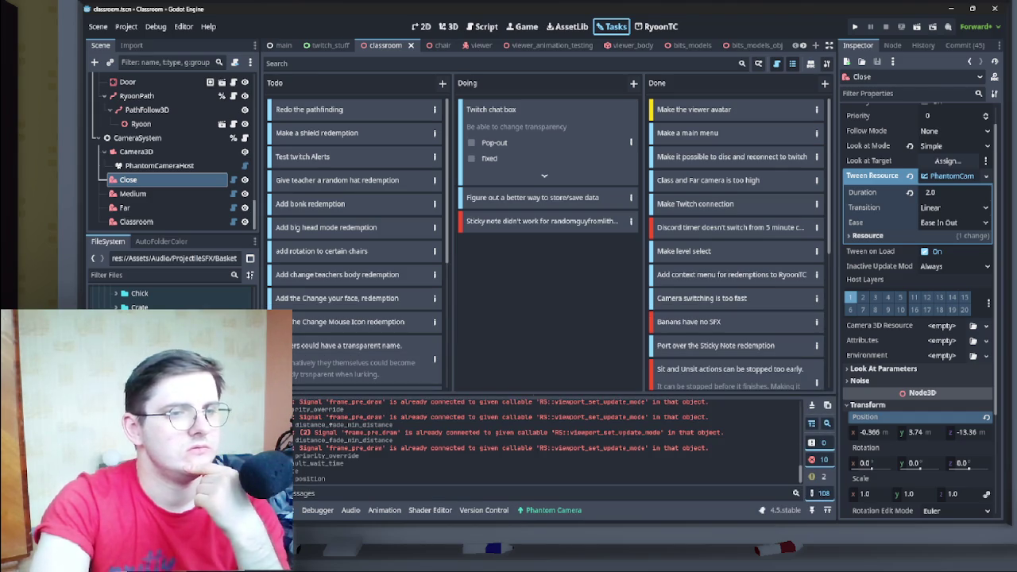
- Browse the card types for a new Doing card, then switch to the boards.tscn scene
left_click(633, 82)
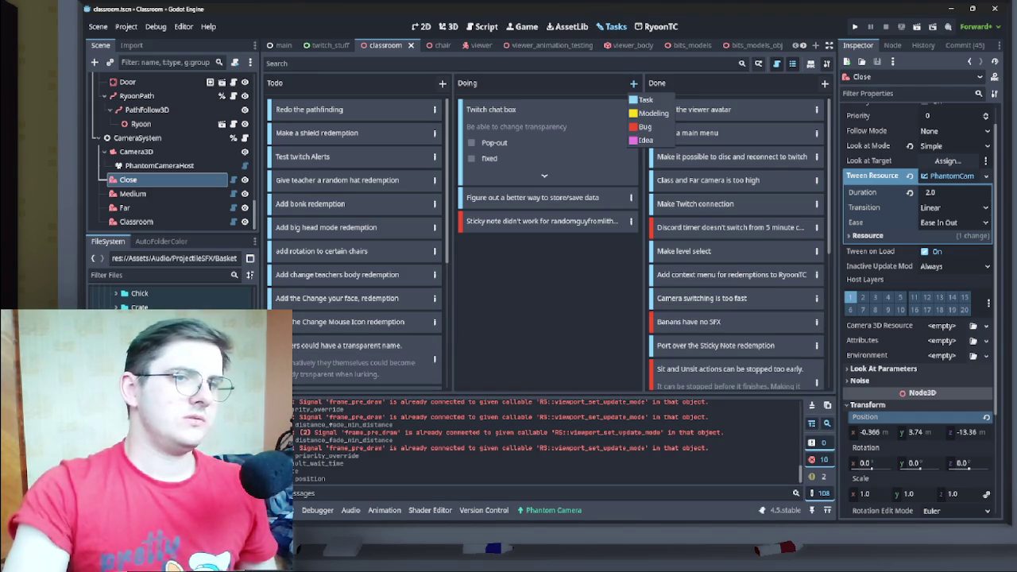
scroll(540, 45, "down", 2)
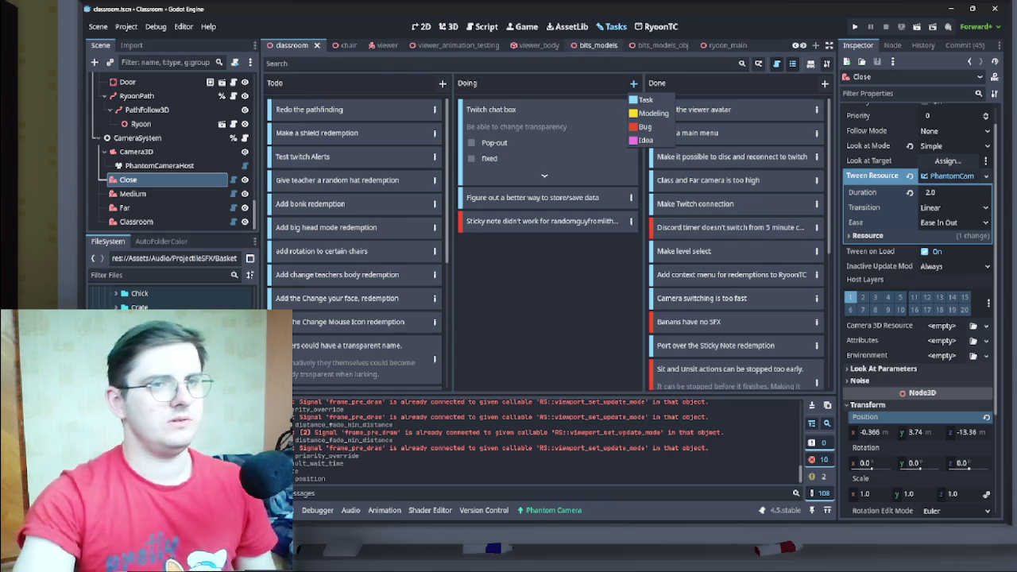
left_click(711, 45)
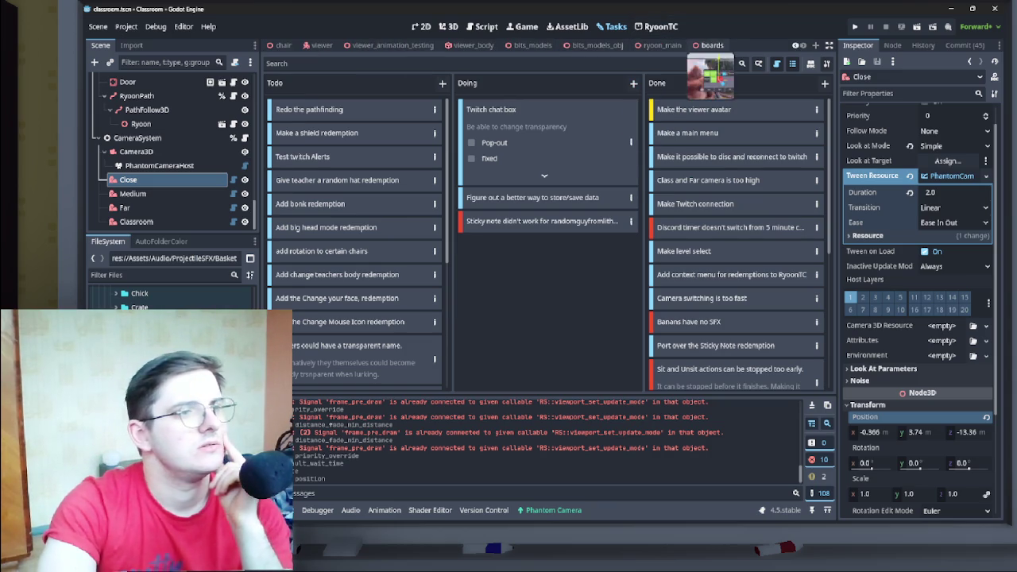
left_click(712, 45)
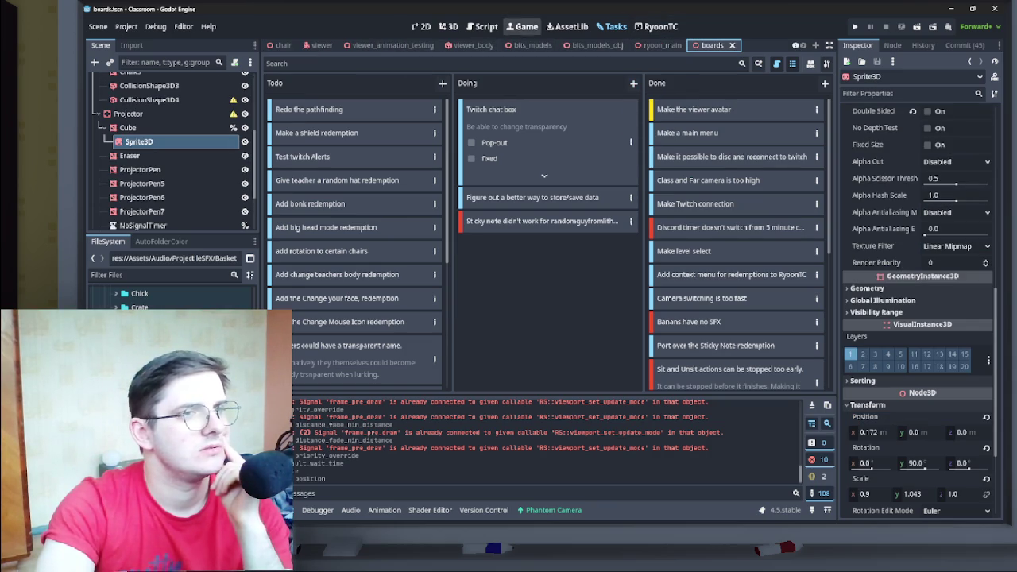
- Show the boards scene's projector screens in 3D, scroll to the Projector node, then open Start
left_click(522, 27)
left_click(482, 26)
left_click(447, 27)
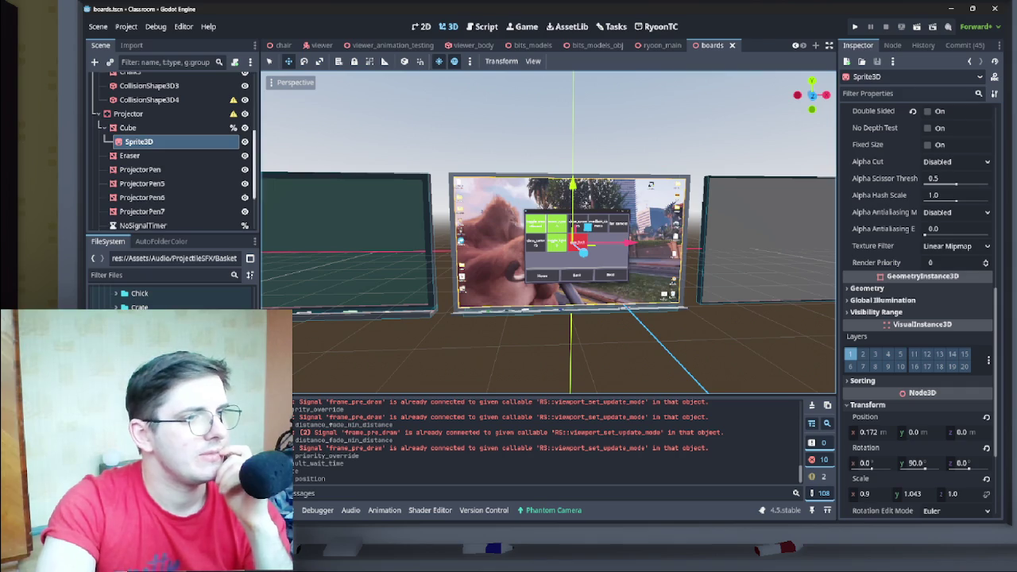
scroll(171, 151, "down", 2)
scroll(170, 151, "down", 2)
scroll(171, 151, "up", 8)
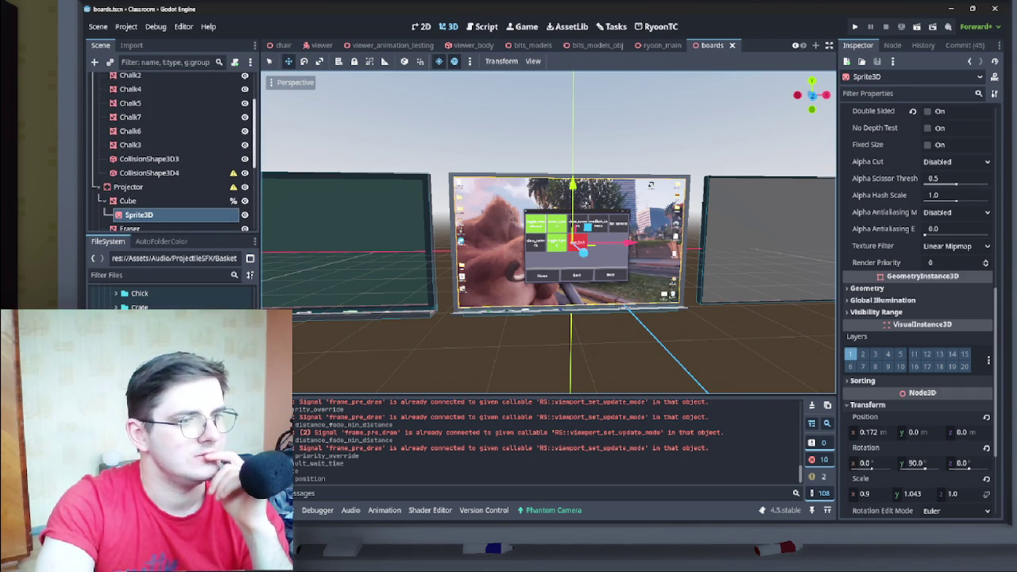
scroll(170, 298, "up", 10)
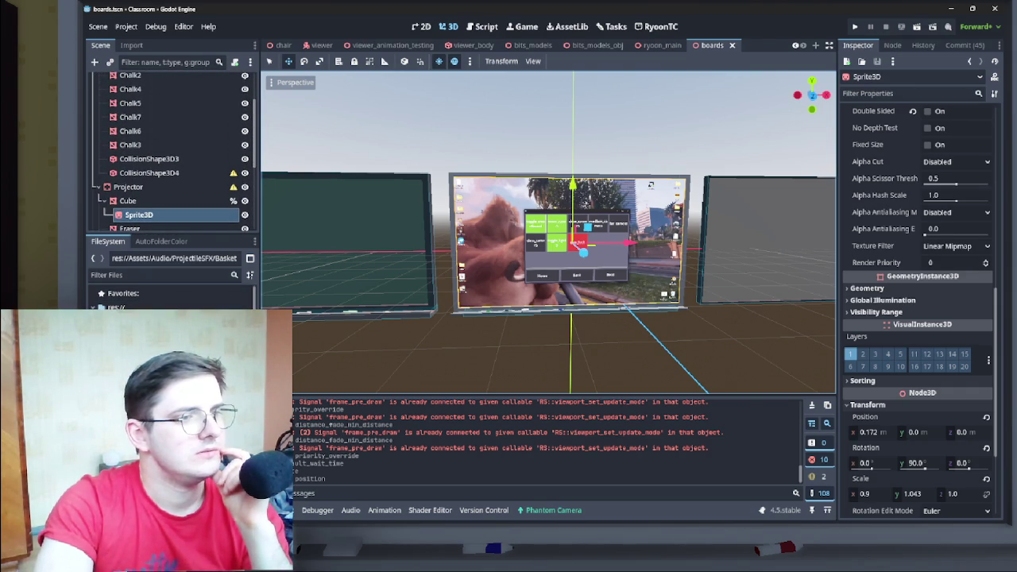
scroll(170, 294, "down", 8)
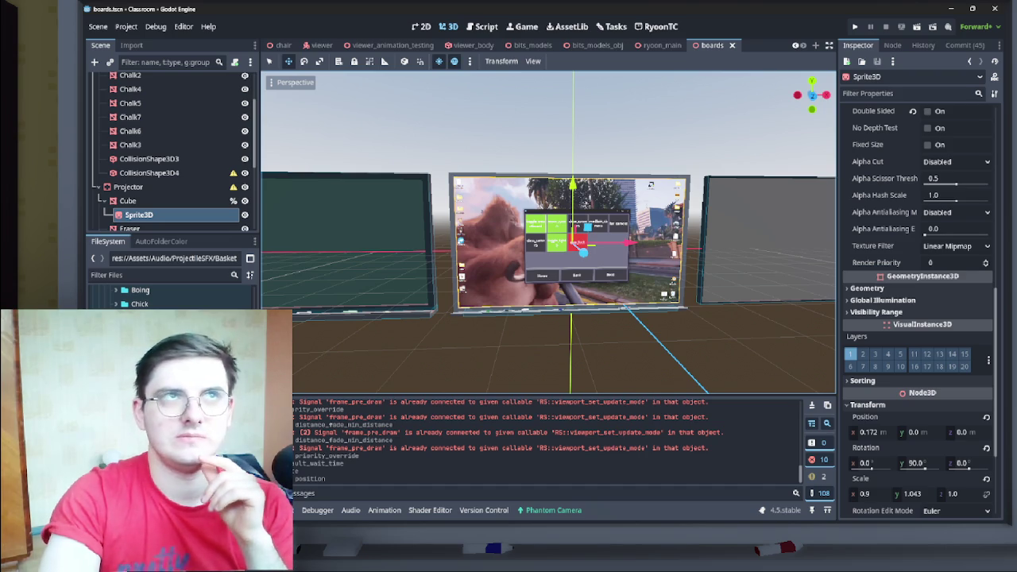
mouse_move(568, 520)
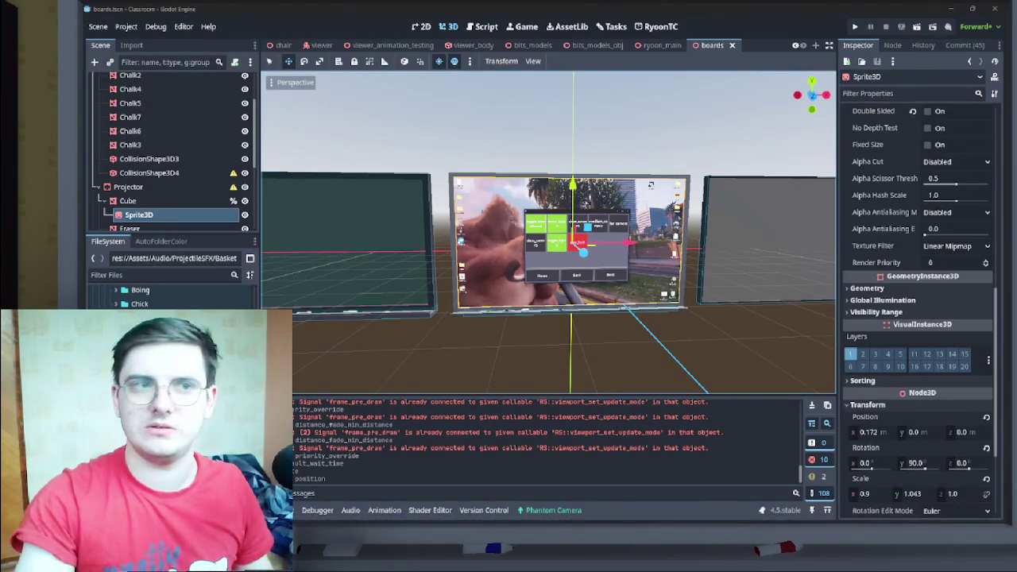
left_click(364, 511)
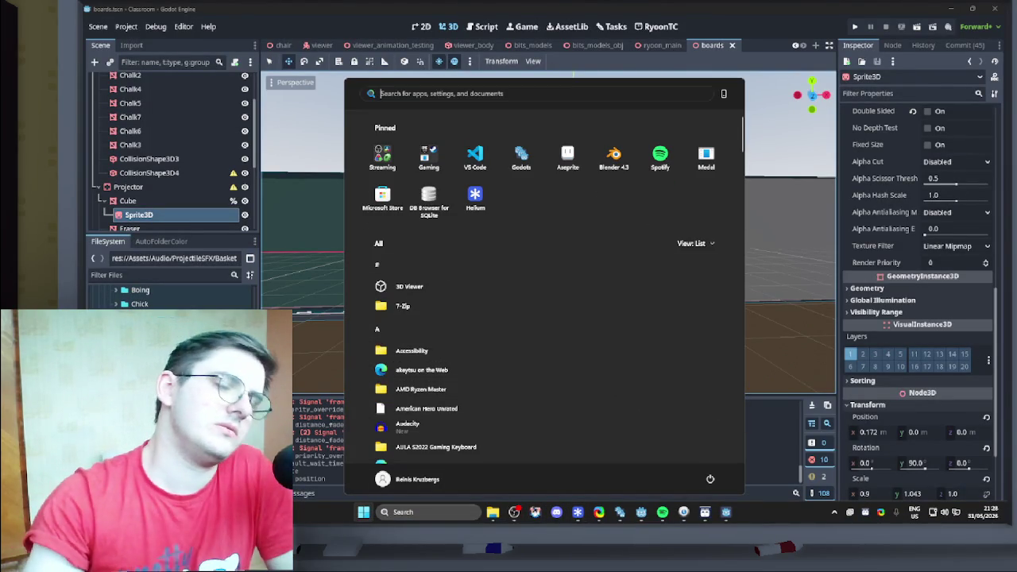
- Launch Paint from Start search and look through its File, Edit and View menus
type("paint")
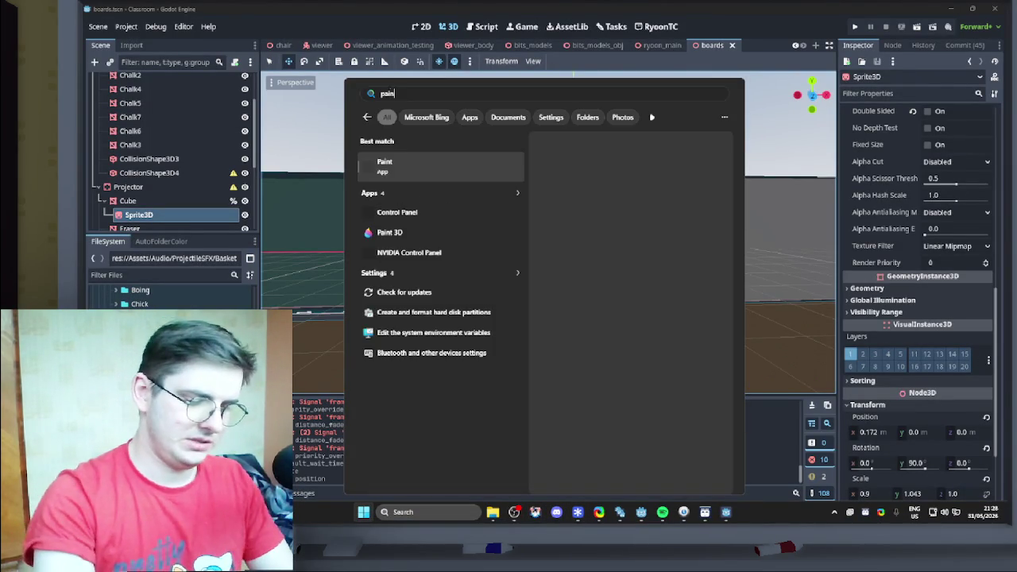
key("Return")
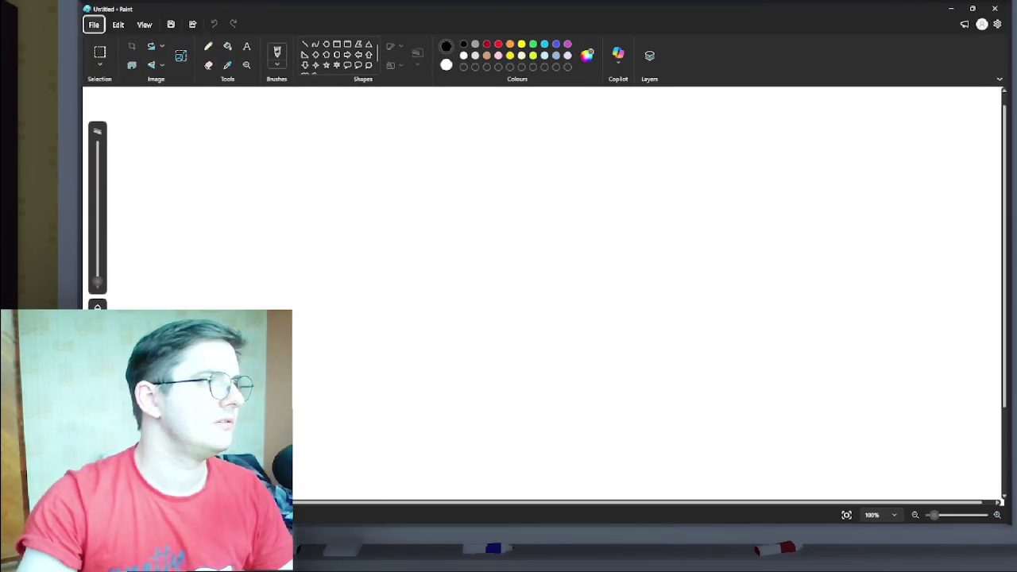
left_click(94, 24)
left_click(119, 24)
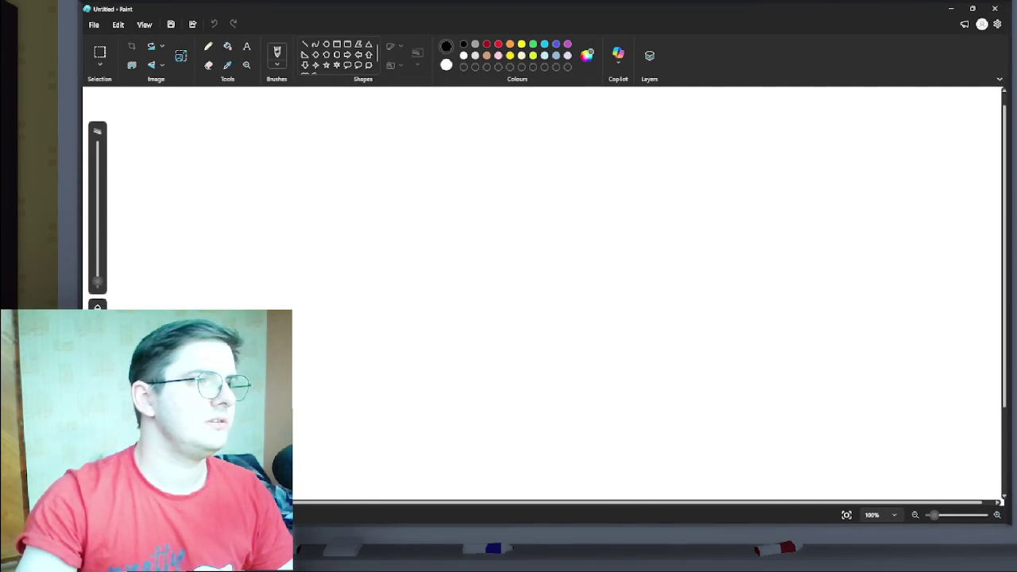
left_click(118, 24)
left_click(144, 25)
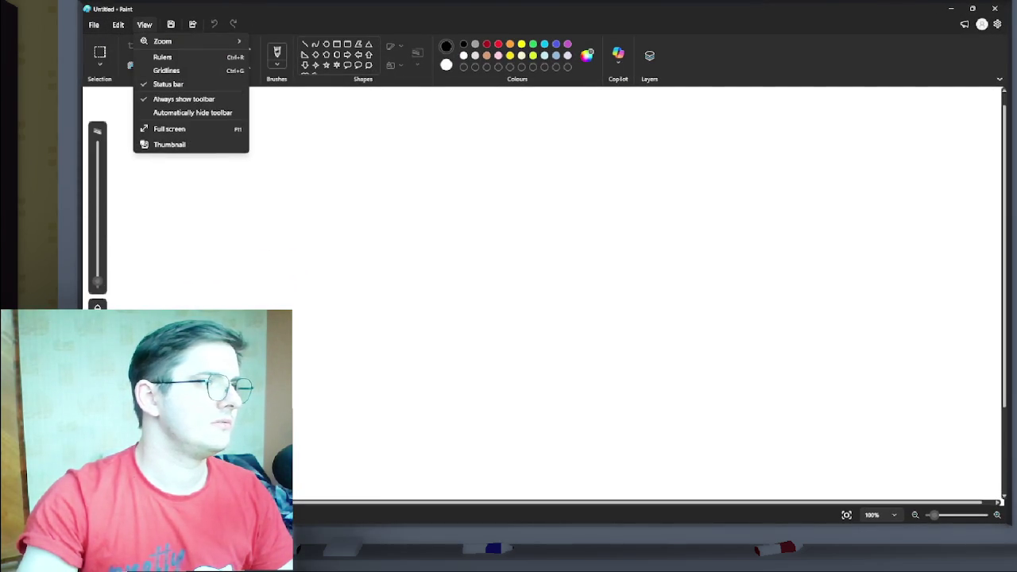
left_click(93, 24)
left_click(94, 25)
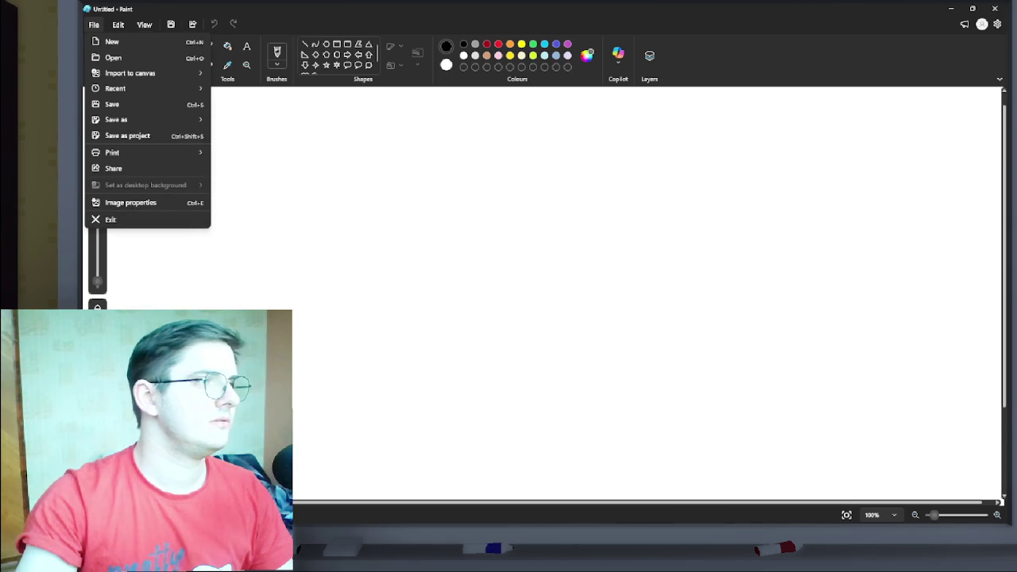
left_click(416, 225)
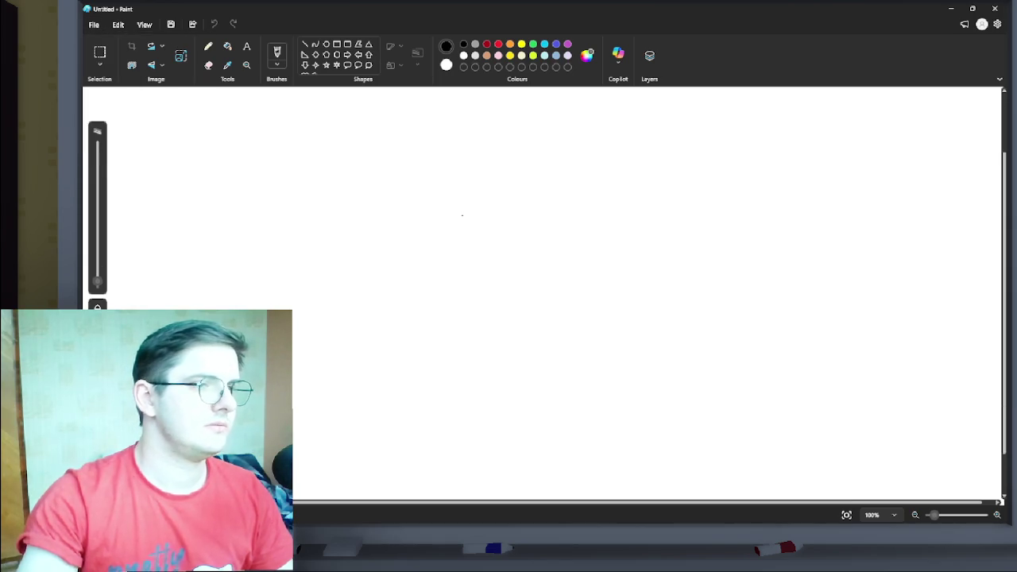
- Widen the canvas slightly and fill it entirely light grey with the Fill tool
scroll(497, 236, "down", 3)
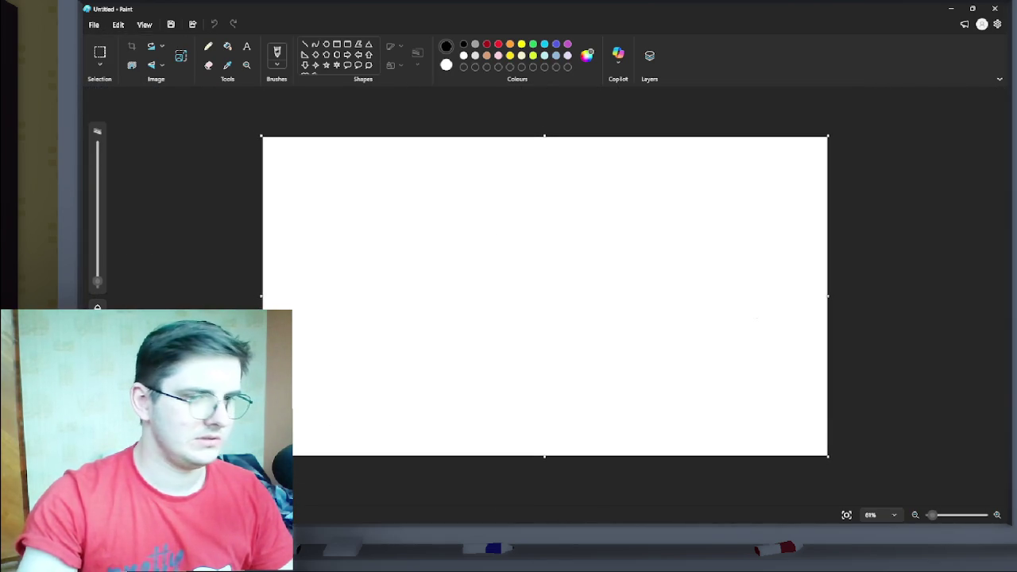
mouse_move(827, 296)
left_mouse_down()
mouse_move(844, 295)
mouse_move(823, 296)
left_mouse_up()
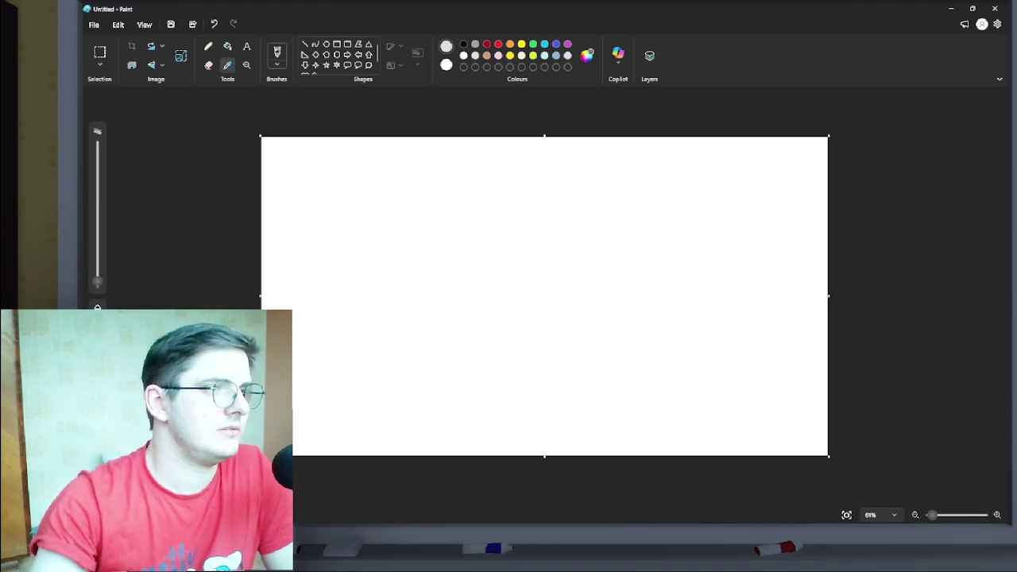
left_click(227, 45)
left_click(544, 295)
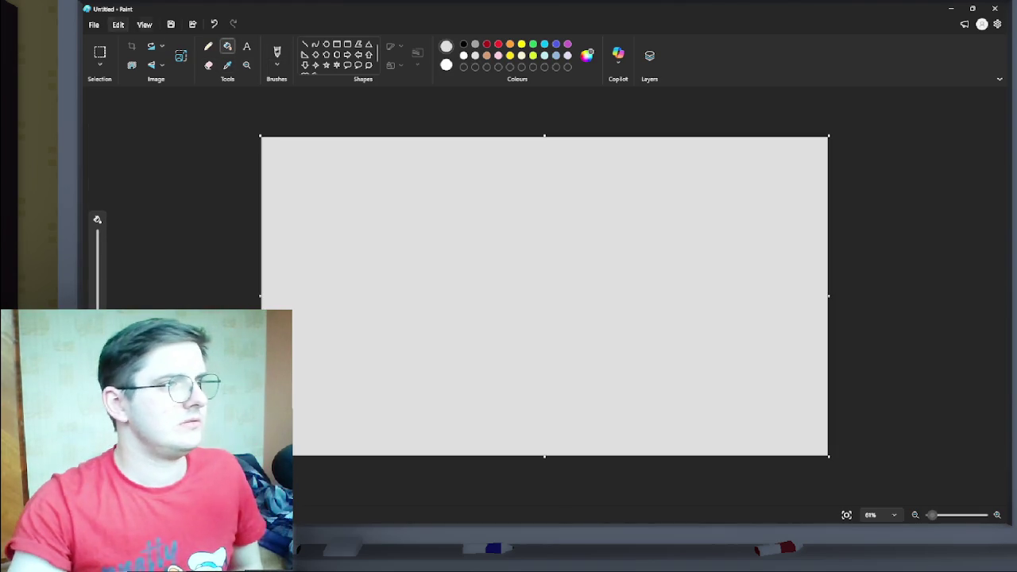
left_click(94, 24)
- Choose JPEG picture, replace 'Untitled' with projector_white, and save it to the Desktop
mouse_move(116, 119)
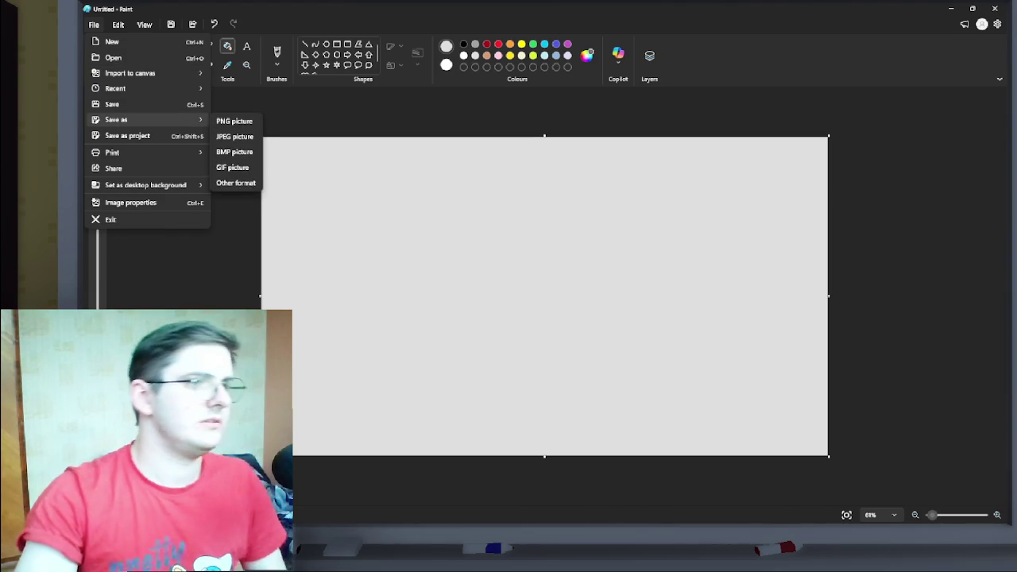
left_click(234, 136)
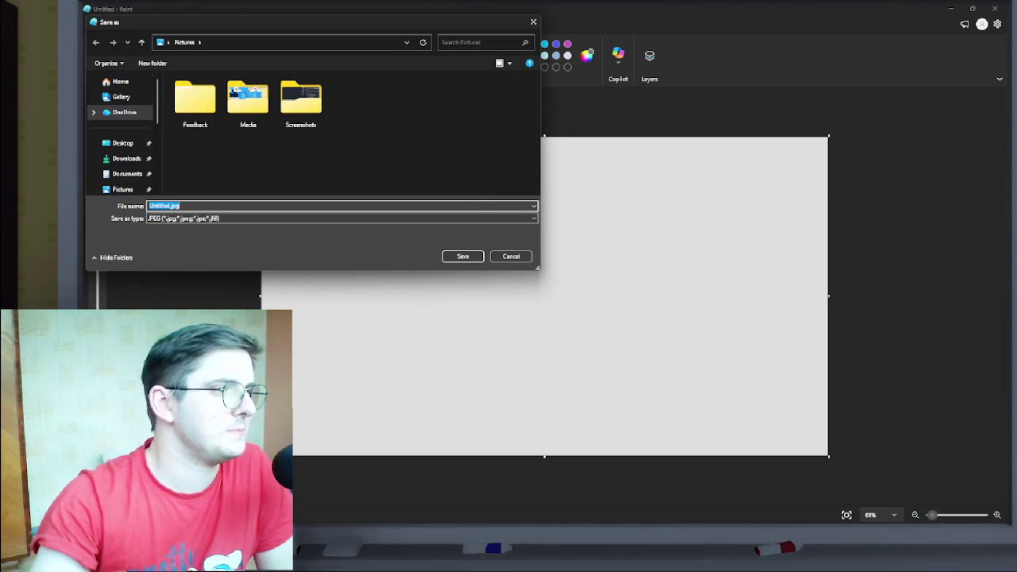
left_click(164, 206)
double_click(163, 205)
key("BackSpace")
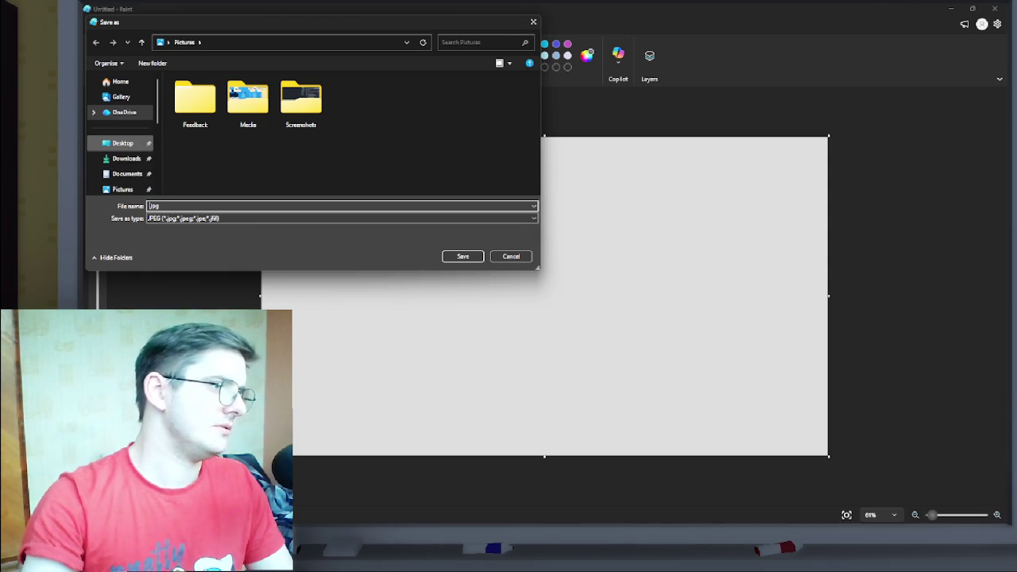
left_click(122, 143)
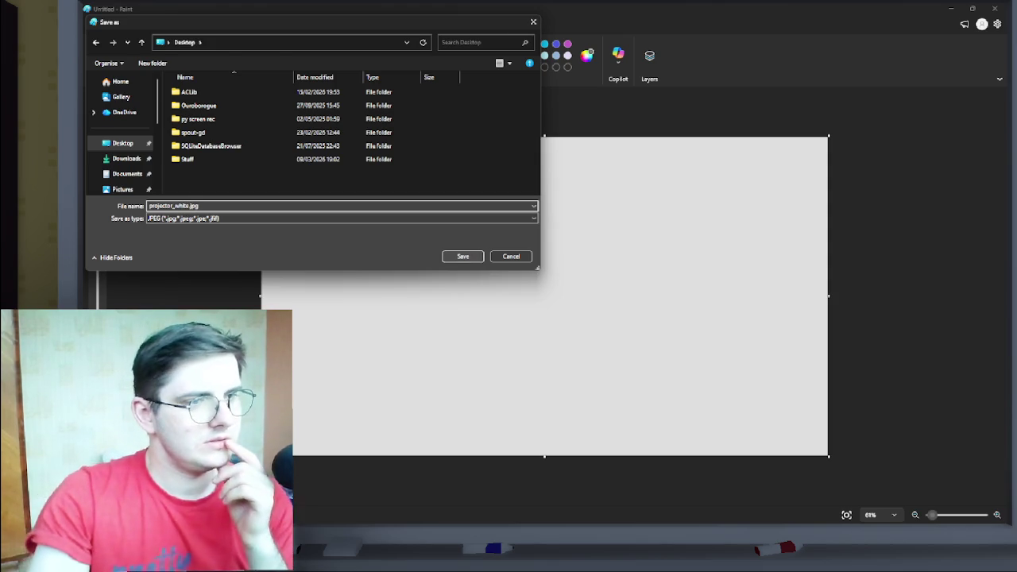
key("Return")
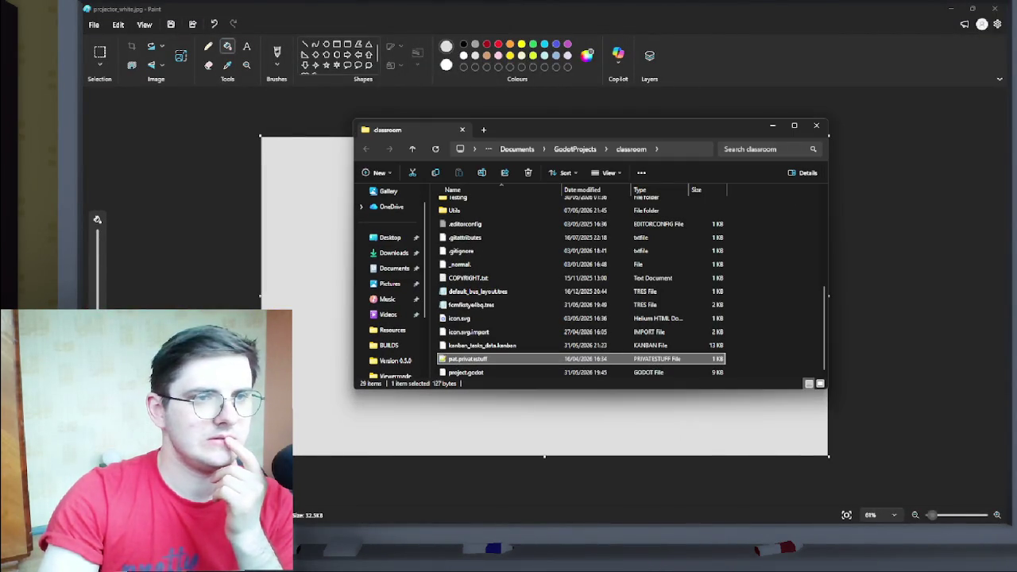
- Browse the project's Assets/Sprites and Levels/Scenes folders in File Explorer
scroll(493, 258, "up", 5)
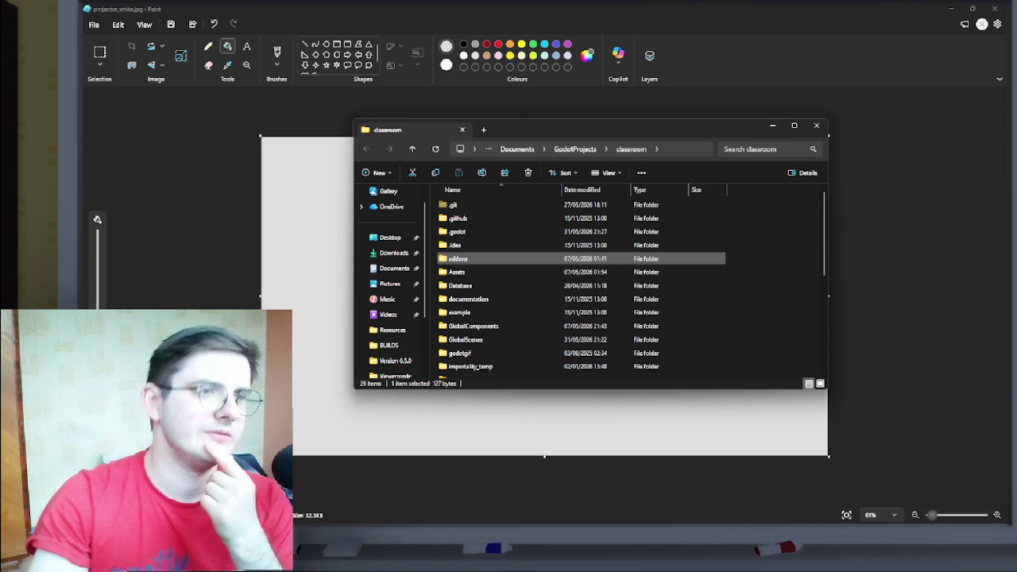
double_click(456, 271)
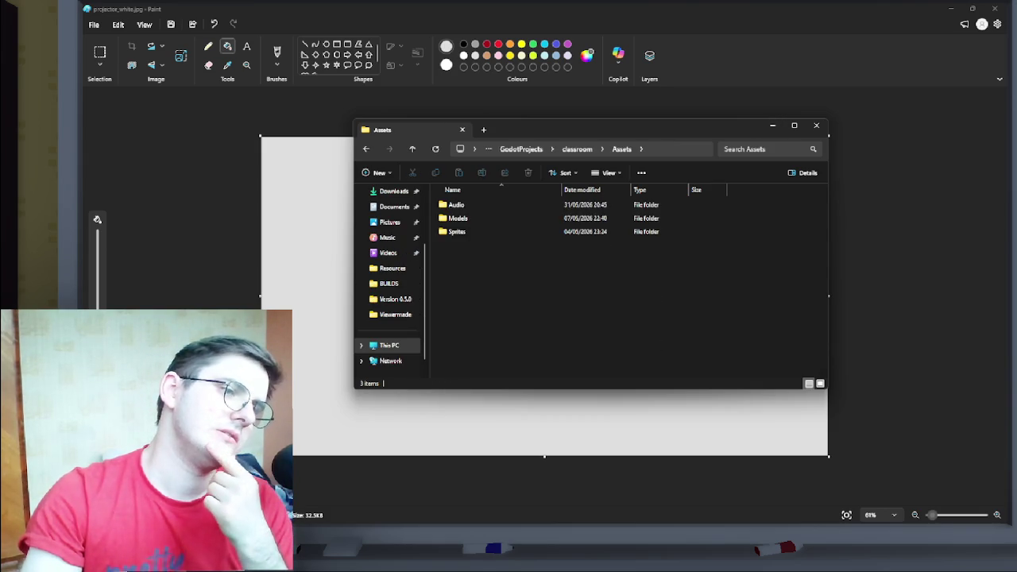
double_click(457, 231)
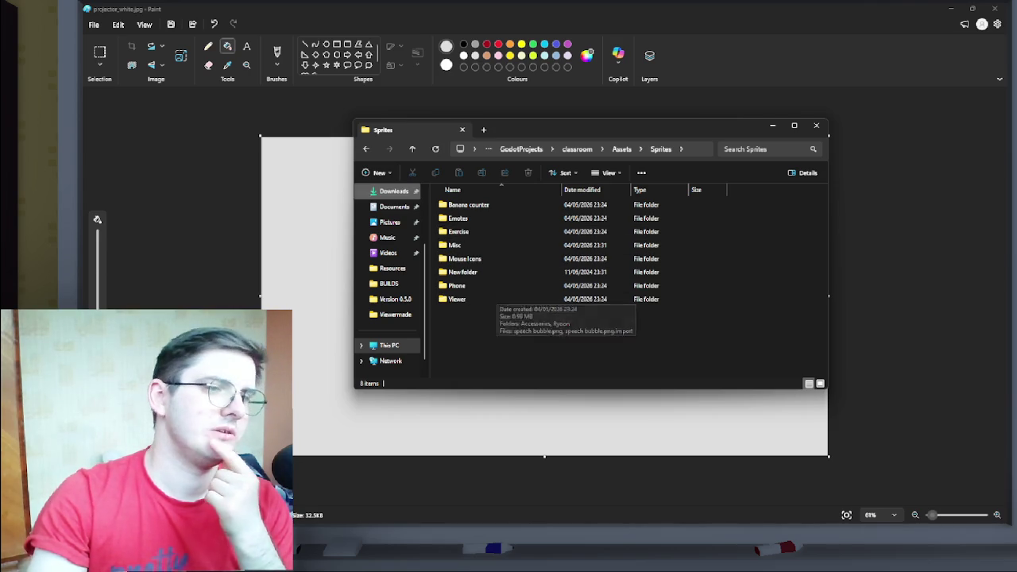
left_click(365, 149)
left_click(365, 149)
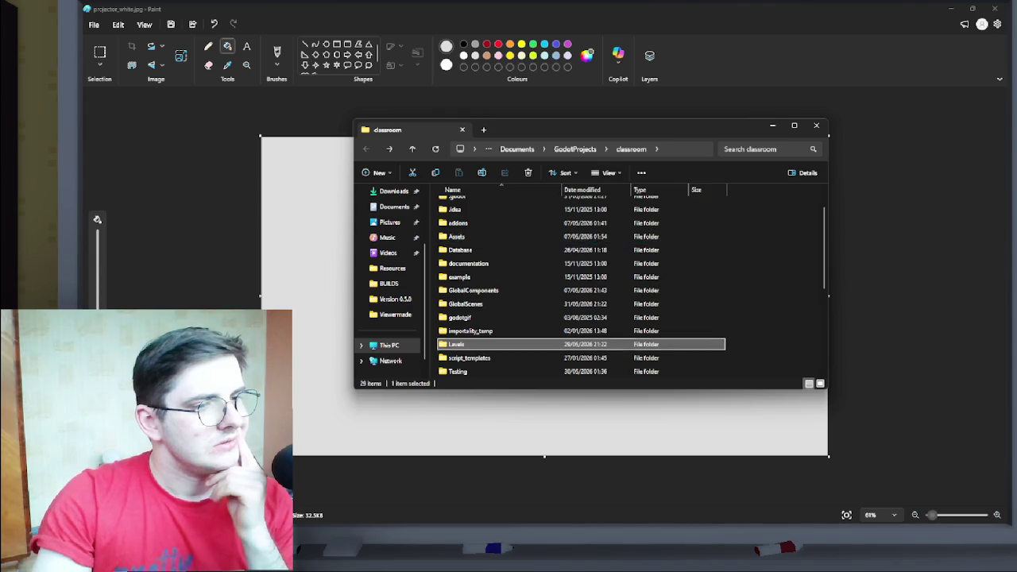
double_click(457, 344)
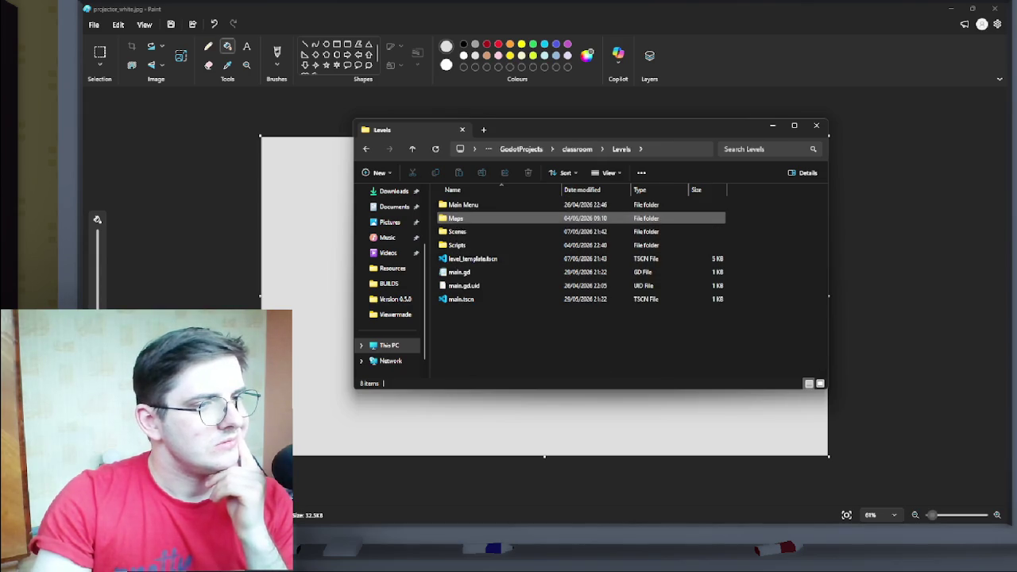
double_click(457, 231)
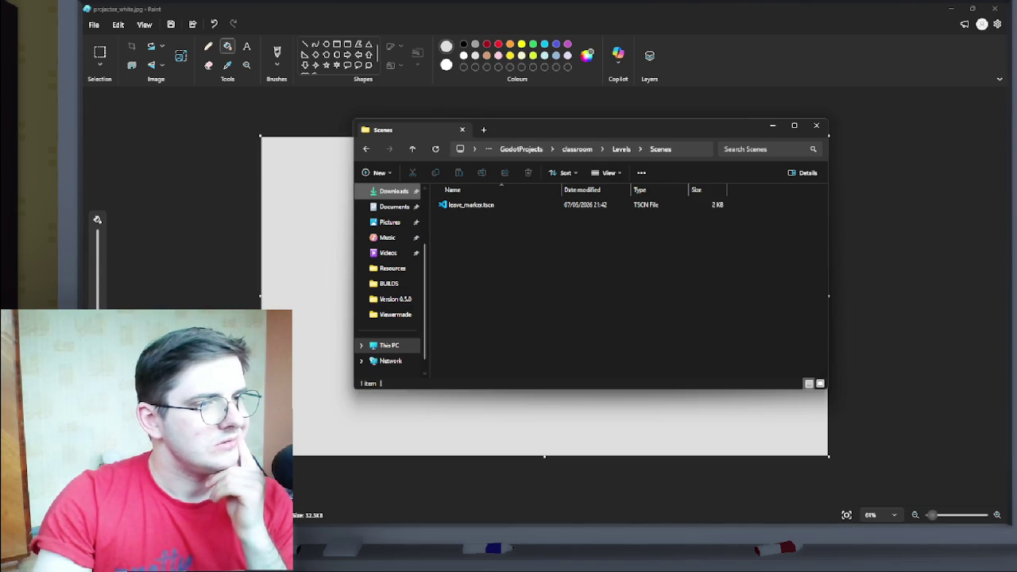
left_click(365, 149)
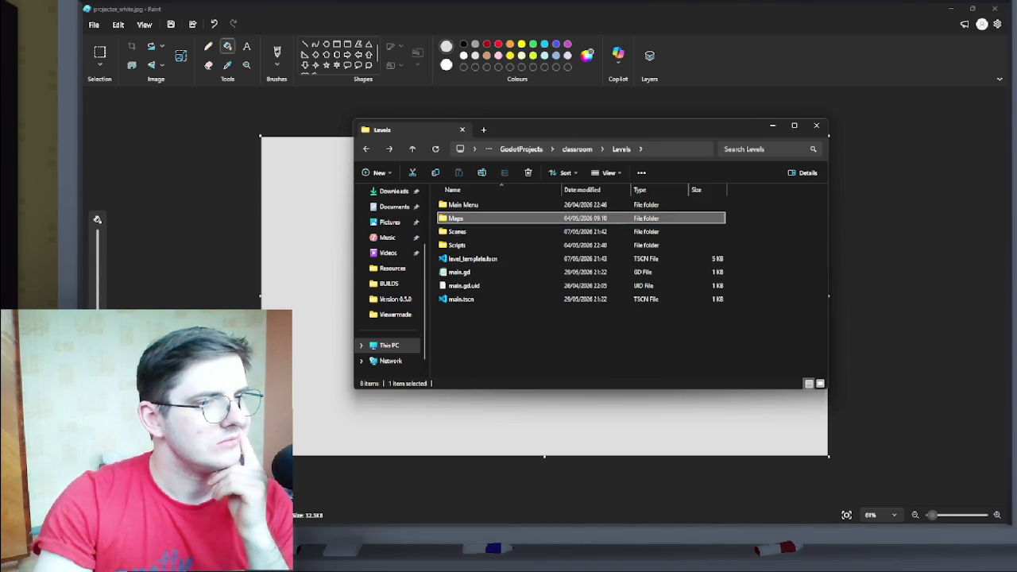
- Explore Levels/Maps/Classroom's Assets, Textures, Images and Props folders, then return to Godot
double_click(457, 218)
double_click(457, 205)
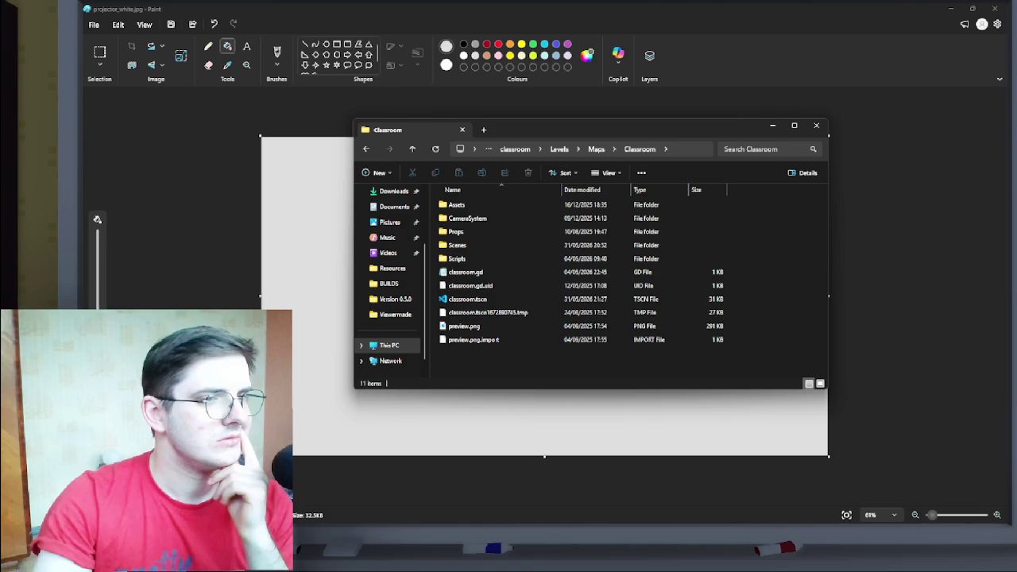
double_click(456, 204)
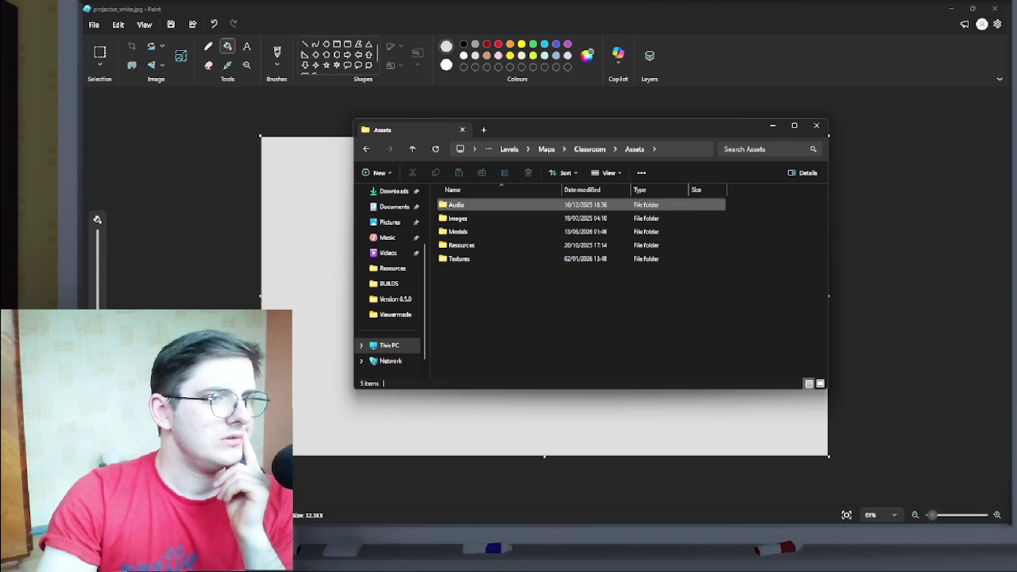
double_click(457, 258)
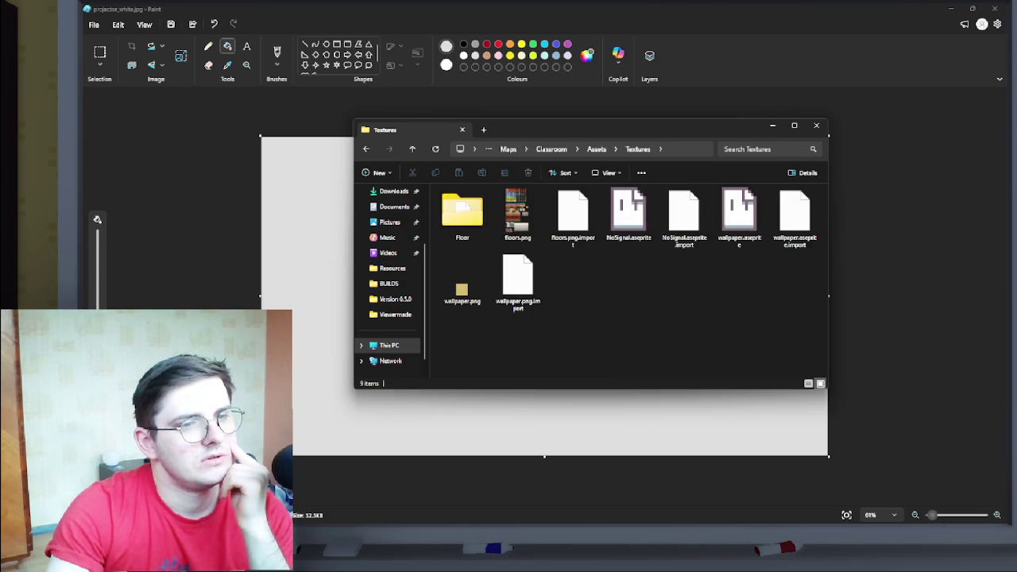
key("alt+Left")
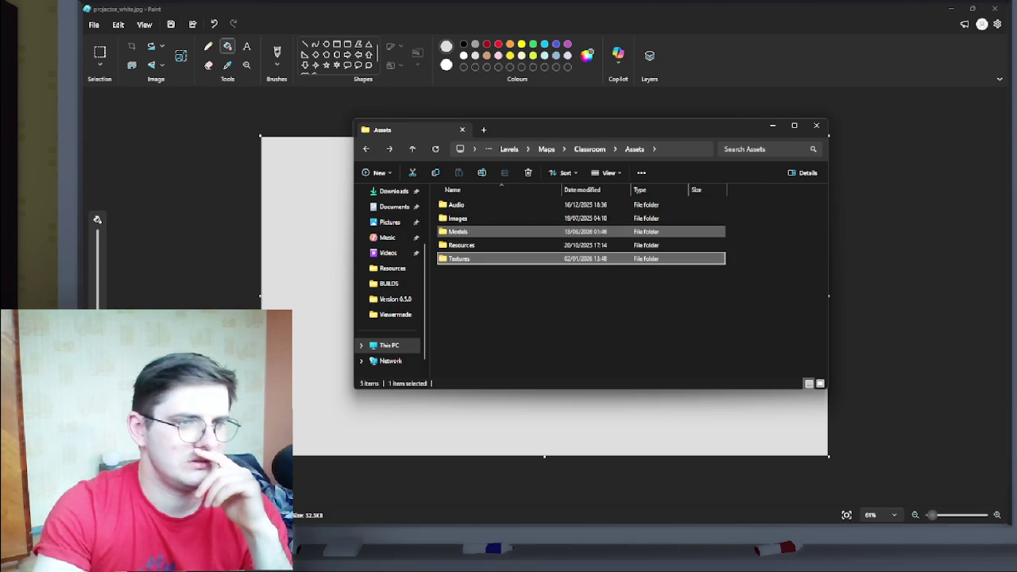
left_click(457, 217)
double_click(458, 218)
key("alt+Left")
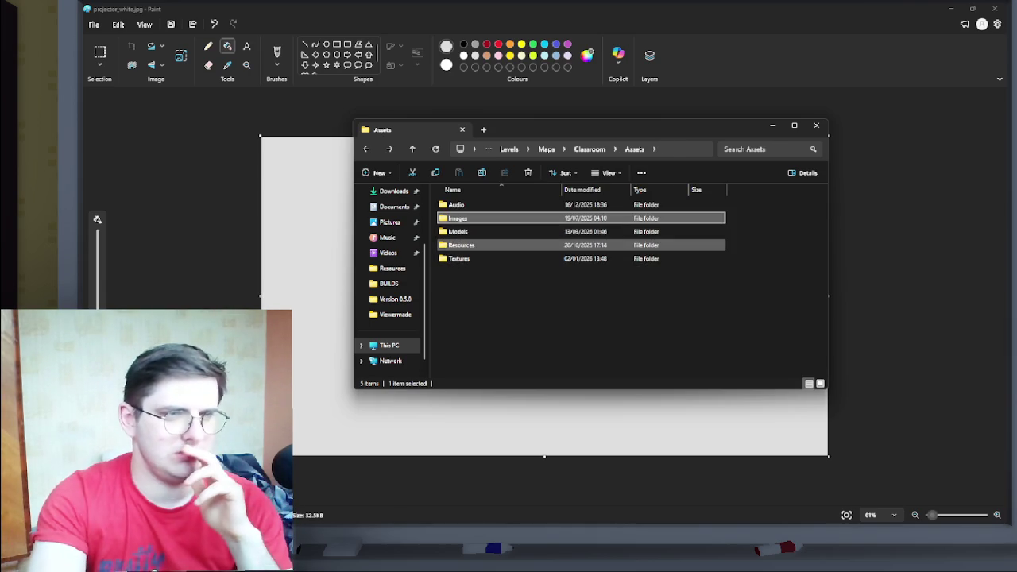
key("alt+Left")
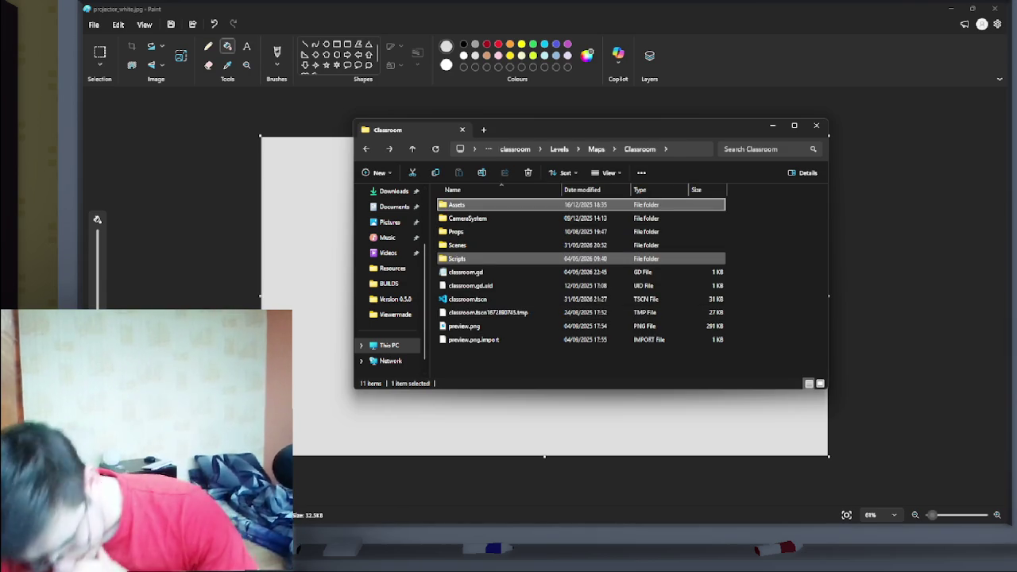
double_click(456, 231)
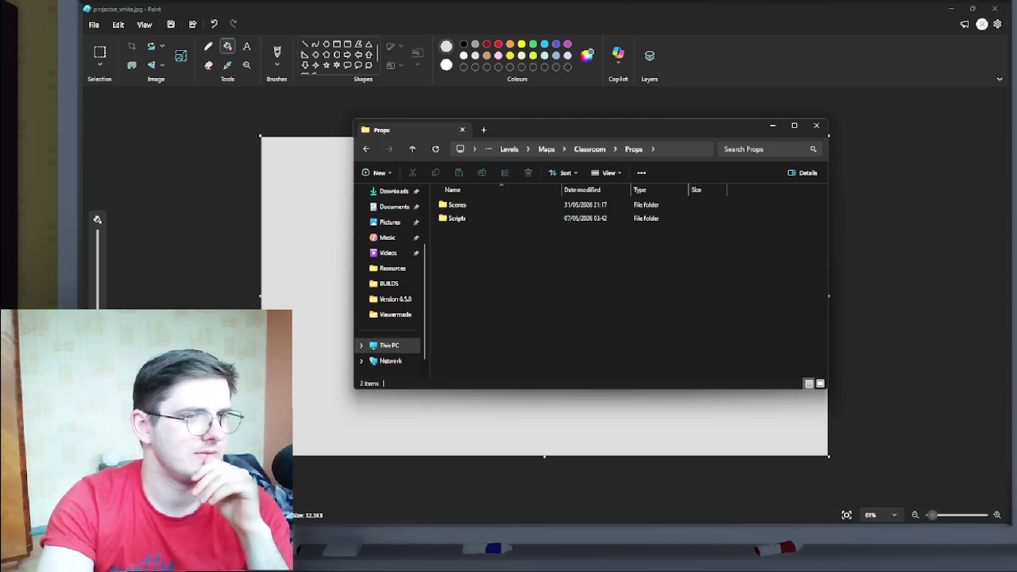
key("alt+Left")
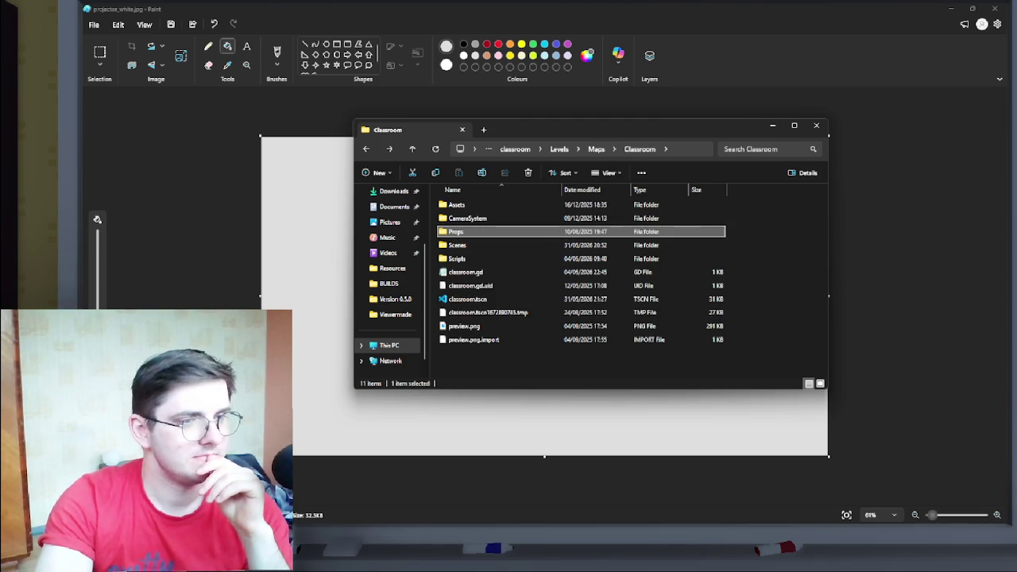
left_click(951, 8)
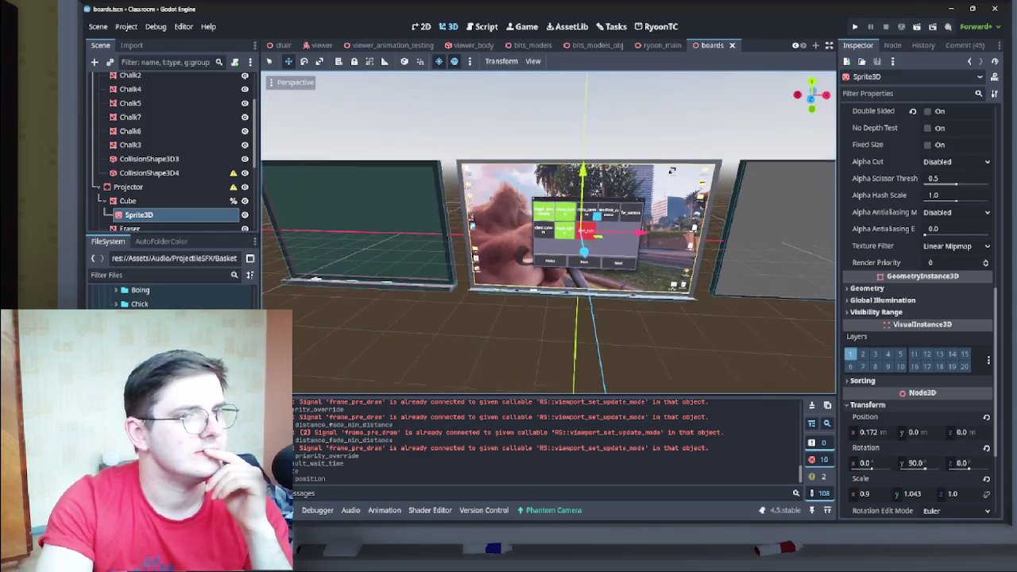
- Scroll the FileSystem dock to Levels/Maps/Classroom/Assets and inspect no_signal_mat.tres
scroll(171, 295, "down", 3)
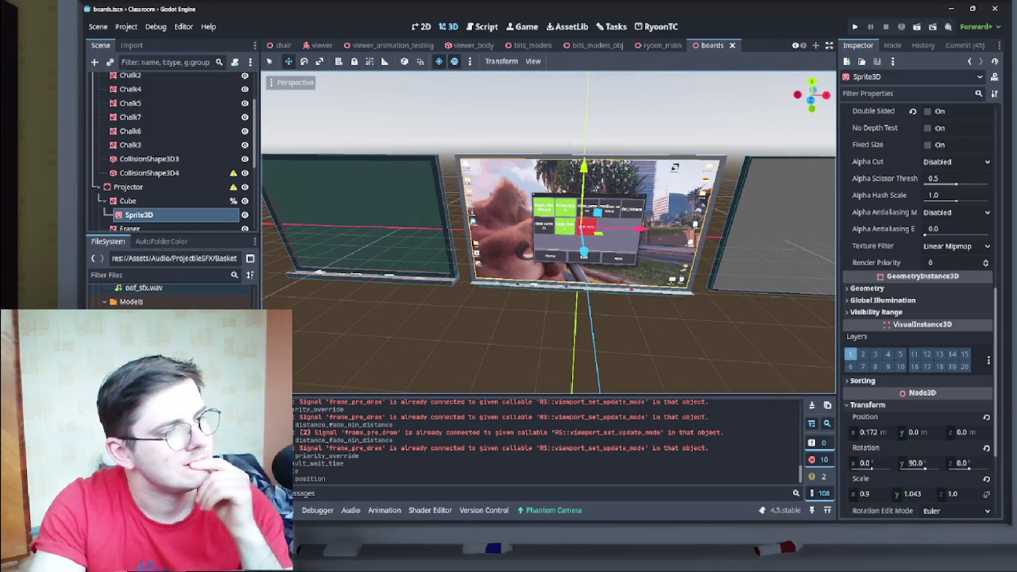
scroll(171, 295, "up", 10)
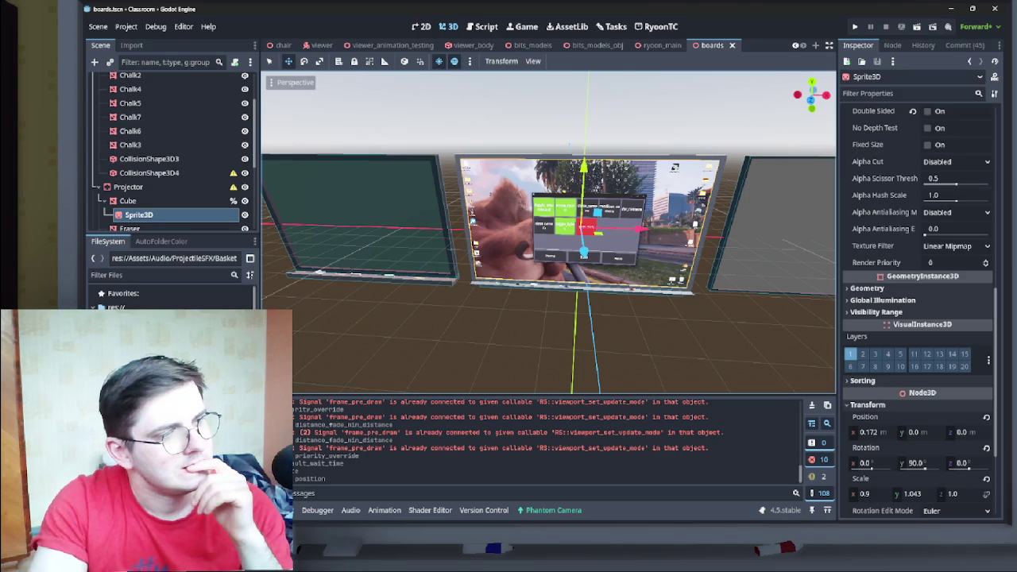
scroll(170, 296, "down", 3)
scroll(171, 294, "down", 5)
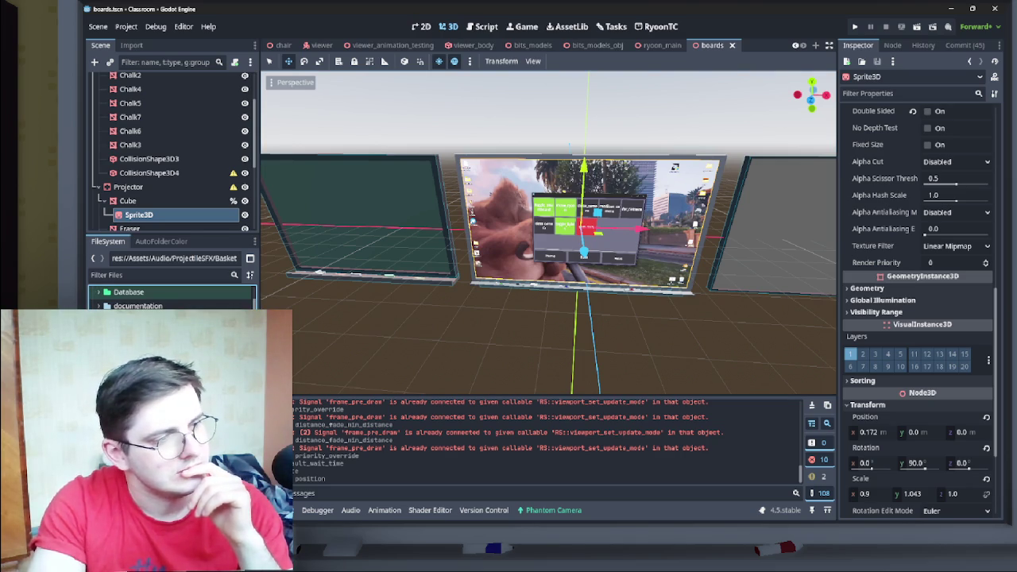
scroll(171, 298, "up", 8)
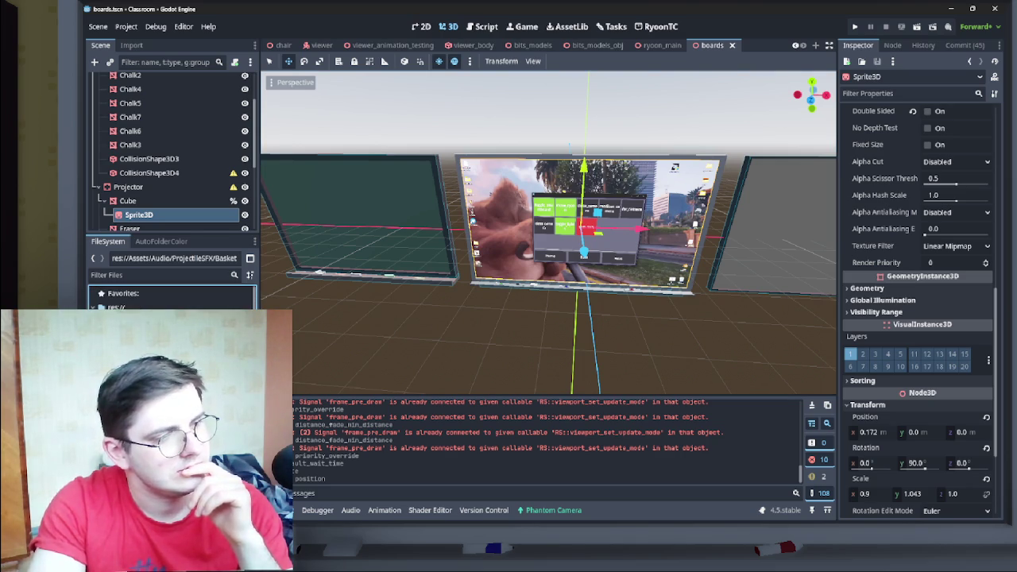
scroll(170, 296, "down", 5)
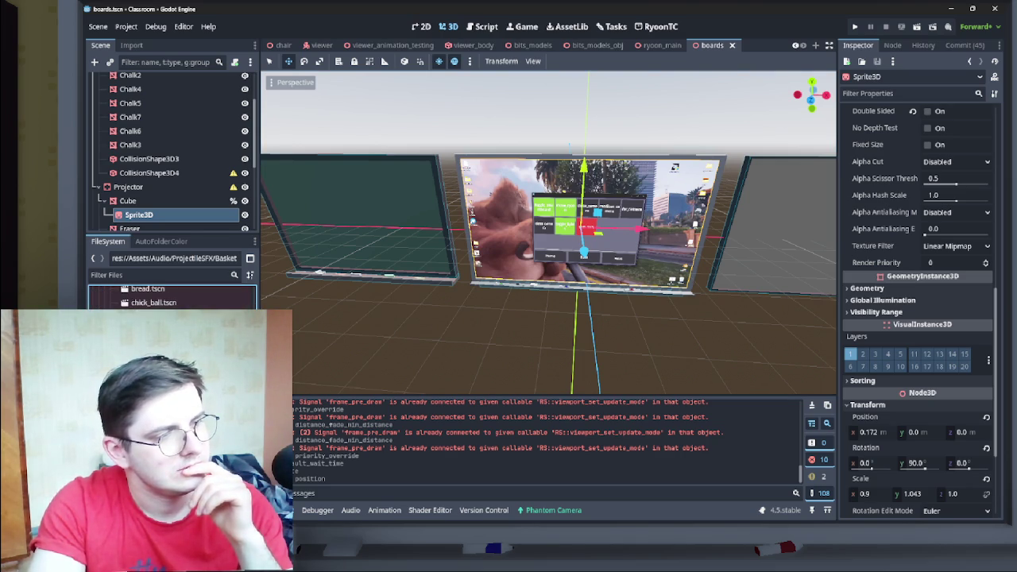
scroll(170, 296, "down", 3)
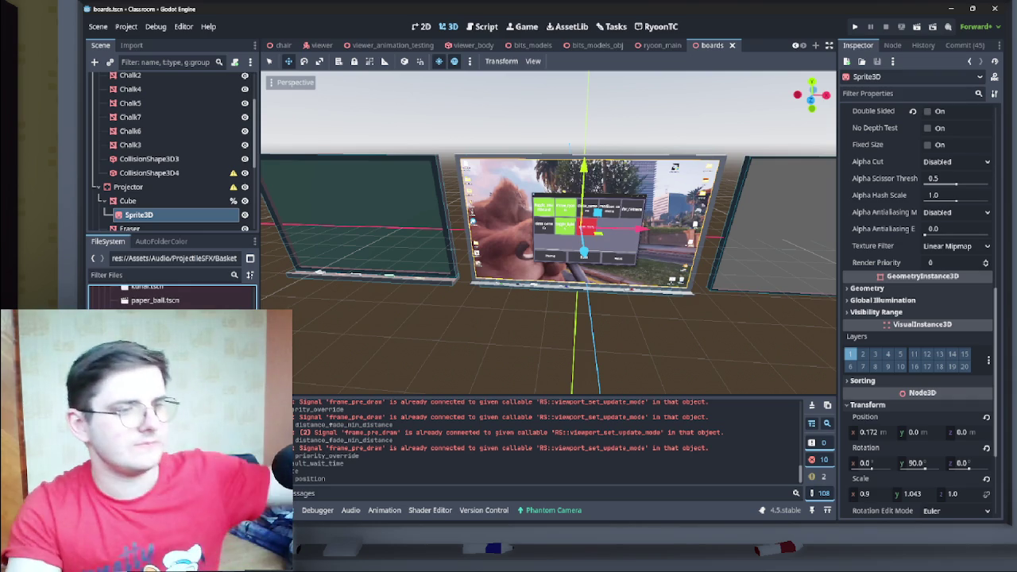
scroll(171, 296, "down", 2)
scroll(171, 297, "down", 6)
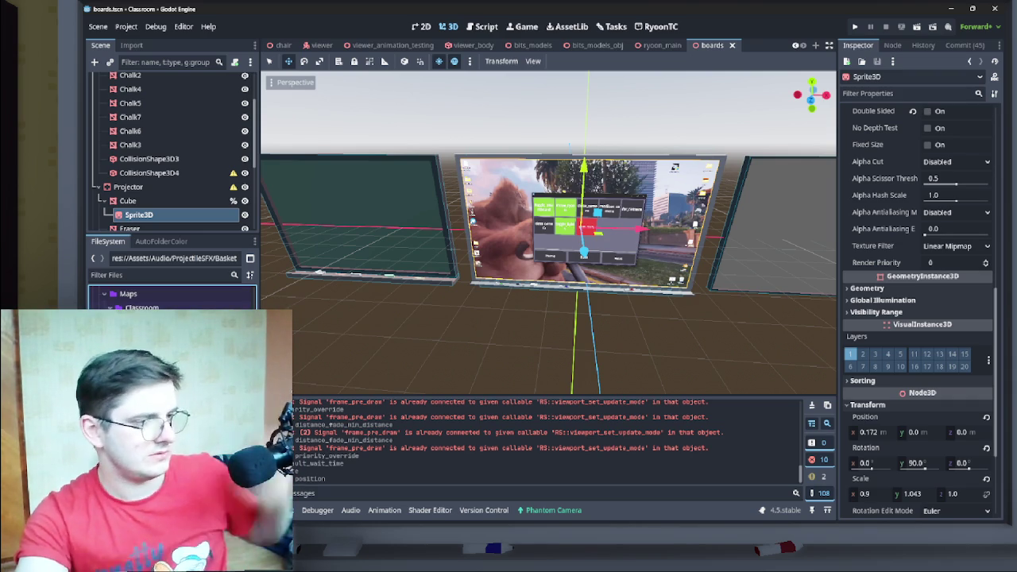
left_click(159, 334)
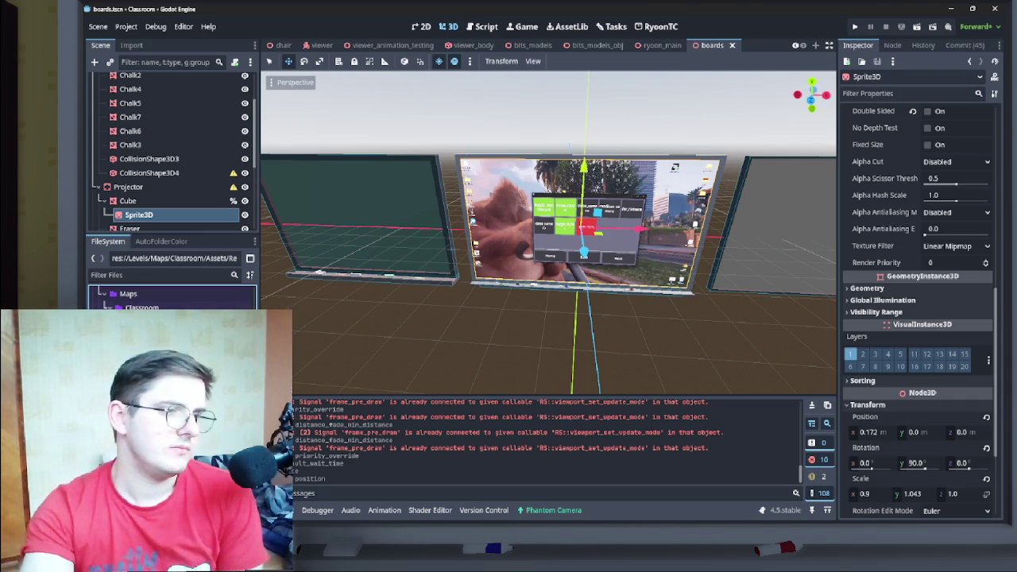
left_click(159, 333)
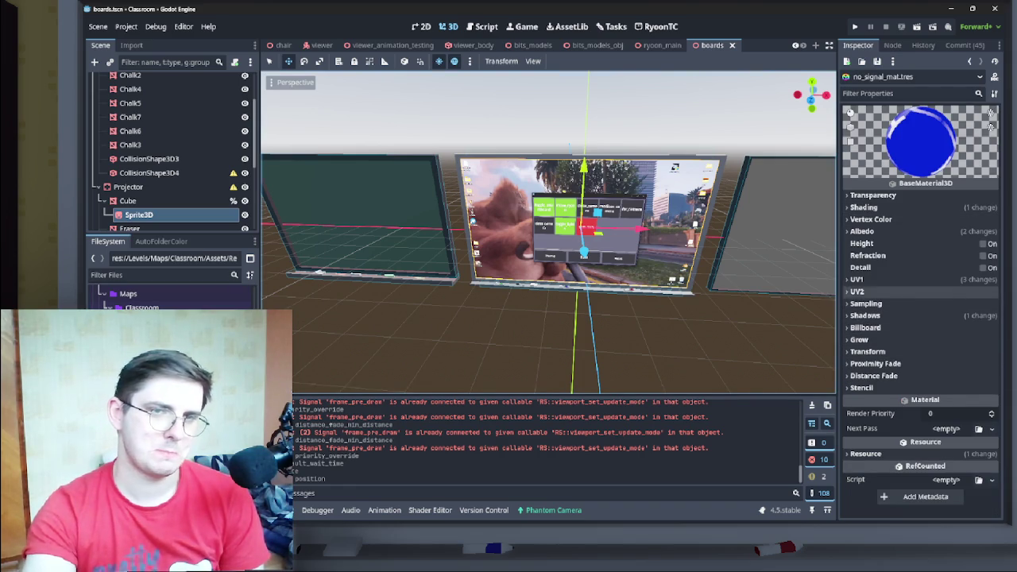
- Expand the material's Albedo section to reveal its NoSignal.aseprite texture, then minimise Godot
left_click(864, 231)
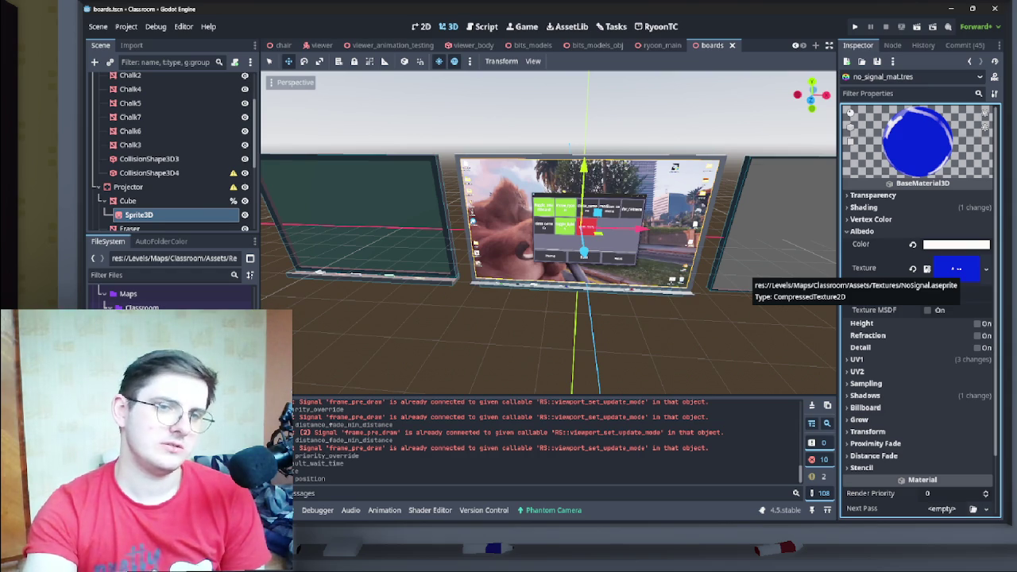
left_click(951, 8)
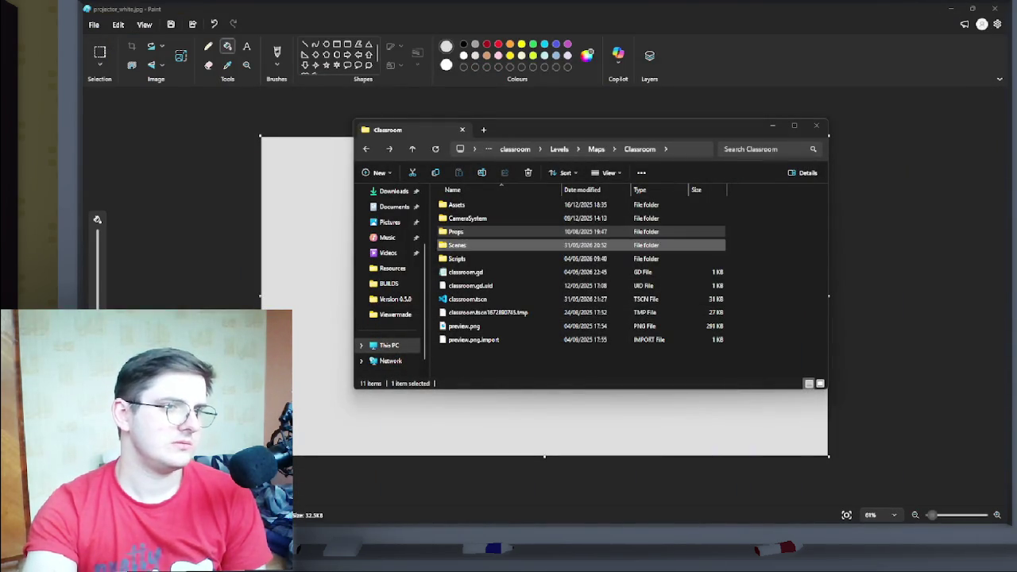
- Go into Assets > Textures under Classroom and open NoSignal.aseprite in Aseprite
double_click(457, 205)
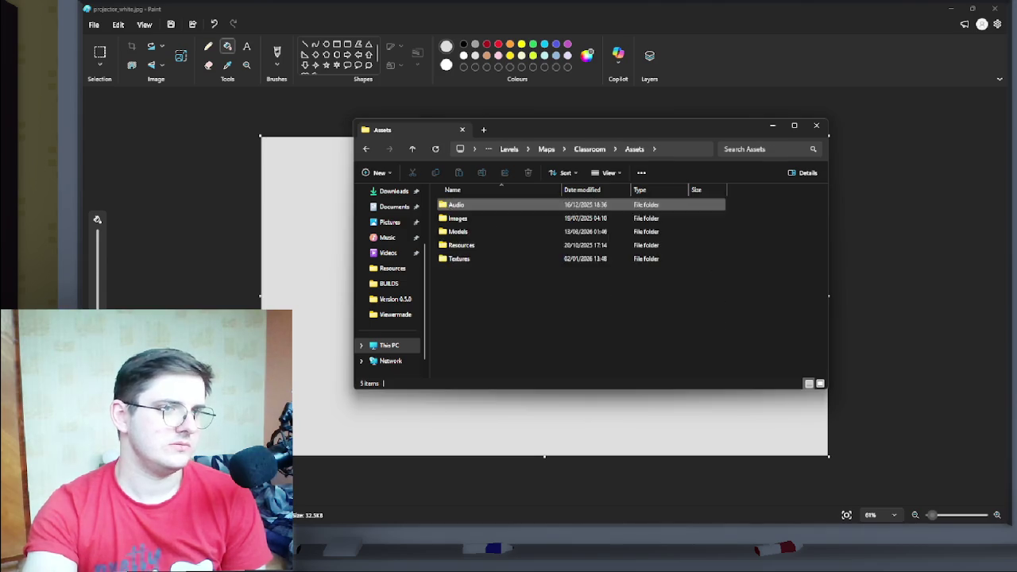
double_click(457, 258)
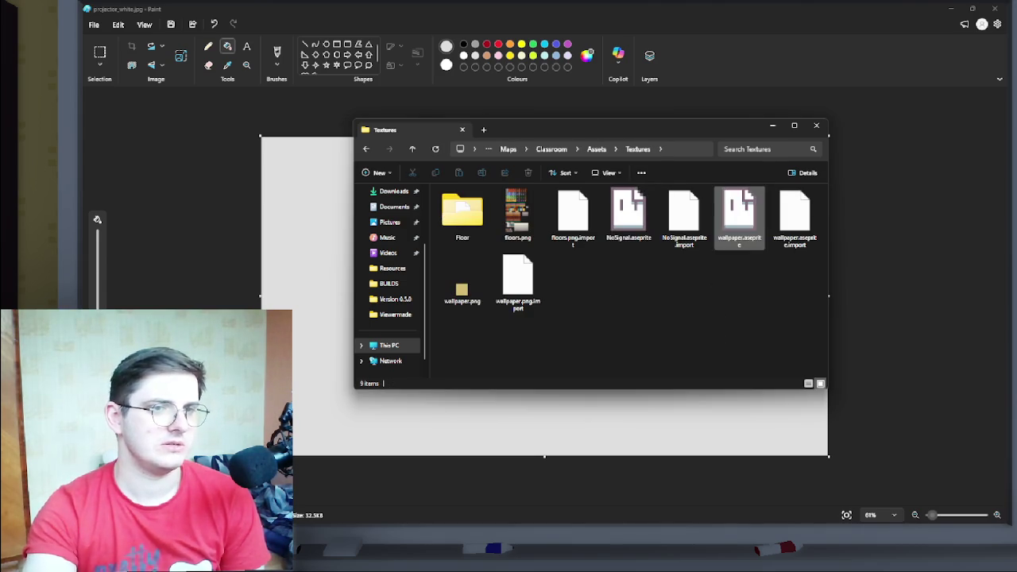
left_click(629, 214)
key("Return")
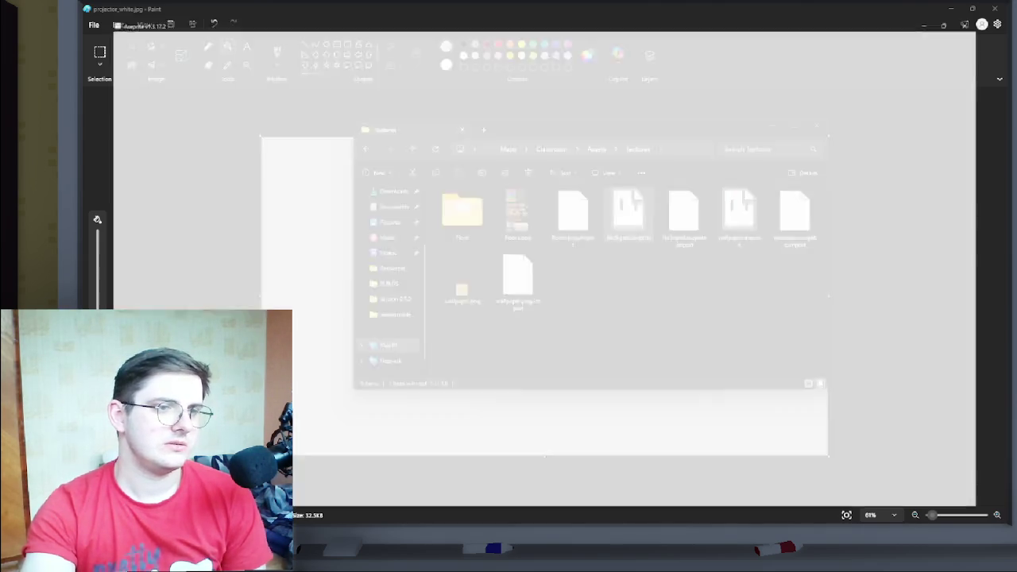
scroll(572, 249, "down", 4)
- Resize the NoSignal.aseprite canvas to 1920 × 1080 pixels
scroll(571, 248, "up", 2)
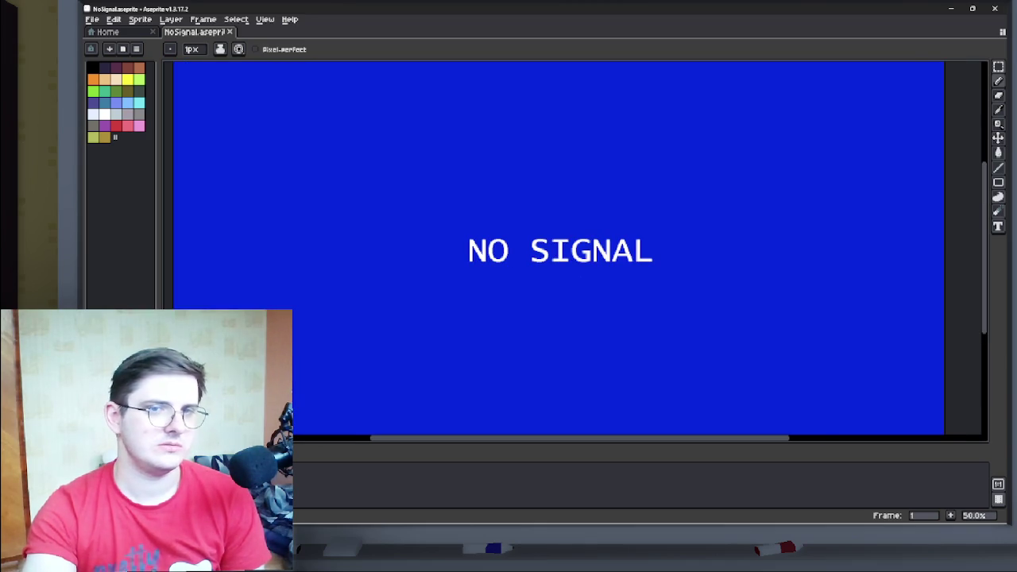
scroll(566, 258, "down", 1)
scroll(566, 258, "up", 1)
scroll(566, 258, "down", 2)
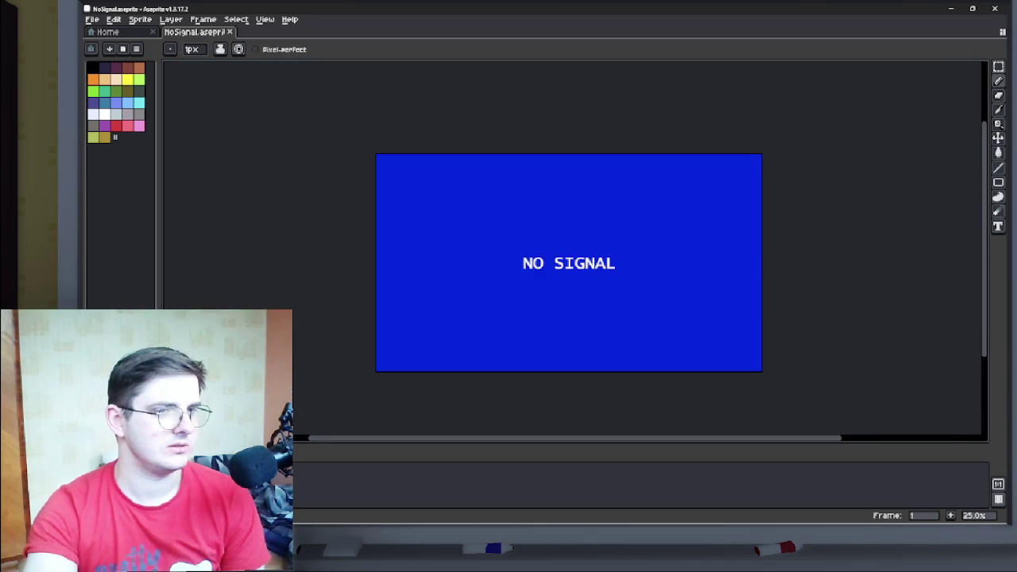
scroll(572, 262, "up", 1)
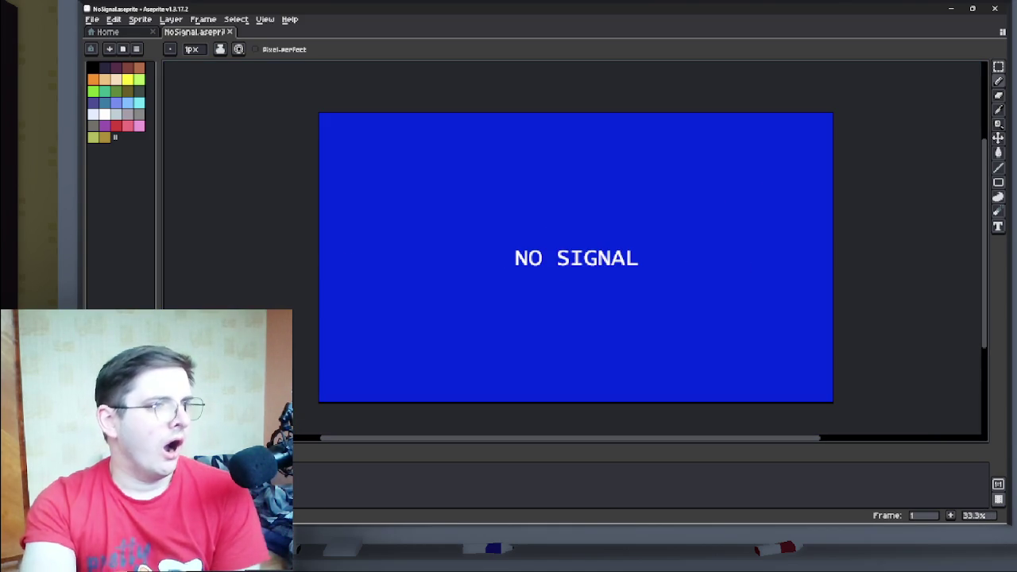
left_click(170, 20)
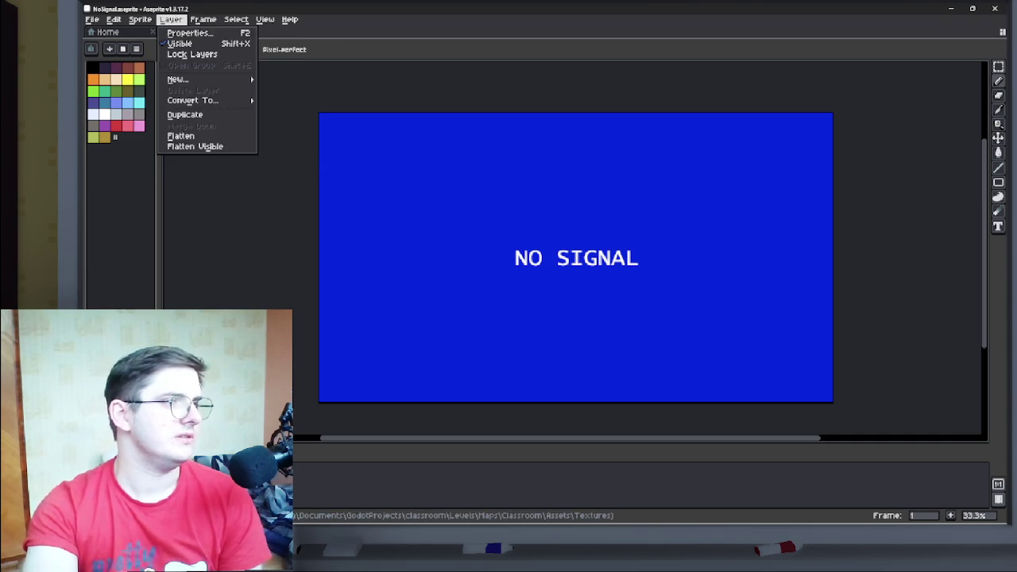
left_click(151, 85)
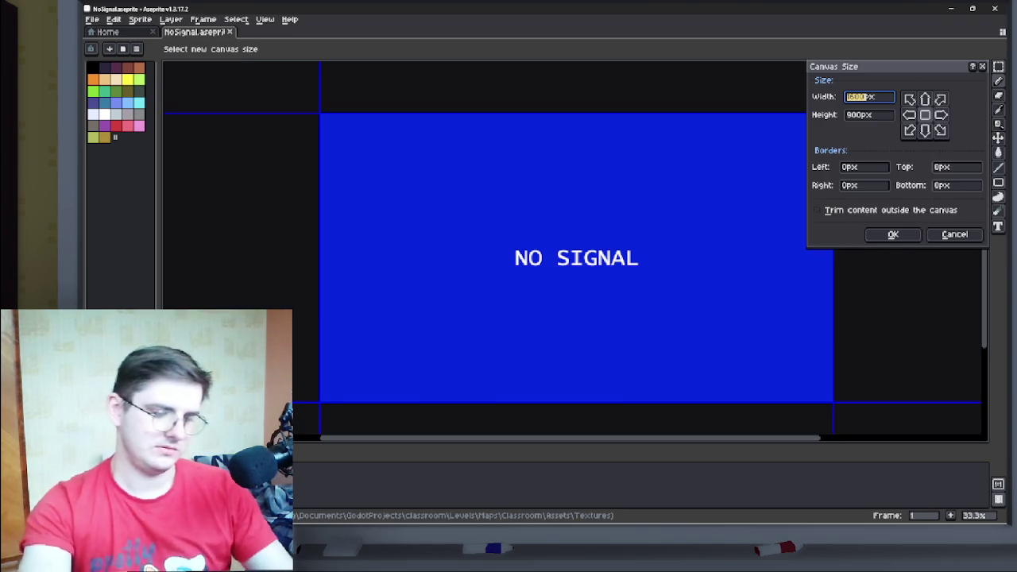
type("1920")
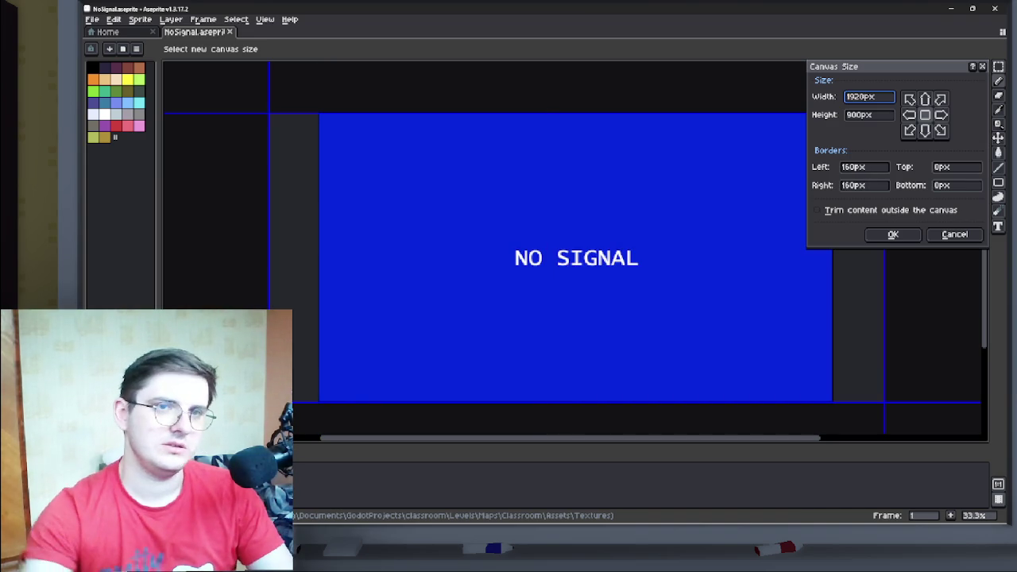
left_click(868, 114)
double_click(857, 114)
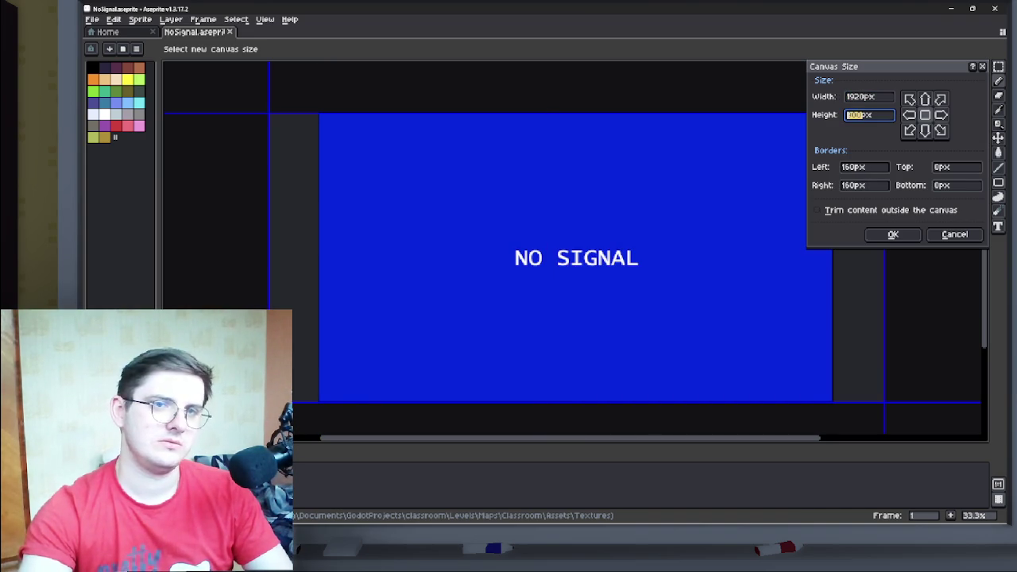
type("1080")
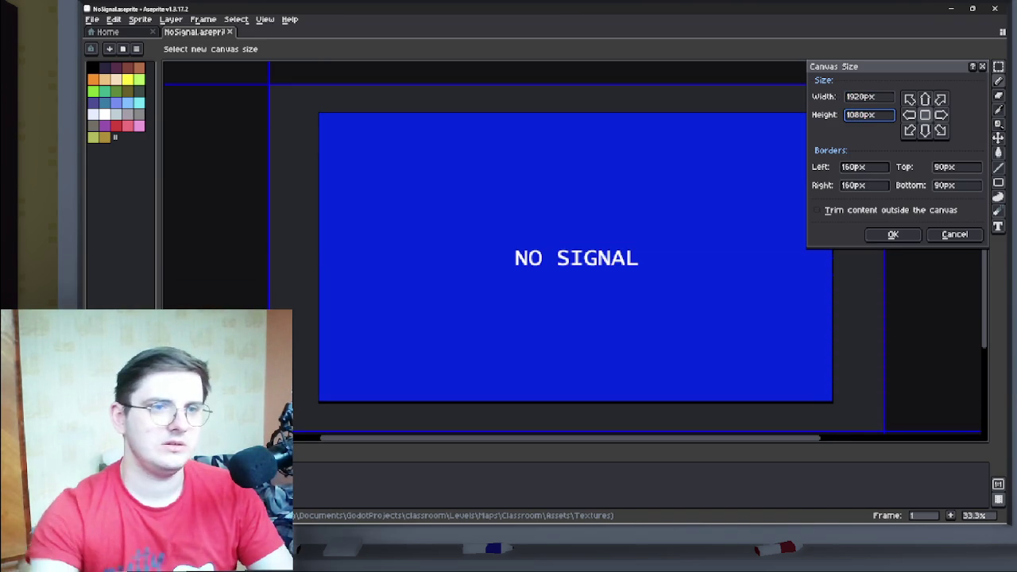
left_click(892, 234)
- Fill the new transparent border with the sampled blue and save the image
scroll(747, 253, "down", 4)
scroll(746, 253, "up", 3)
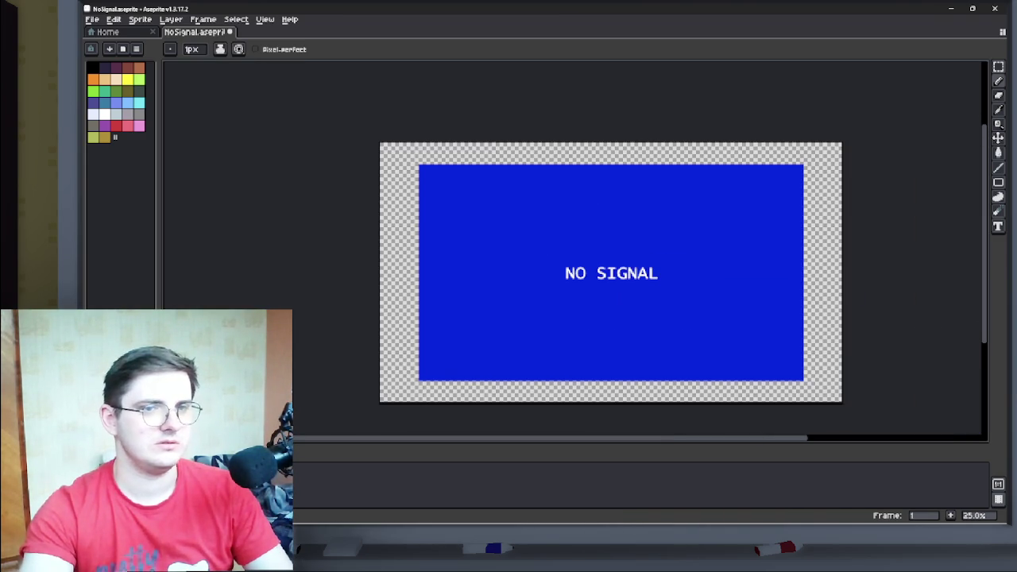
left_click(998, 110)
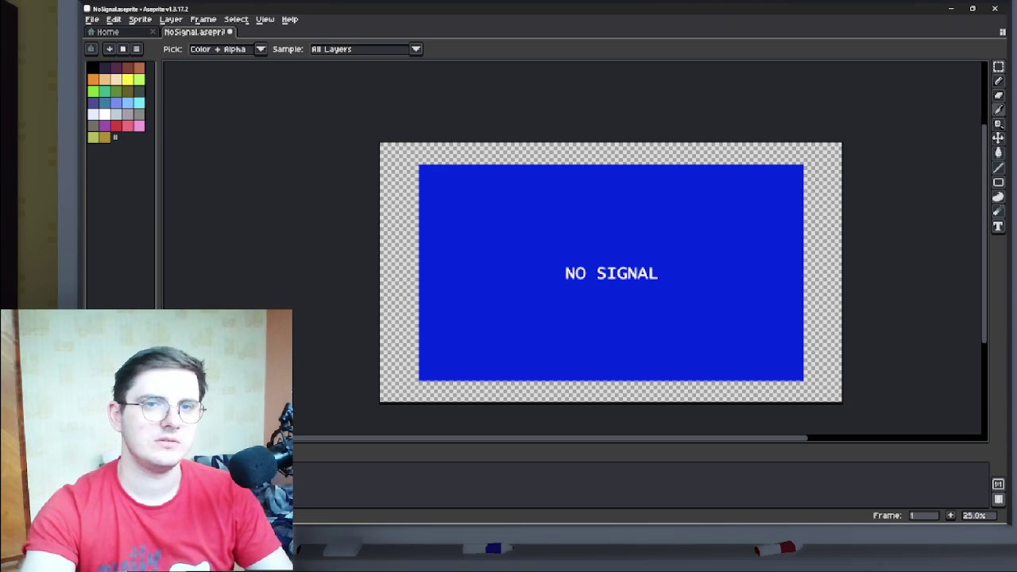
left_click(999, 153)
left_click(397, 238)
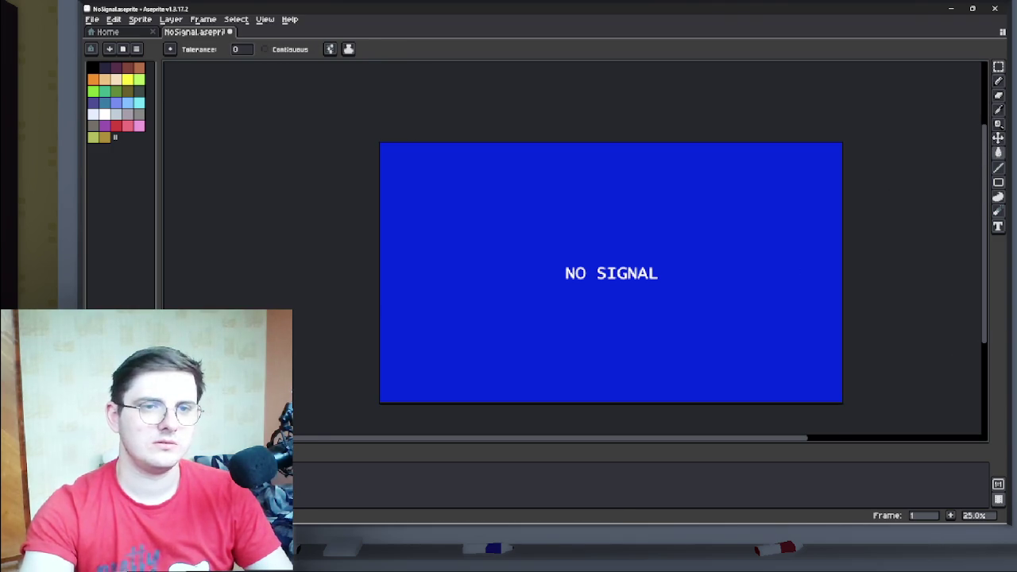
key("ctrl+s")
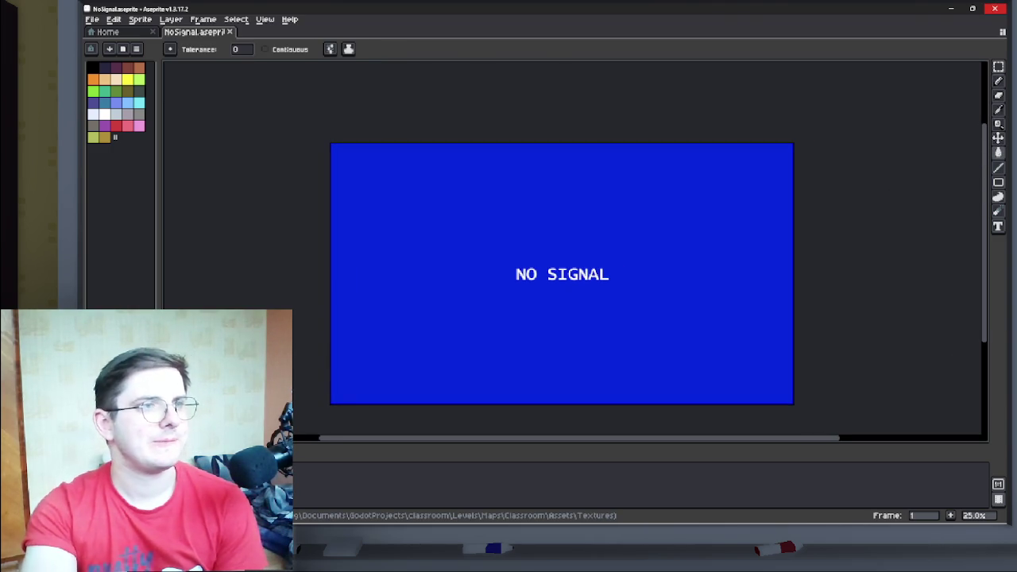
- Close Aseprite, briefly preview wallpaper.aseprite, then close Aseprite, the Textures window and Paint
left_click(994, 9)
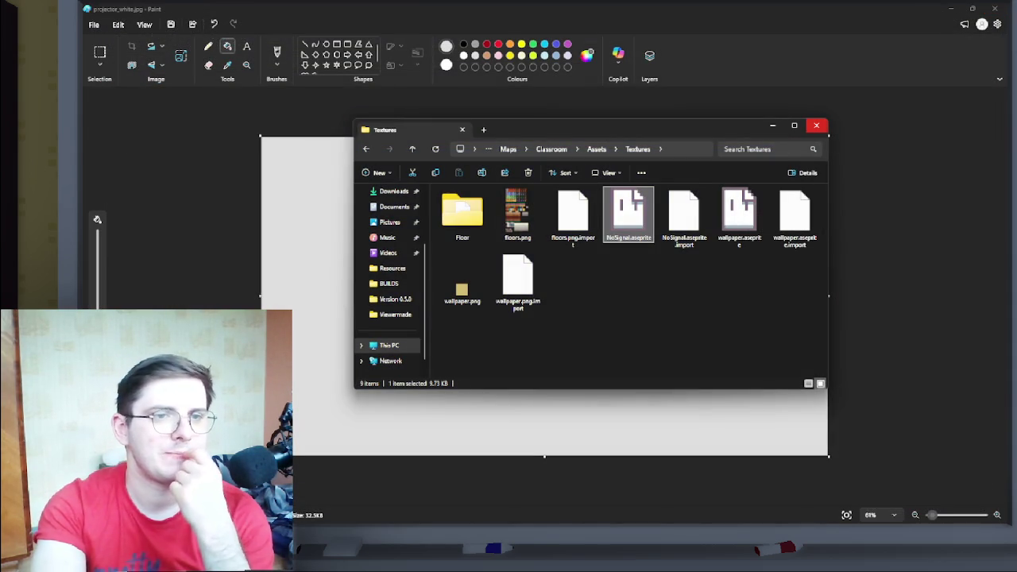
left_click(739, 216)
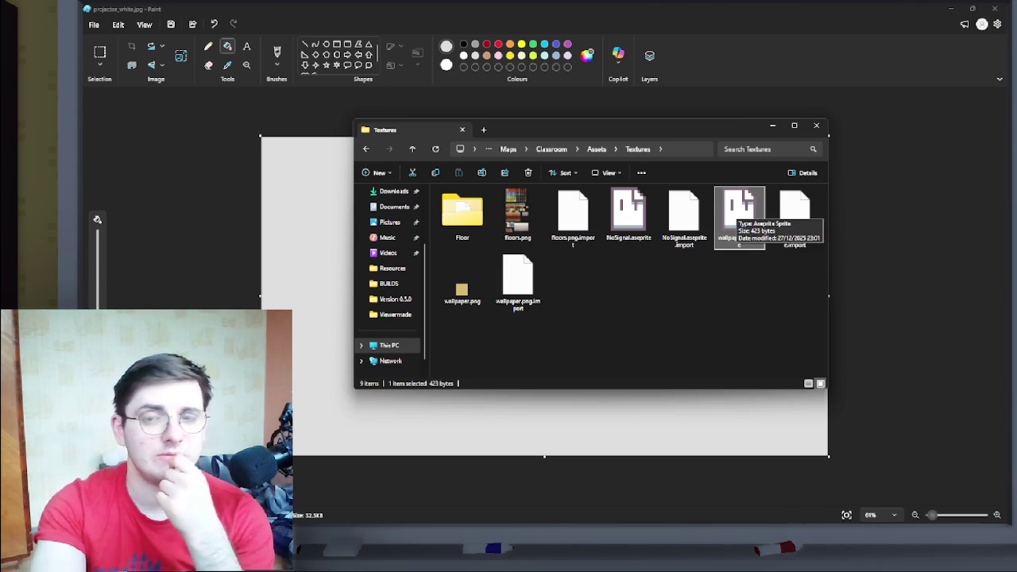
double_click(739, 216)
scroll(607, 254, "up", 5)
scroll(401, 228, "down", 2)
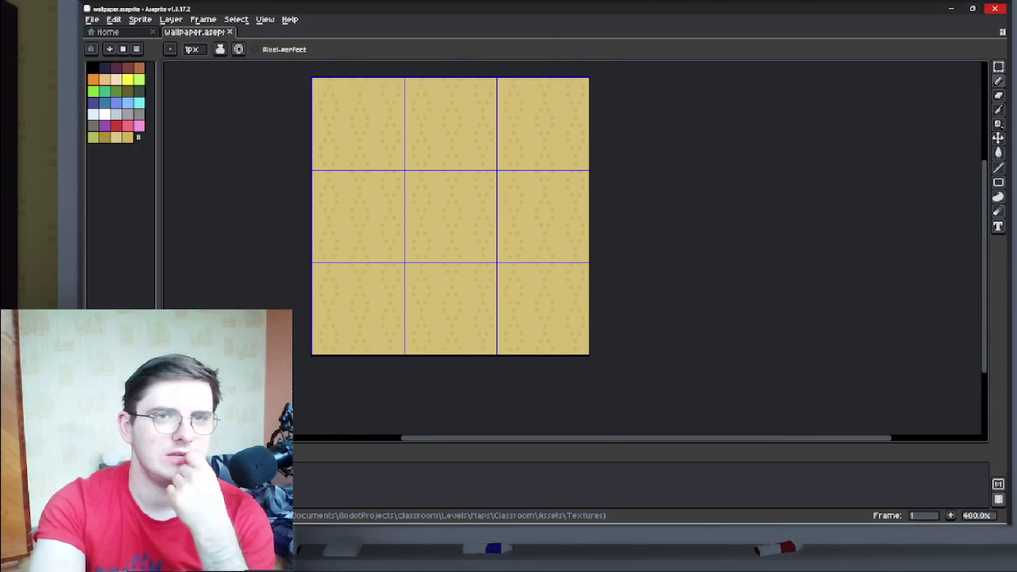
left_click(995, 8)
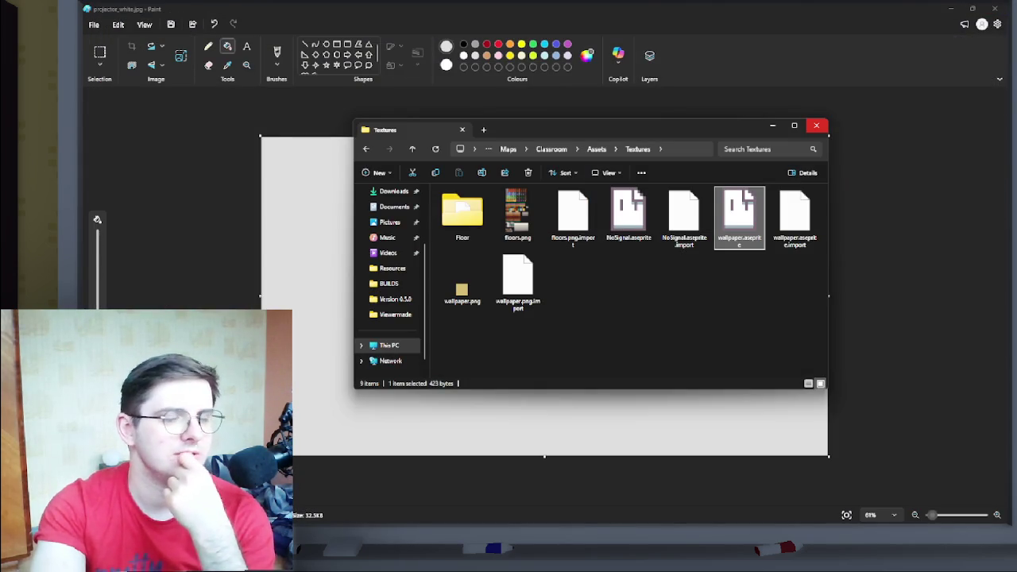
left_click(816, 126)
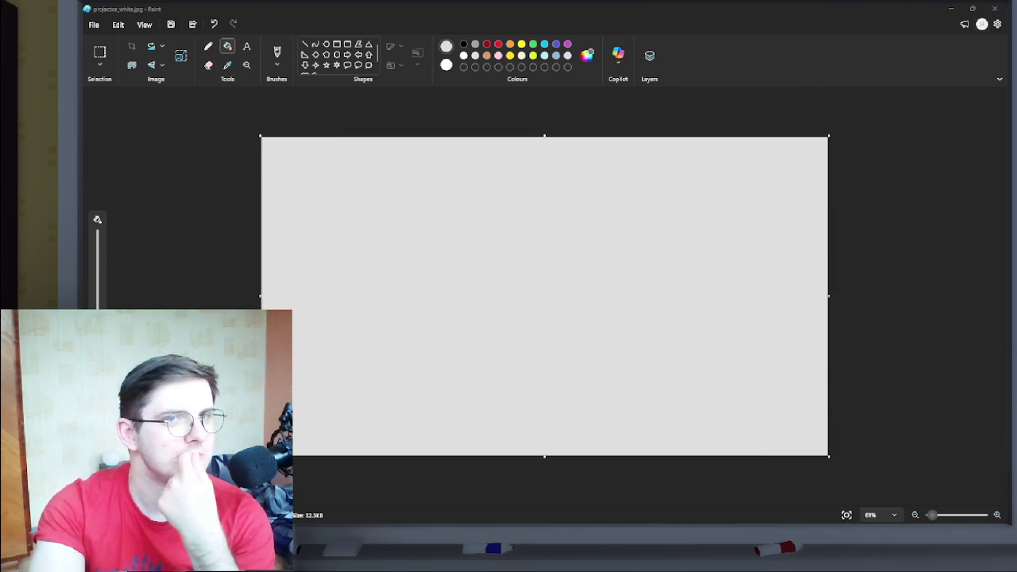
left_click(995, 8)
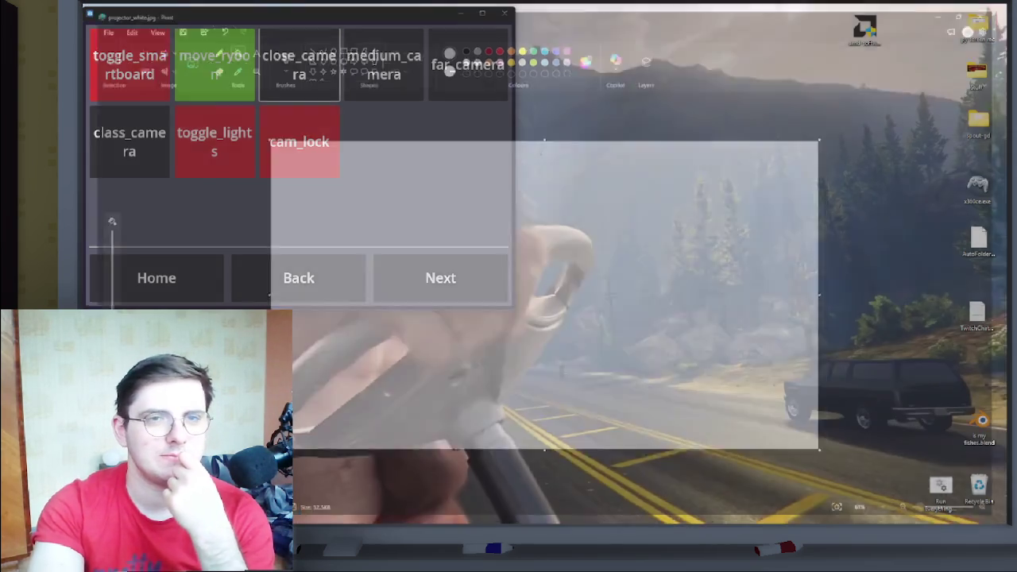
- Back in Godot, open the Classroom Assets/Textures folder in File Explorer from the FileSystem dock
key("alt+Tab")
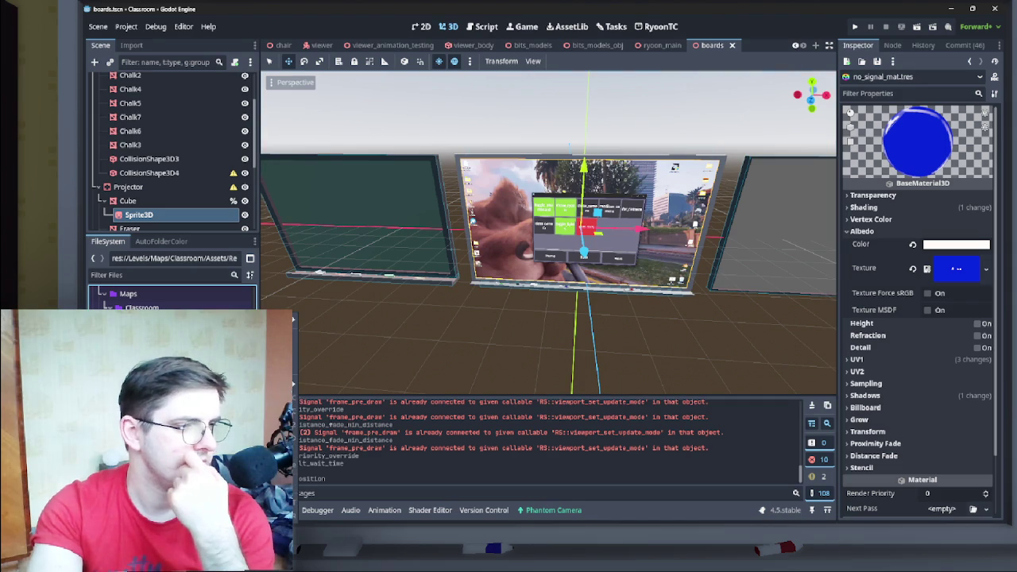
scroll(172, 297, "down", 5)
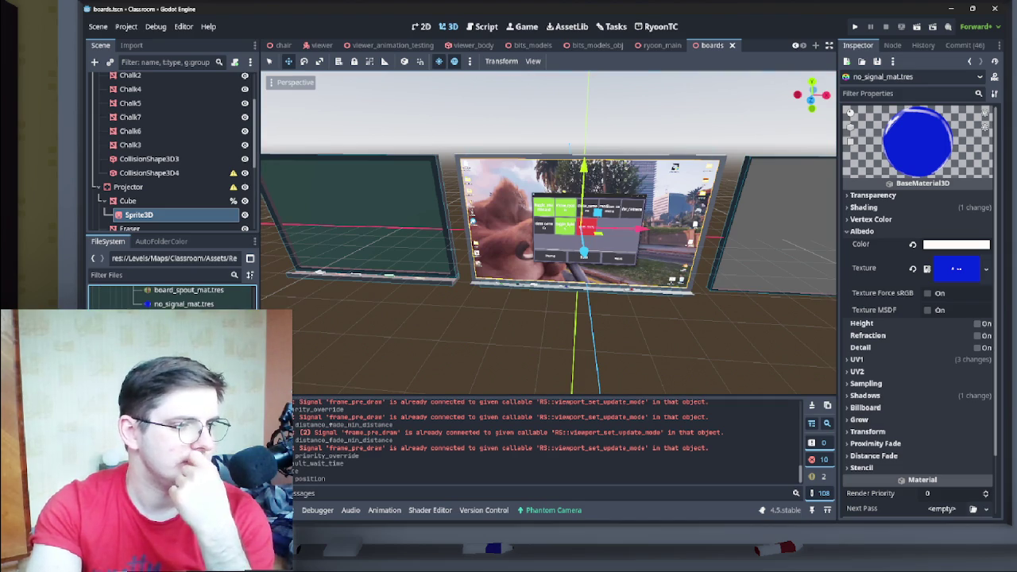
scroll(172, 297, "up", 5)
scroll(171, 297, "down", 4)
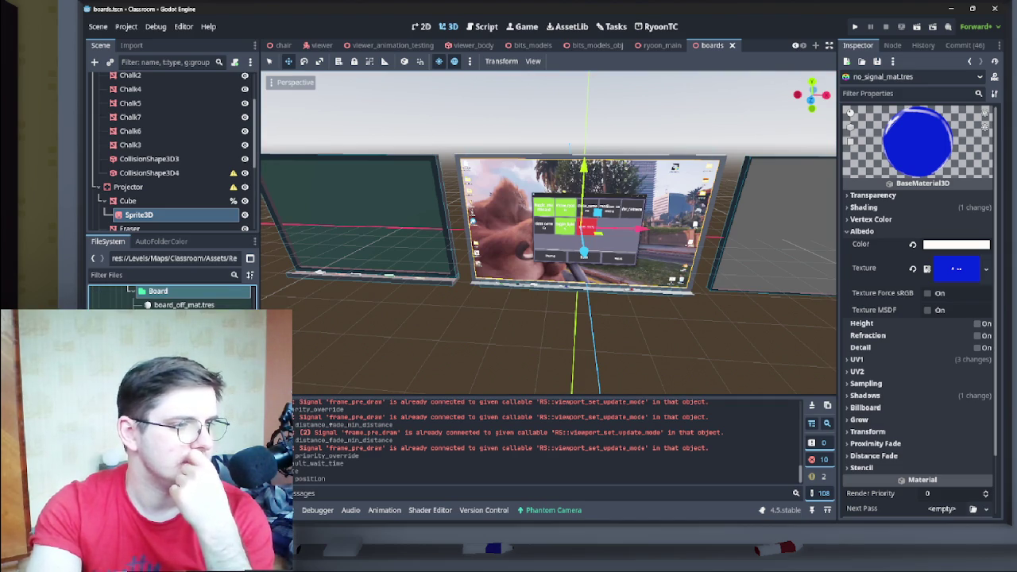
left_click(230, 398)
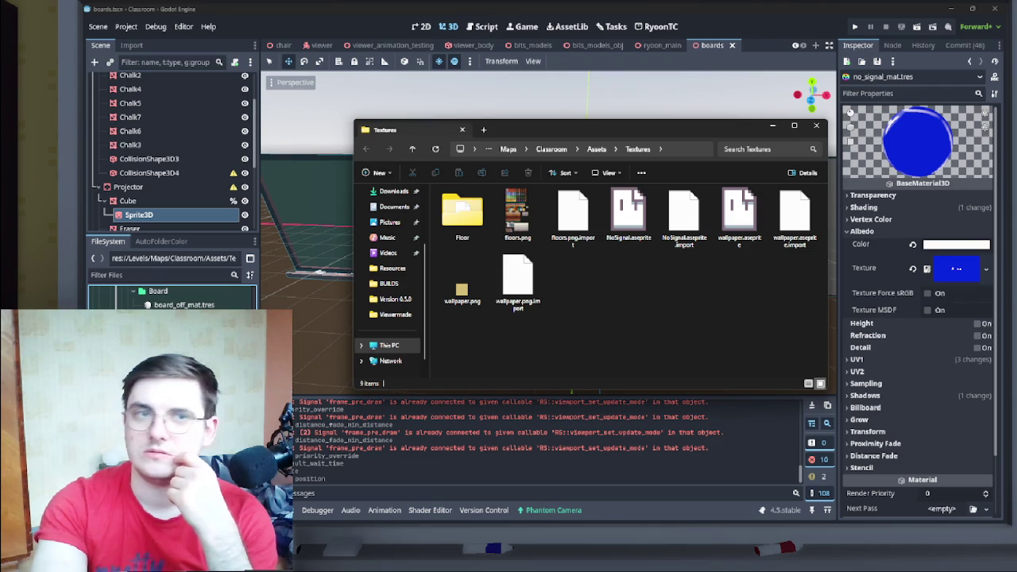
- Paste projector_white.jpg into the Textures folder, close Explorer and return to Godot
left_click(951, 8)
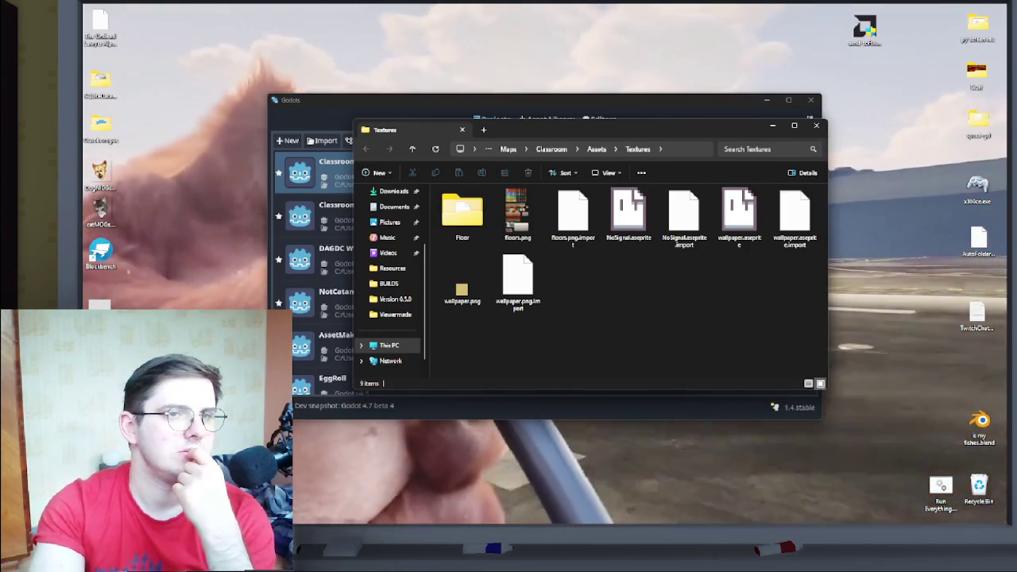
mouse_move(708, 104)
left_mouse_down()
mouse_move(665, 130)
mouse_move(798, 307)
mouse_move(805, 278)
mouse_move(675, 70)
mouse_move(848, 127)
mouse_move(774, 46)
mouse_move(900, 90)
mouse_move(832, 181)
mouse_move(737, 243)
mouse_move(554, 219)
mouse_move(514, 309)
mouse_move(81, 309)
left_mouse_up()
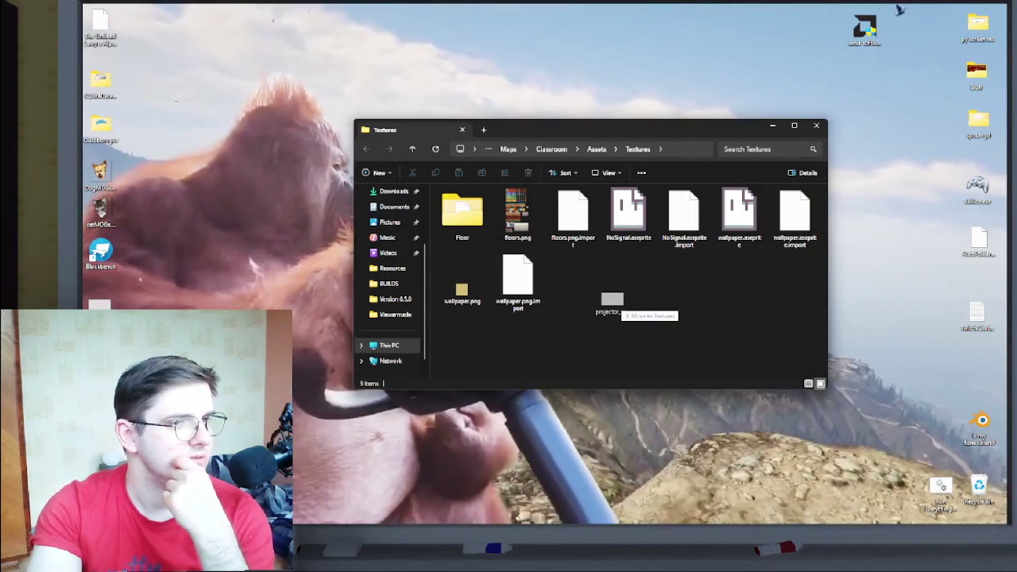
key("ctrl+v")
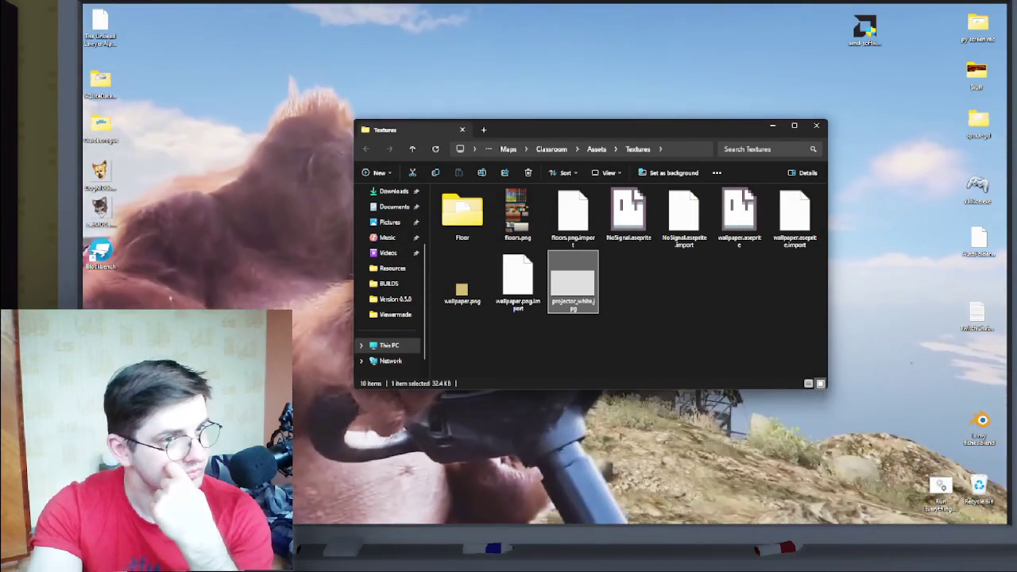
key("ctrl+w")
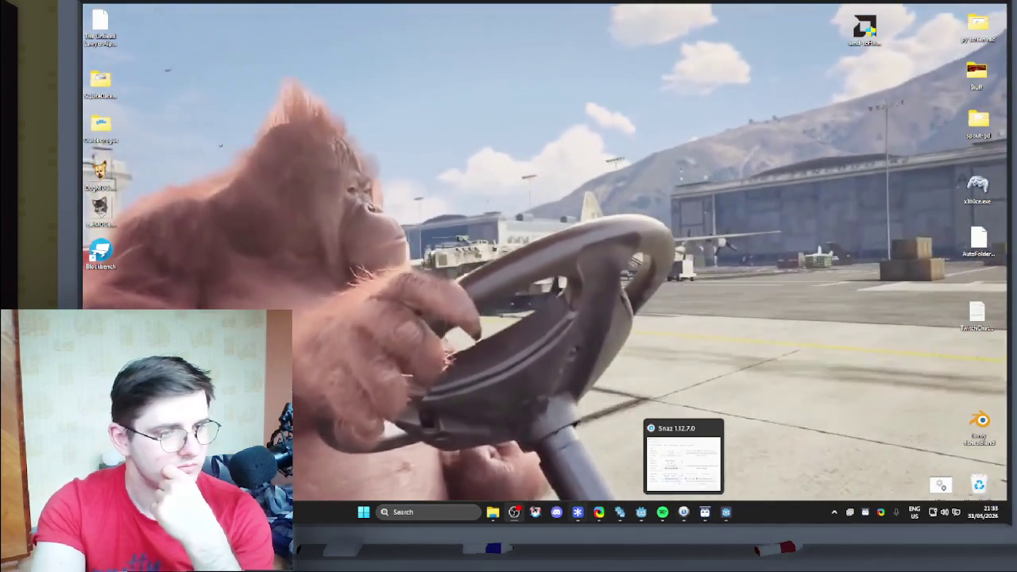
mouse_move(662, 511)
key("alt+Tab")
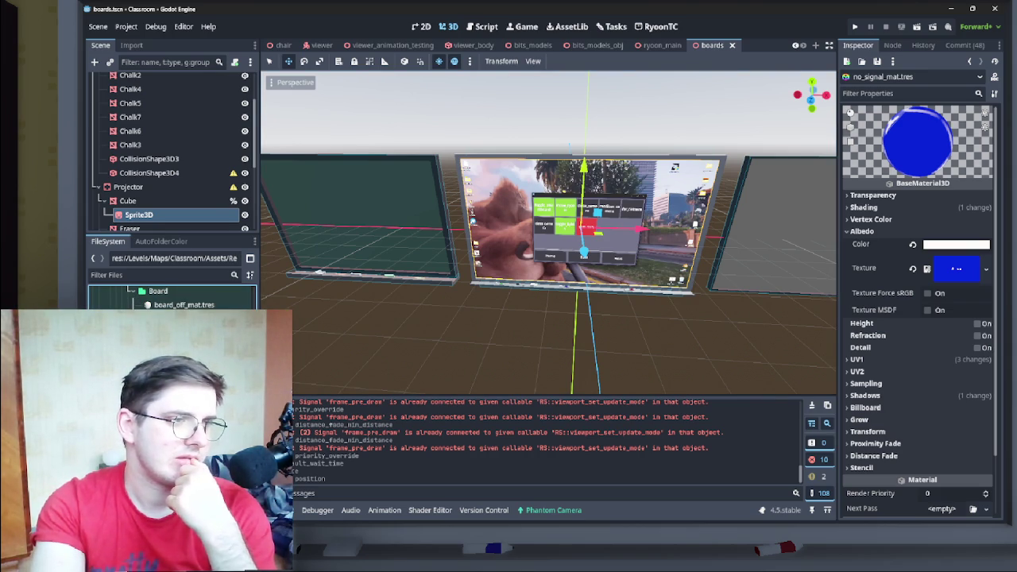
- Start saving the albedo texture as its own resource and navigate to Classroom/Assets/Textures
left_click(986, 269)
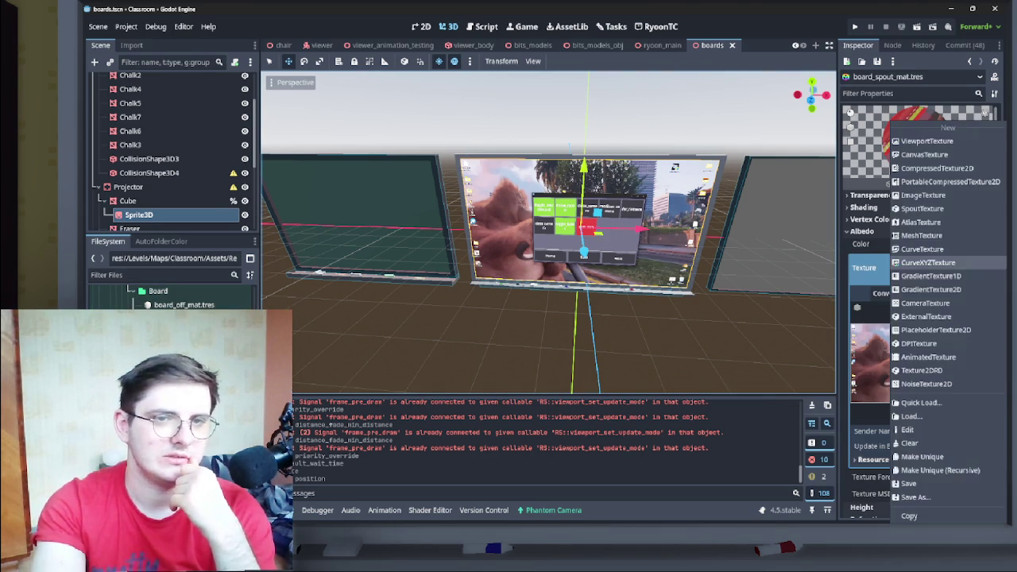
left_click(913, 497)
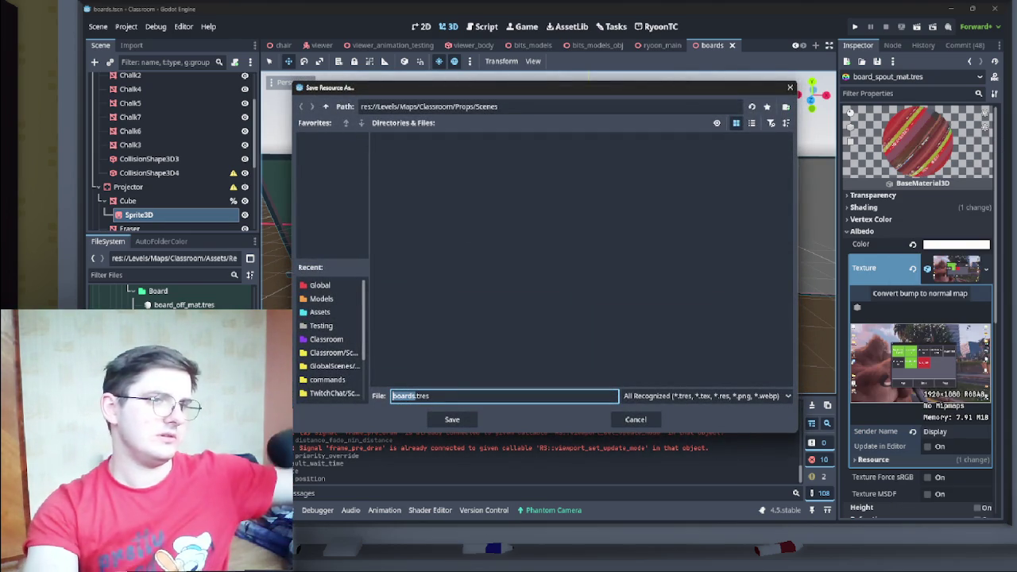
left_click(325, 106)
left_click(325, 106)
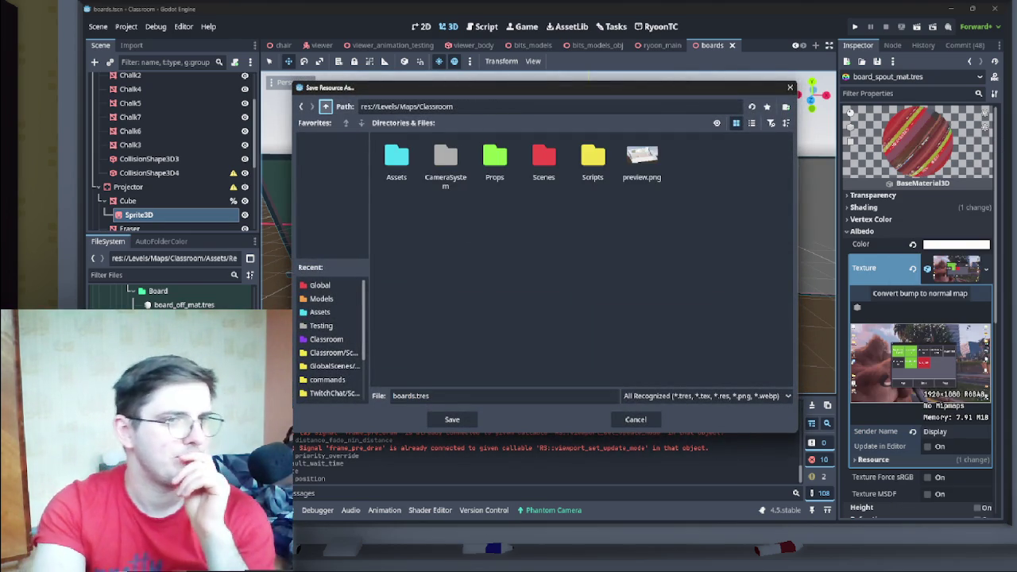
left_click(325, 105)
left_click(325, 106)
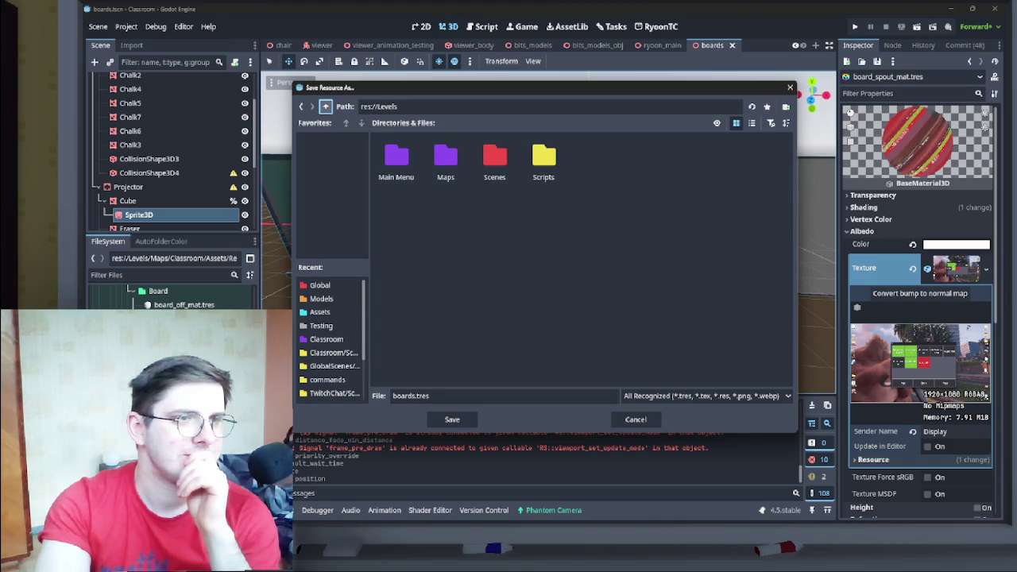
double_click(495, 159)
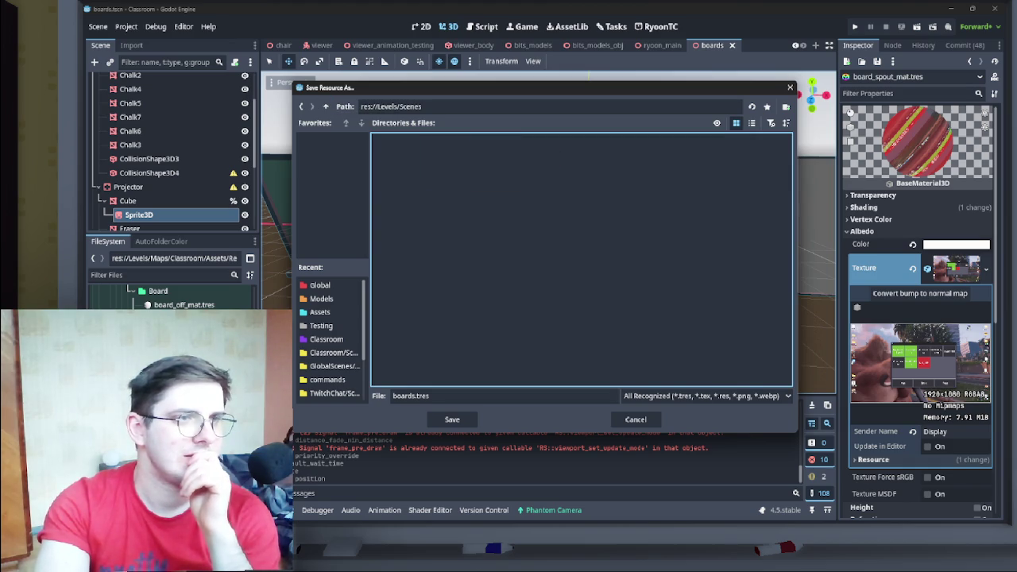
left_click(325, 106)
double_click(446, 159)
double_click(397, 159)
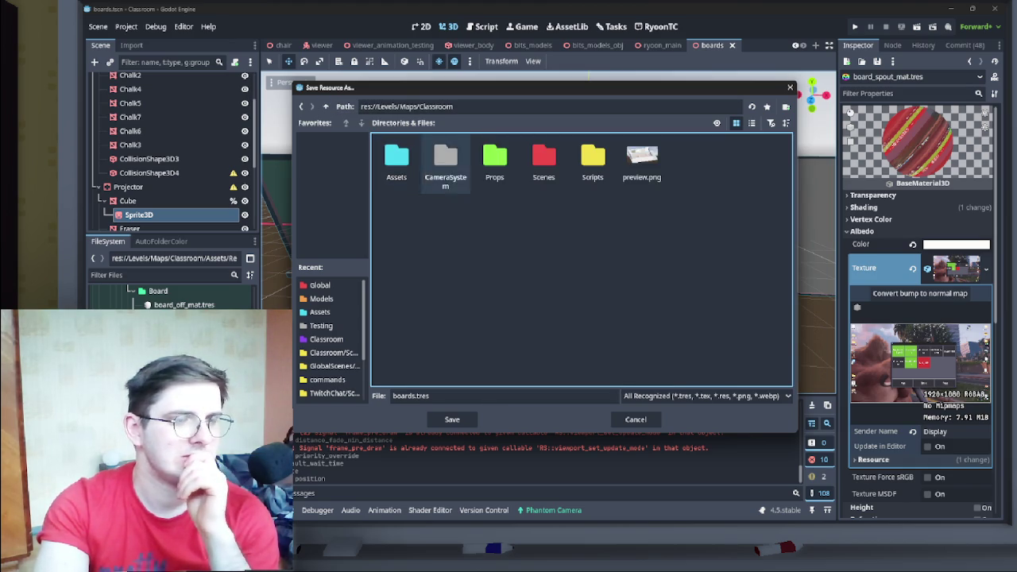
double_click(396, 159)
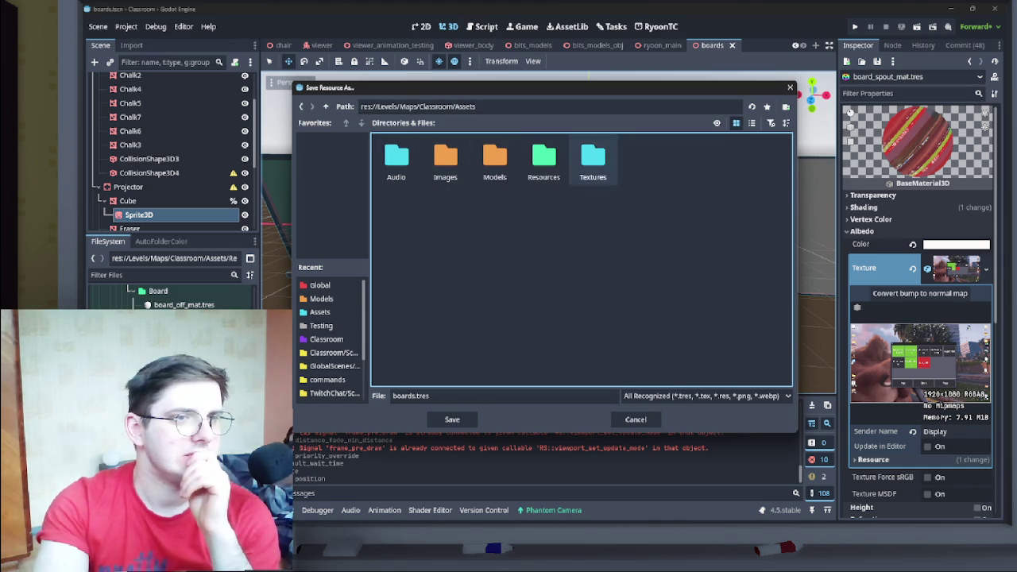
double_click(593, 159)
- Name the texture resource board_spout_tex.tres and save it
left_click(411, 396)
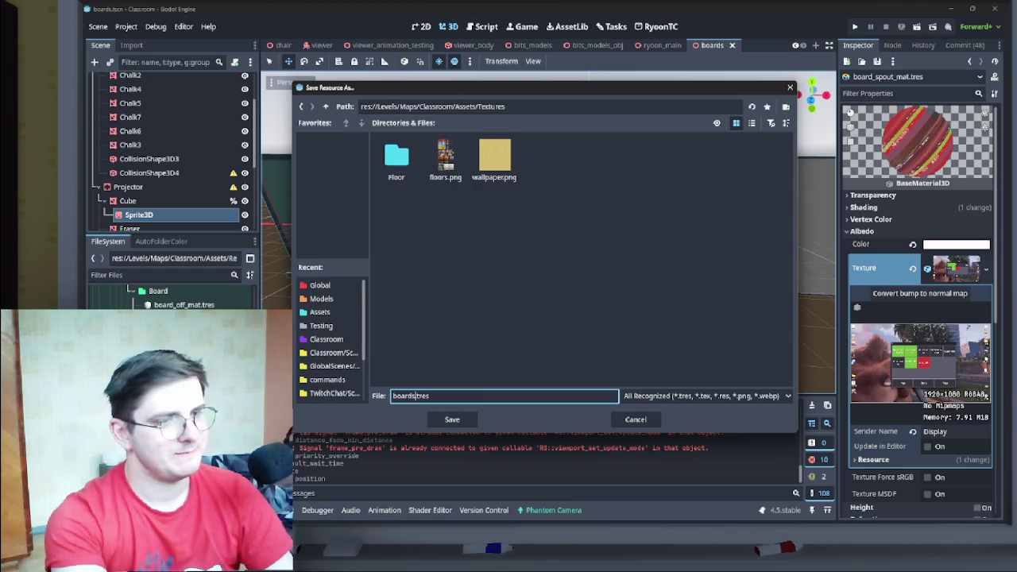
key("BackSpace")
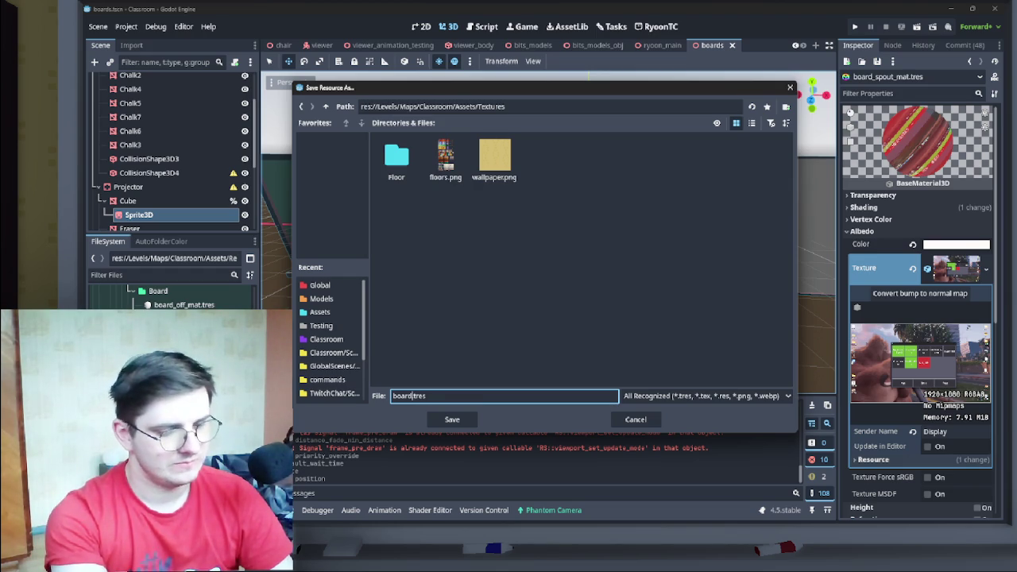
type("_spout")
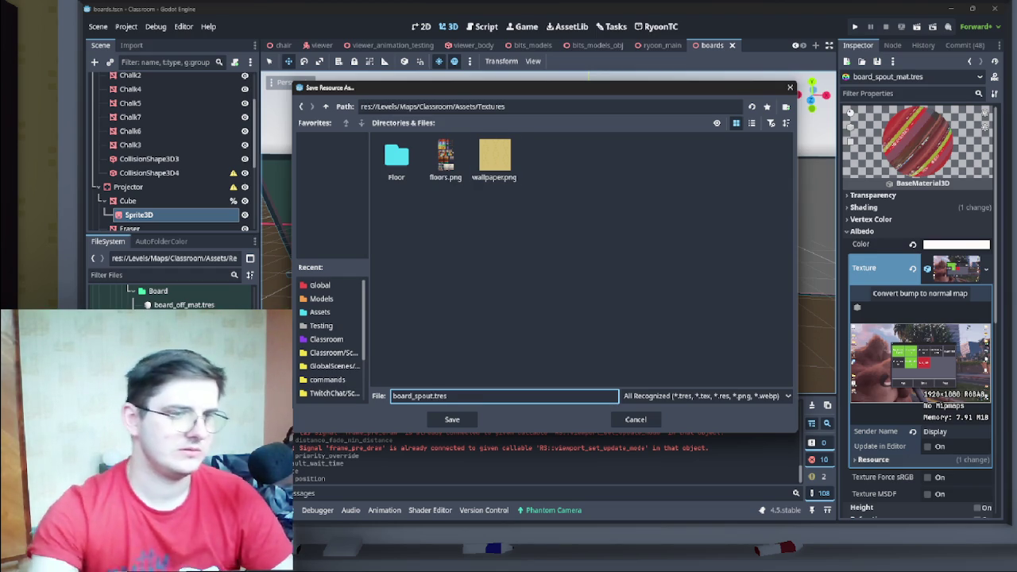
type("_tex")
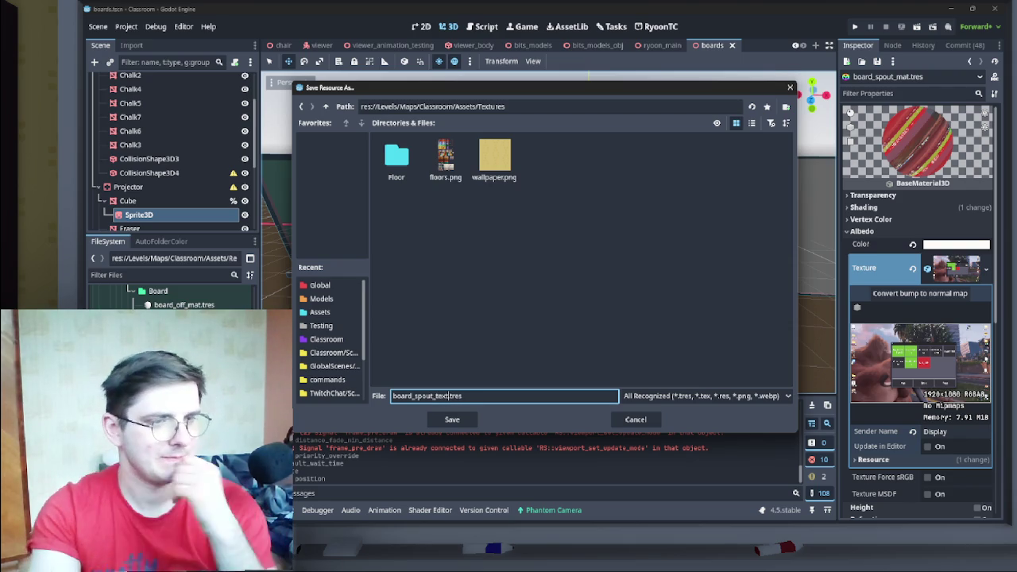
key("Return")
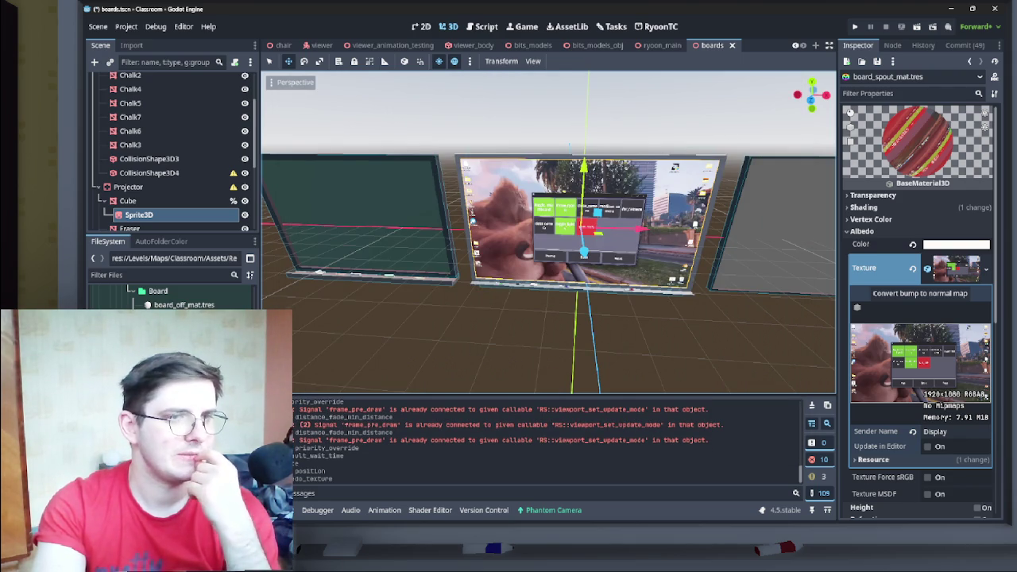
- Give the projector's Sprite3D the projector_white.jpg texture, then bring up boards.gd
scroll(170, 151, "up", 3)
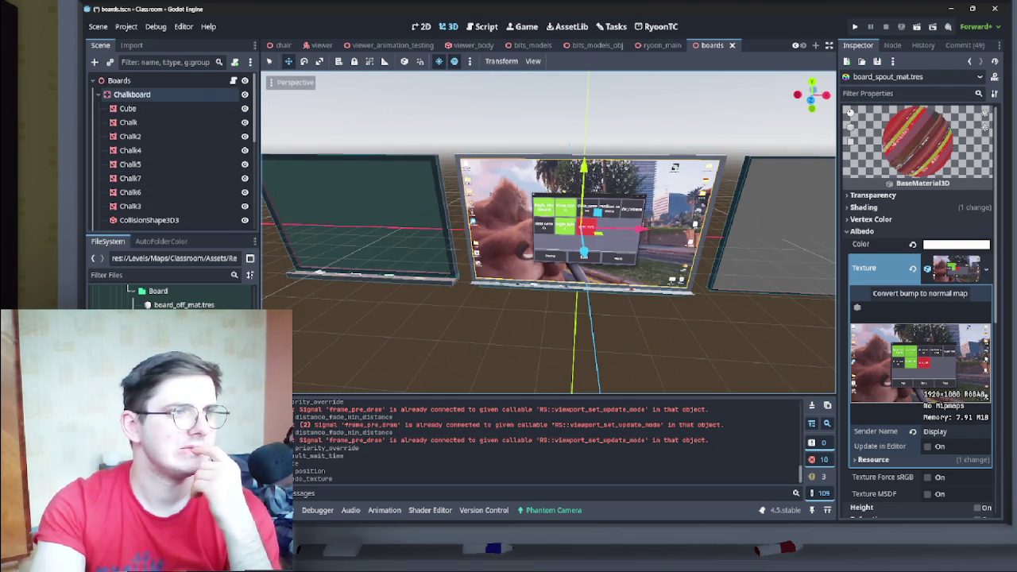
scroll(159, 123, "down", 3)
left_click(158, 198)
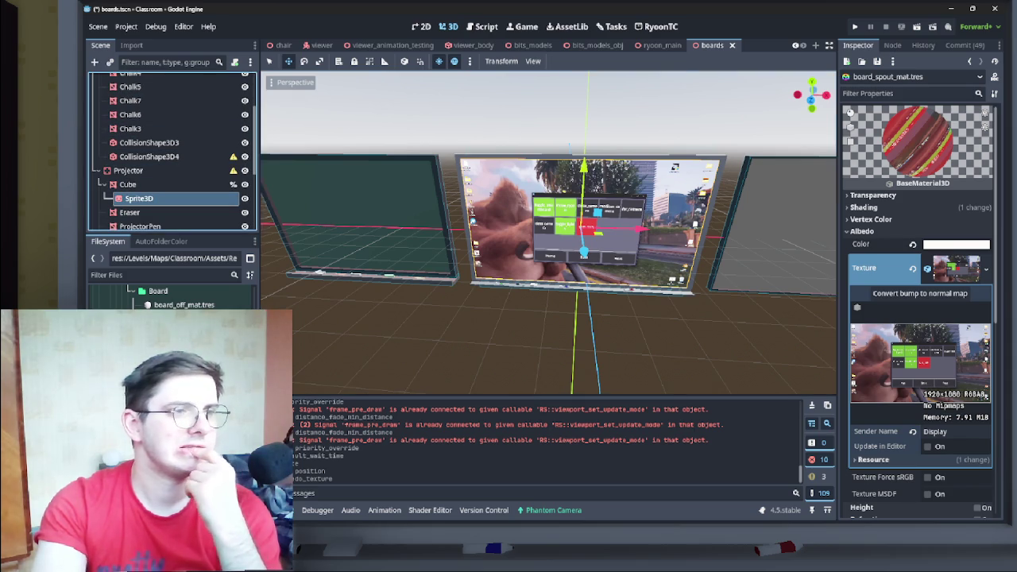
scroll(548, 232, "up", 2)
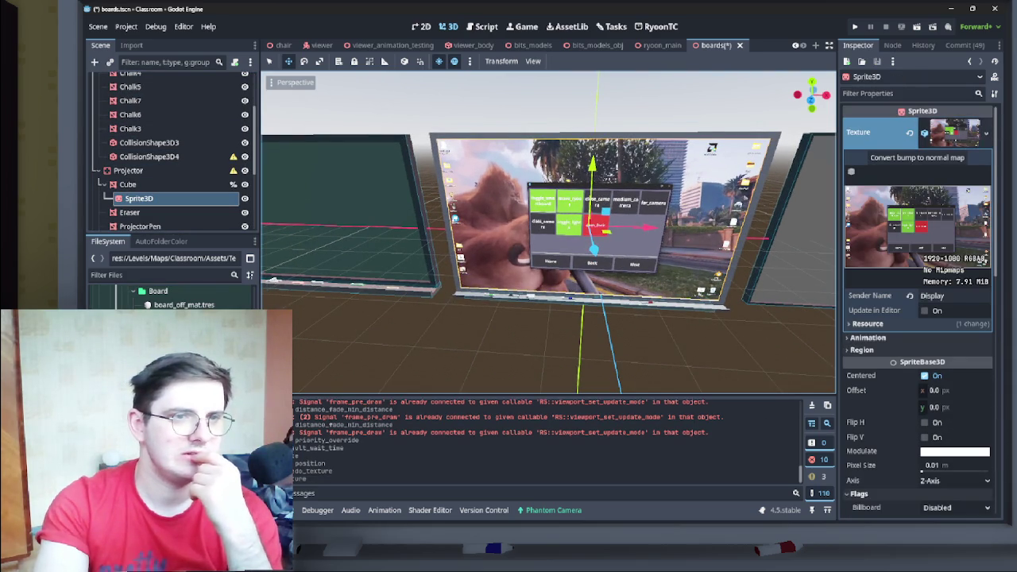
key("KP_4")
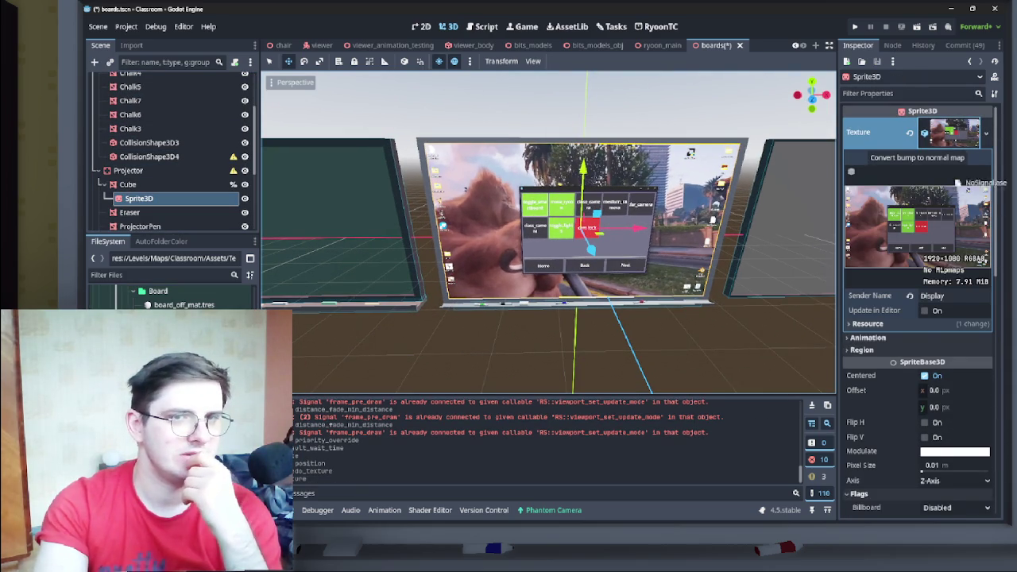
key("KP_4")
key("KP_6")
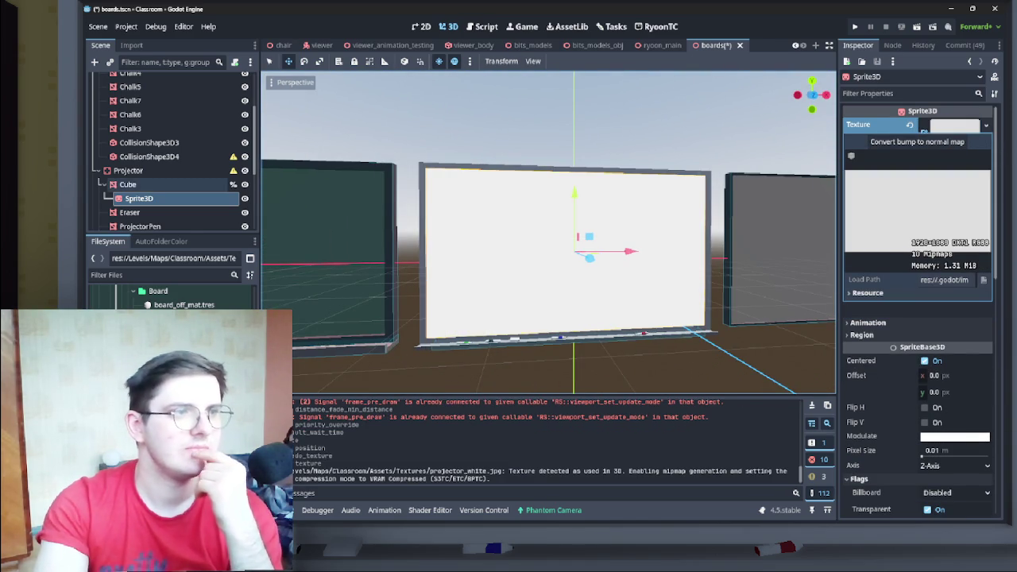
scroll(175, 206, "up", 3)
left_click(233, 80)
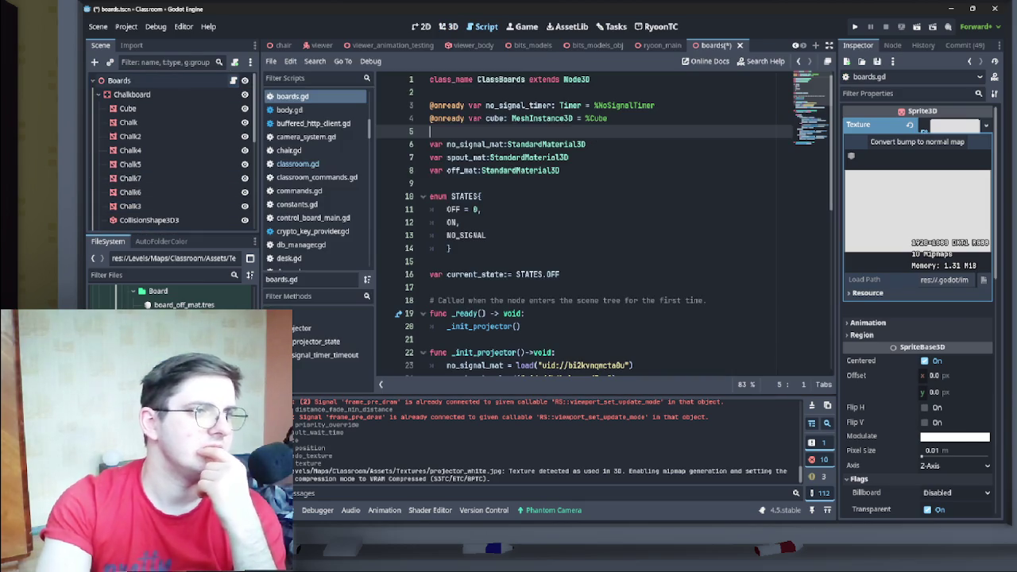
right_click(173, 200)
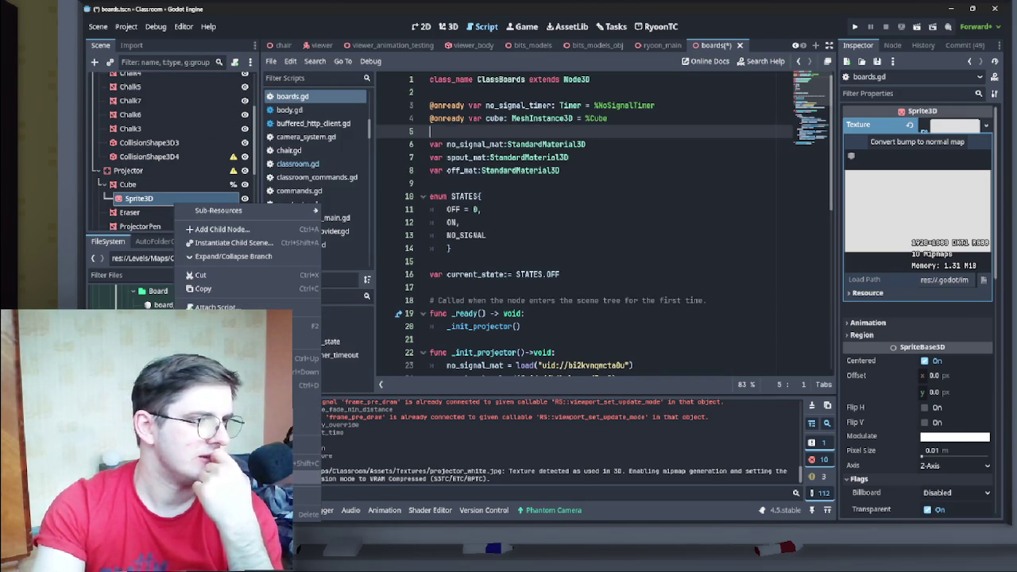
key("Escape")
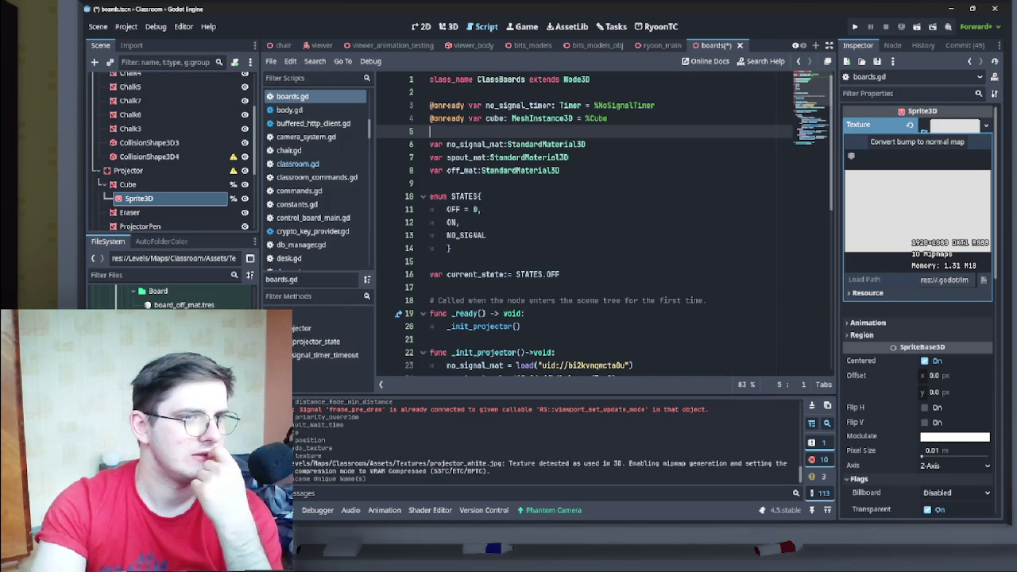
left_click(430, 117)
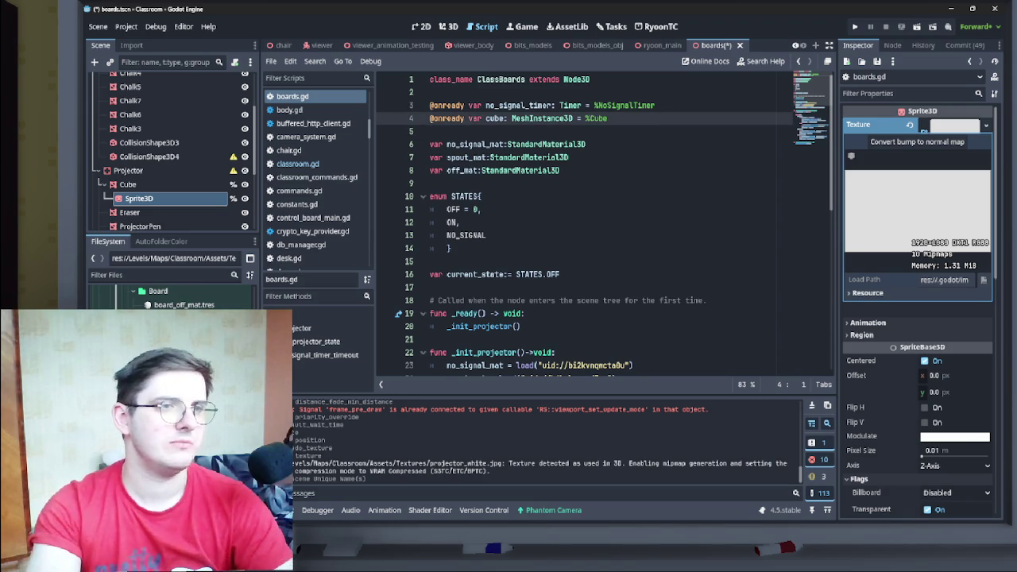
key("Return")
mouse_move(139, 197)
left_mouse_down()
mouse_move(545, 134)
mouse_move(524, 121)
left_mouse_up()
- Rename the new variable to sprite and delete the old cube variable line
left_click(527, 117)
key("BackSpace")
key("BackSpace")
key("BackSpace")
key("ctrl+shift+Left")
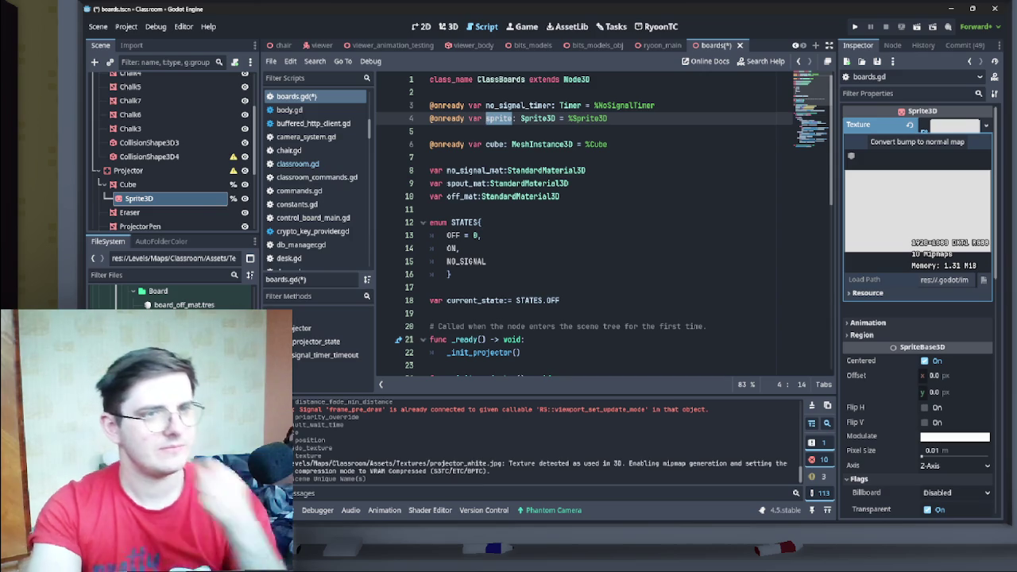
left_click(608, 144)
key("shift+Home")
key("BackSpace")
key("BackSpace")
key("BackSpace")
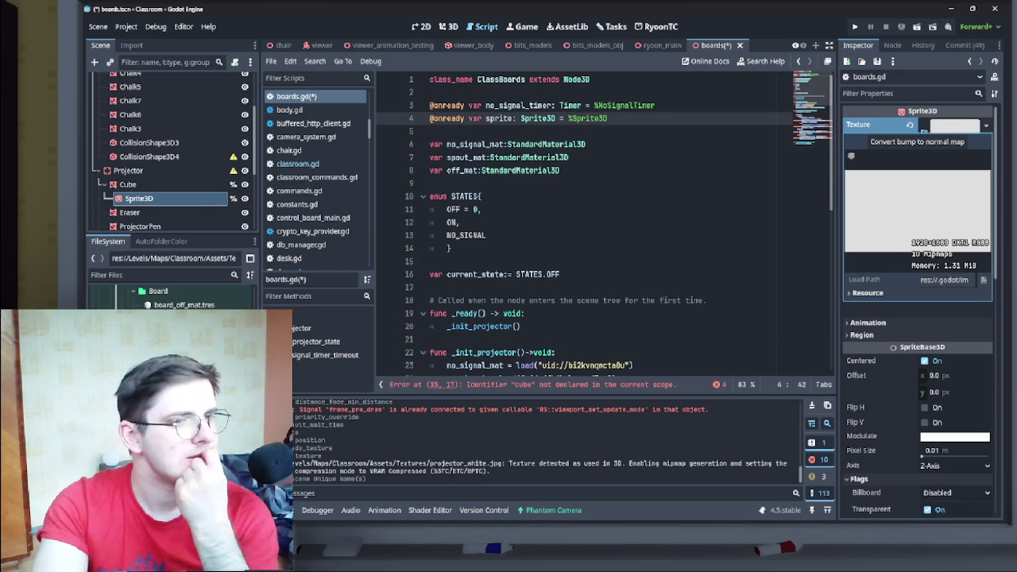
scroll(603, 231, "down", 8)
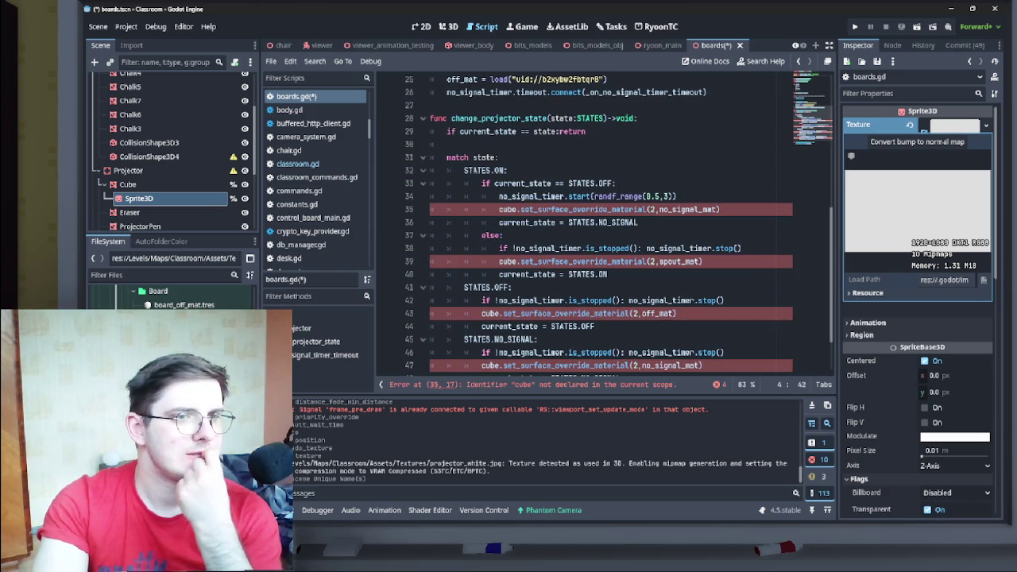
- Rename no_signal_mat, spout_mat and off_mat to no_signal_tx, spout_tx and off_tx in _init_projector
scroll(612, 226, "up", 6)
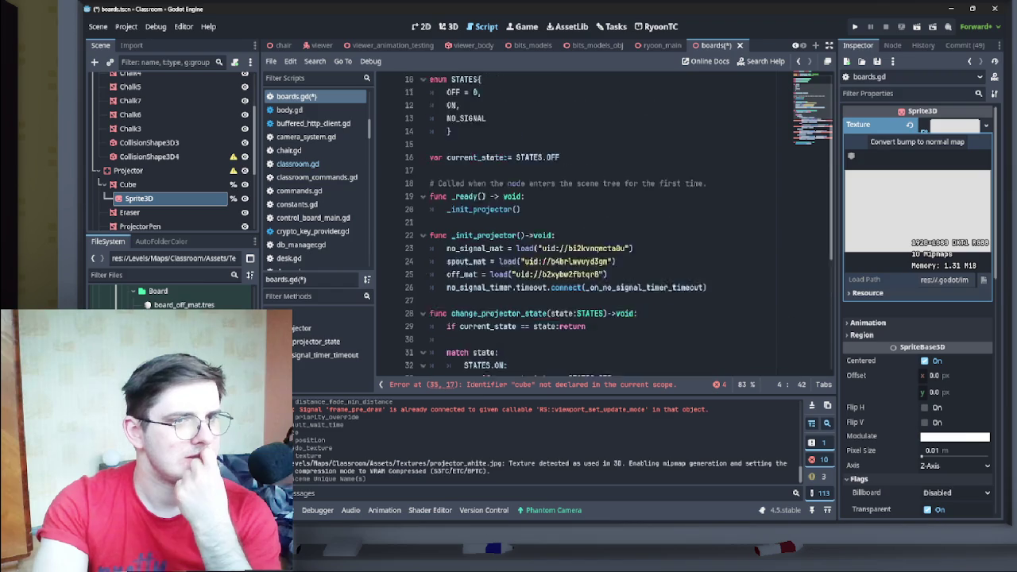
scroll(612, 227, "down", 2)
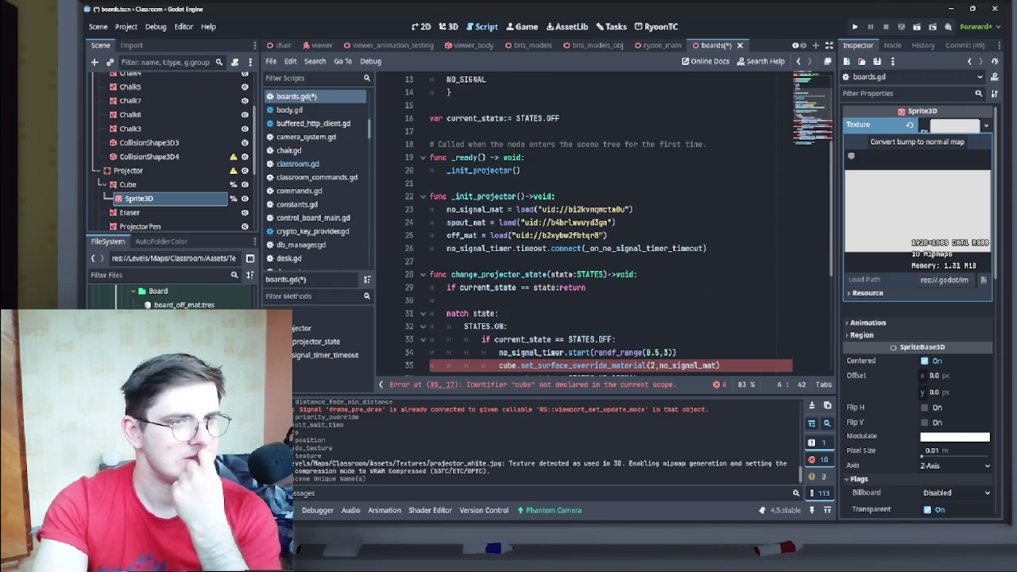
left_click_drag(504, 209, 490, 209)
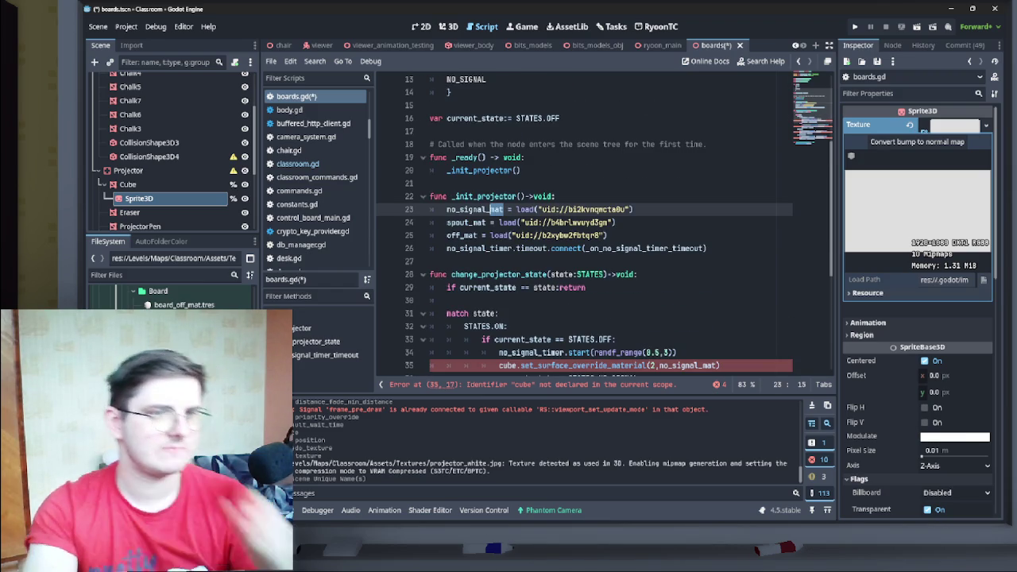
key("ctrl+d")
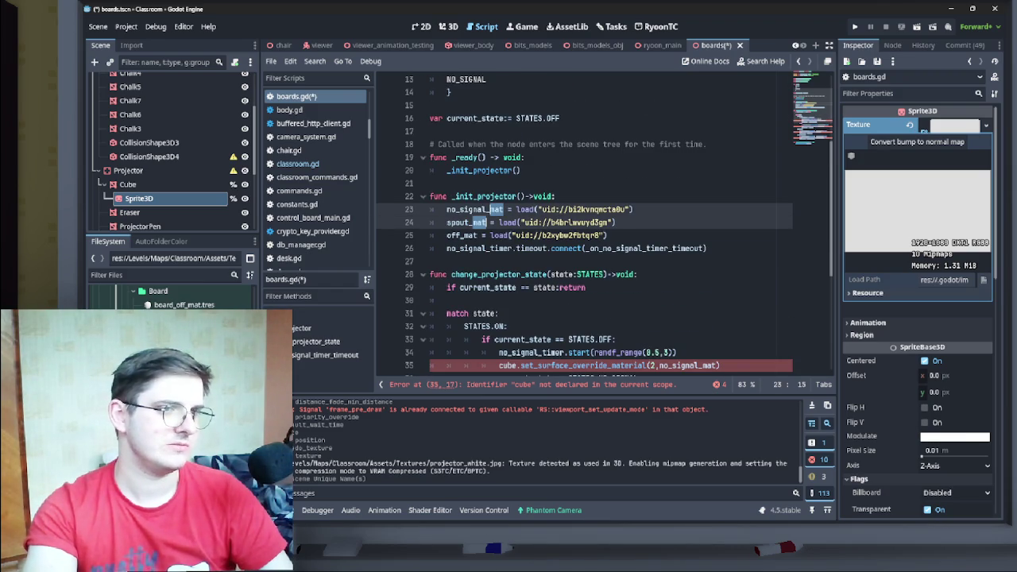
key("ctrl+d")
type("te")
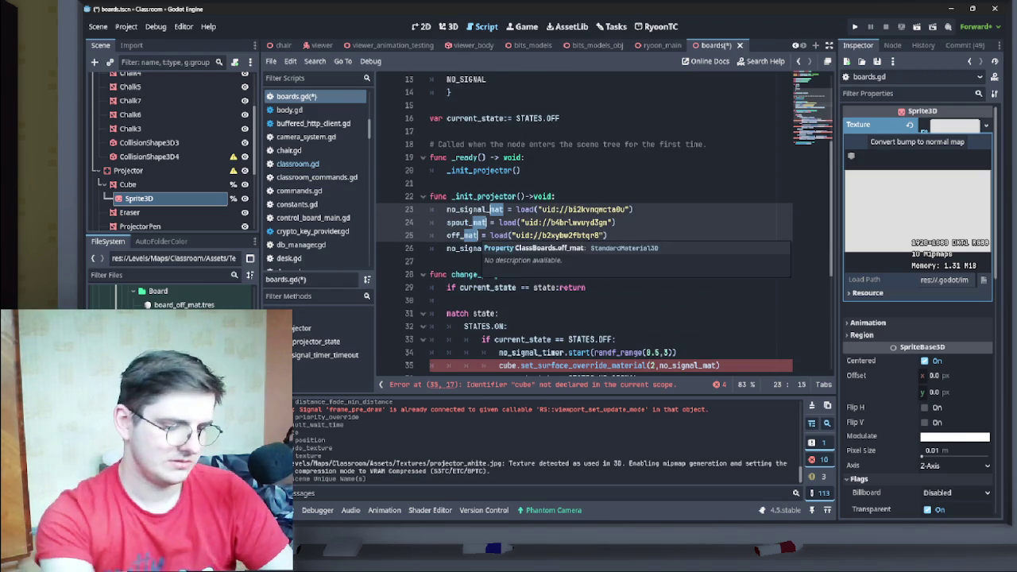
type("xt")
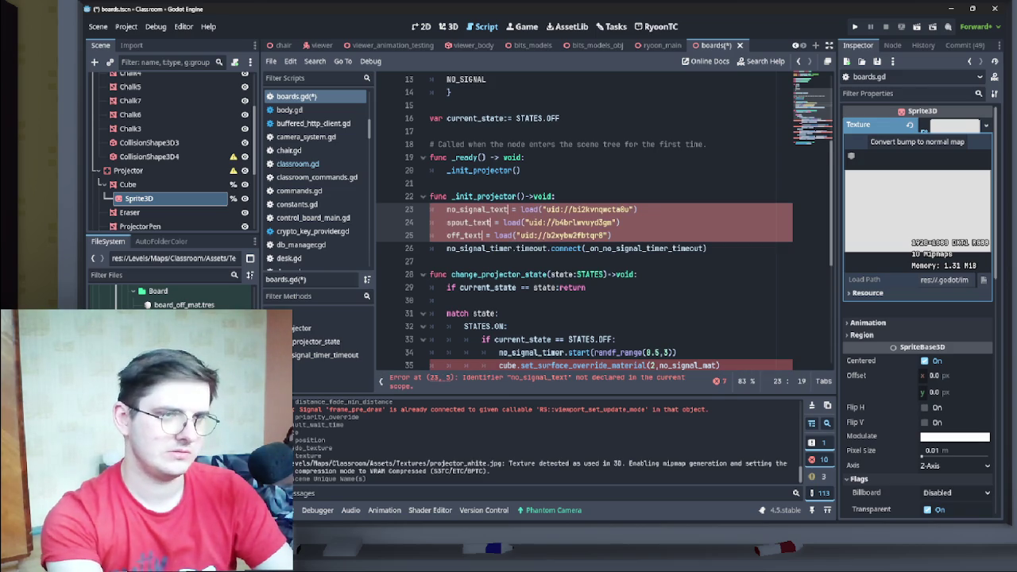
key("BackSpace")
key("BackSpace")
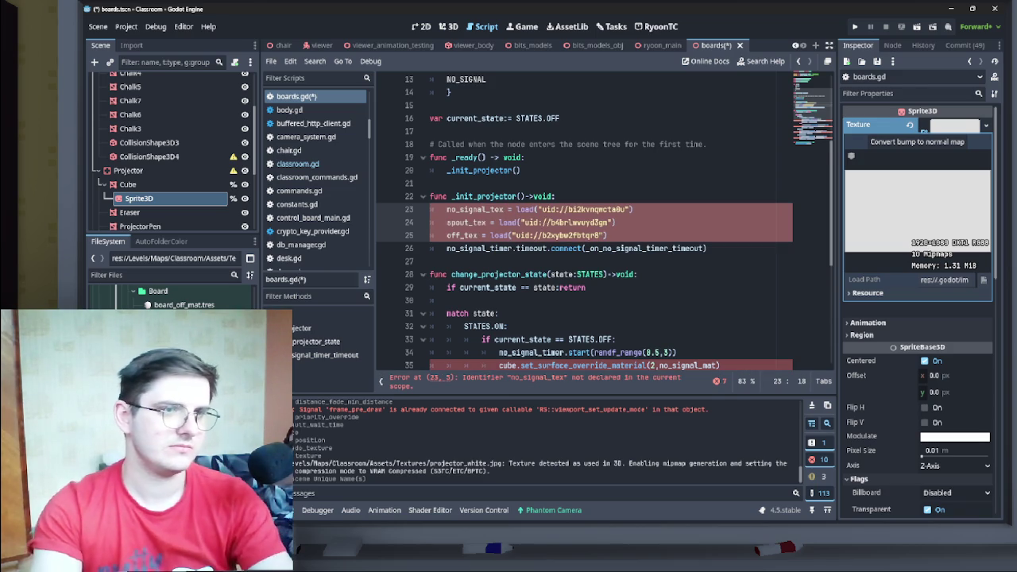
key("BackSpace")
type("x")
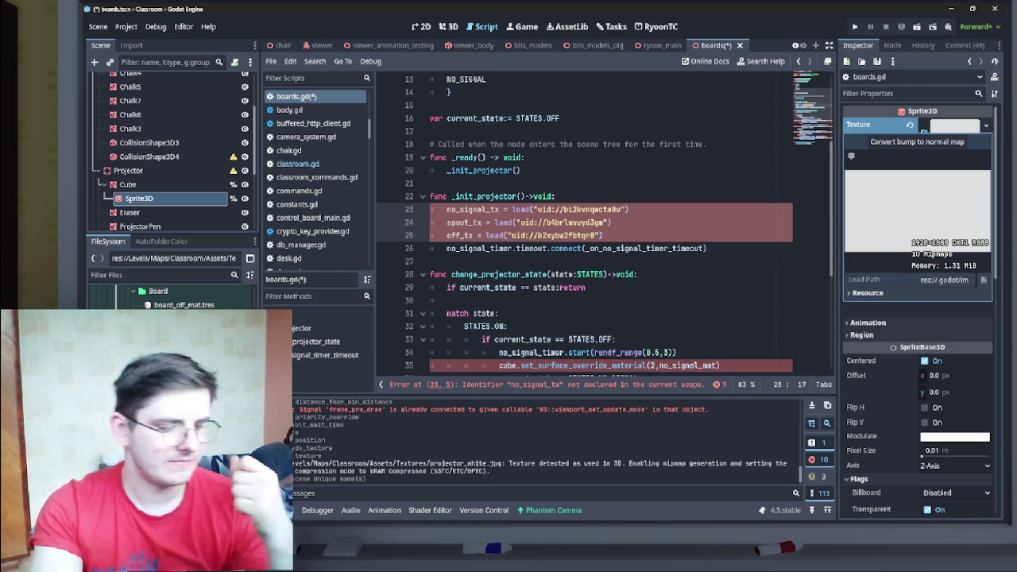
- Replace the load calls on lines 23 and 24 with preloads of the no-signal and spout textures
left_click_drag(626, 209, 532, 209)
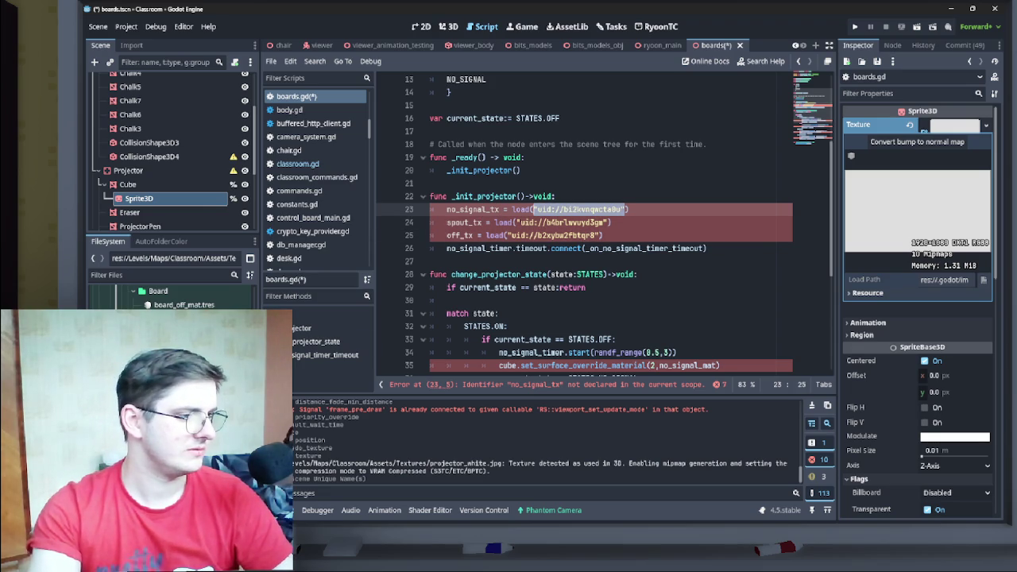
left_click_drag(953, 124, 587, 208)
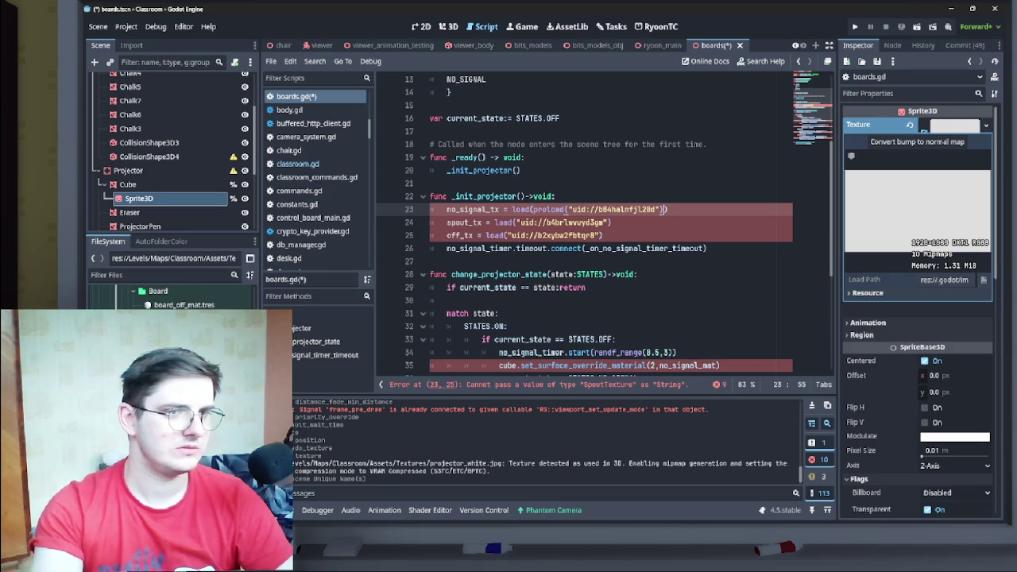
key("ctrl+z")
left_click_drag(185, 317, 604, 237)
key("ctrl+z")
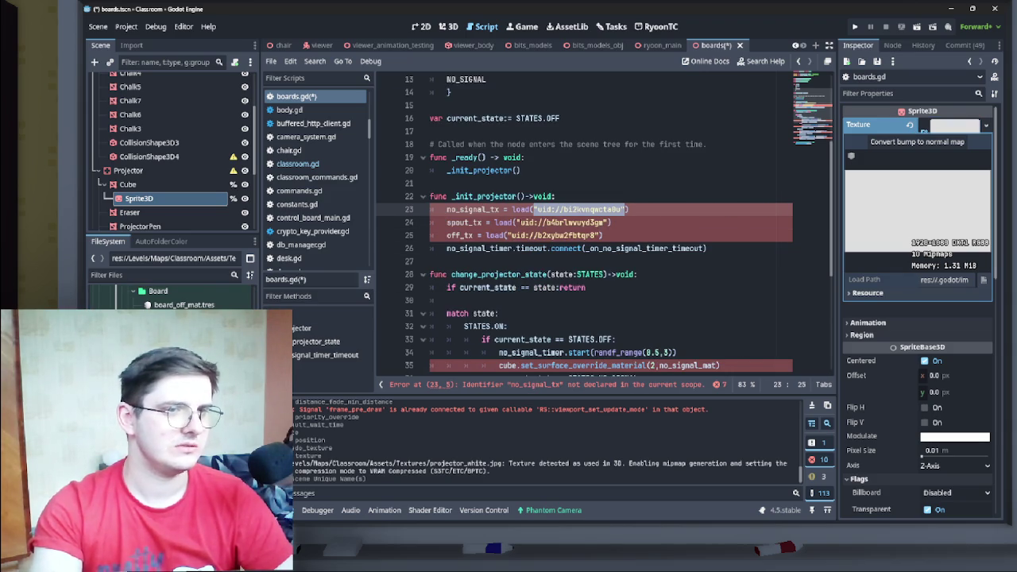
left_click_drag(511, 209, 629, 209)
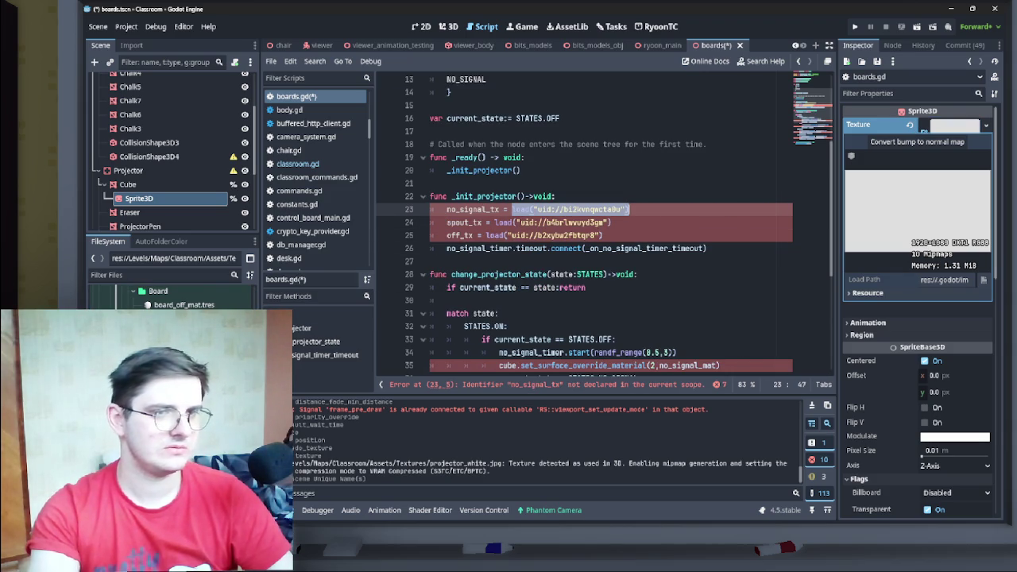
mouse_move(184, 318)
left_mouse_down()
mouse_move(653, 208)
mouse_move(610, 222)
mouse_move(494, 222)
left_mouse_up()
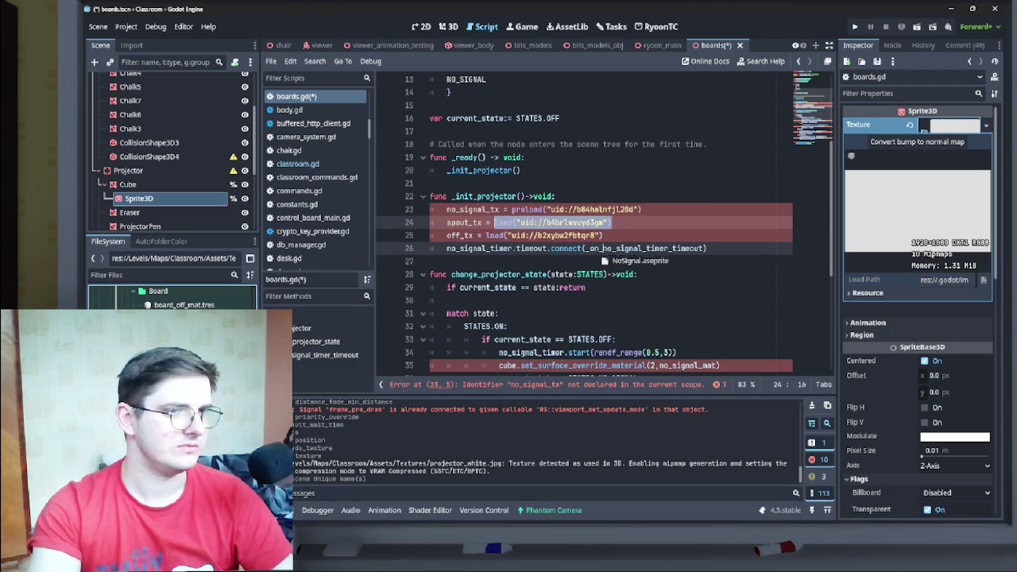
left_click_drag(640, 209, 510, 209)
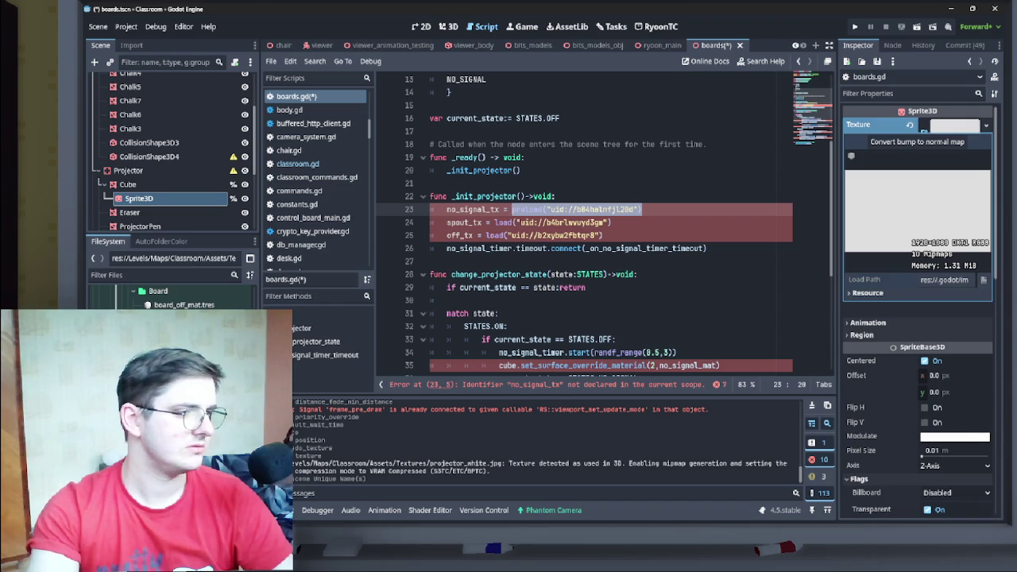
type("preload(\"uid://cjr3b5yt4iavy\")")
left_click(625, 223)
left_click_drag(611, 223, 494, 222)
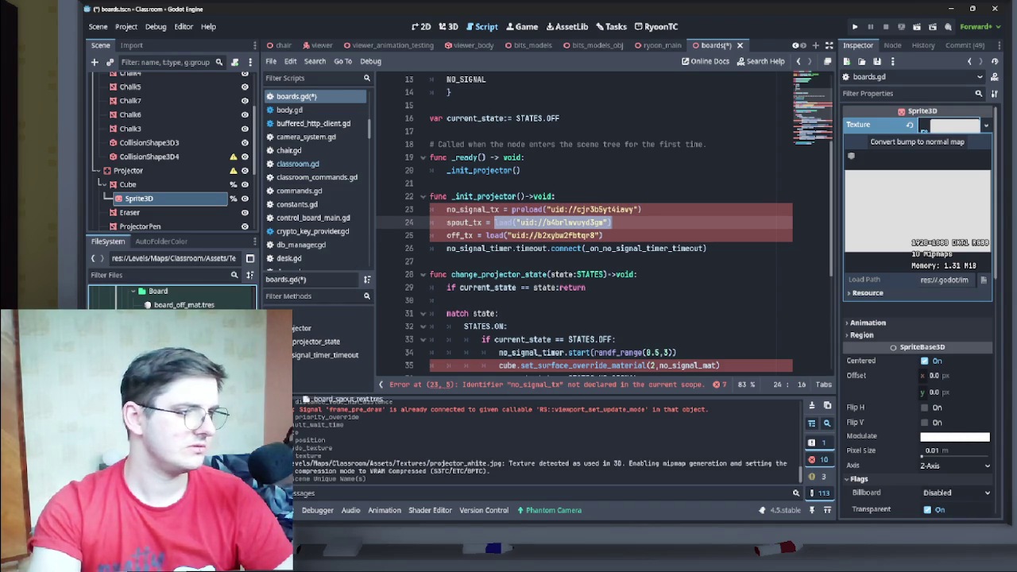
type("preload(\"uid://b84halnfjl20d\")")
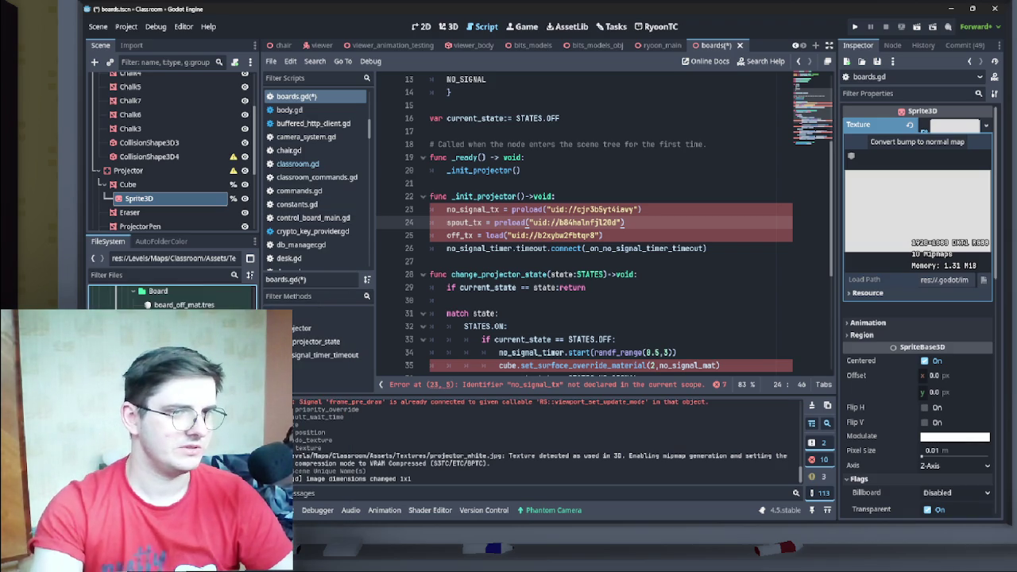
- Point off_tx at the same texture uid as PROJECTOR_WHITE
key("Down")
key("shift+Home")
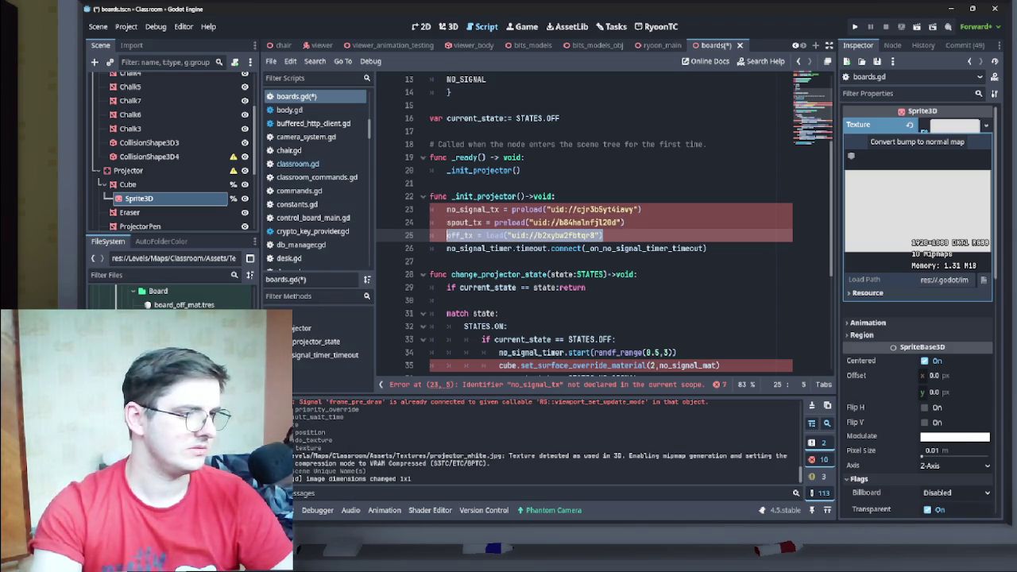
type("const PROJECTOR_WHITE = preload(\"uid://c0r6ajoaggkhj\")")
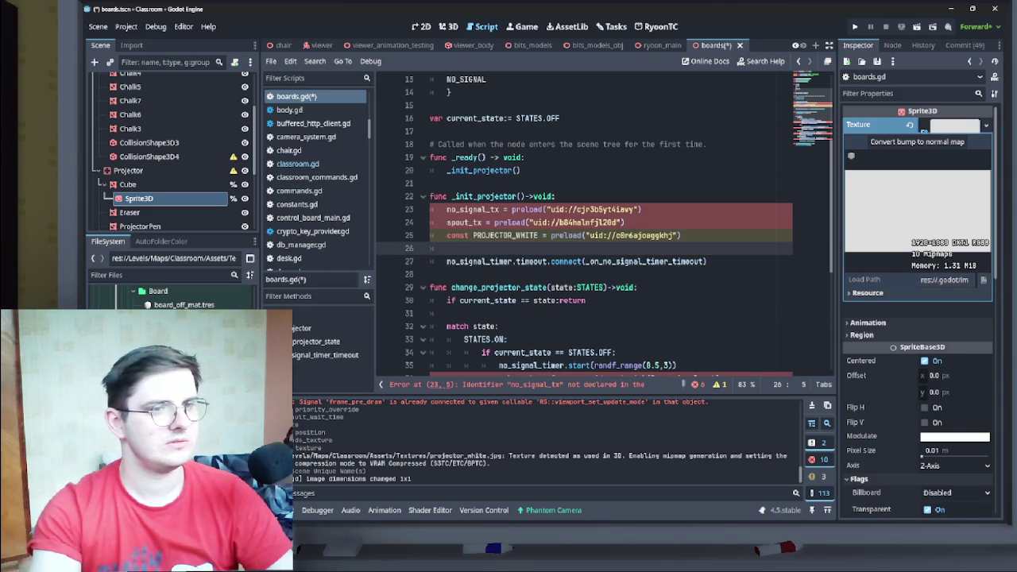
key("ctrl+z")
key("ctrl+z")
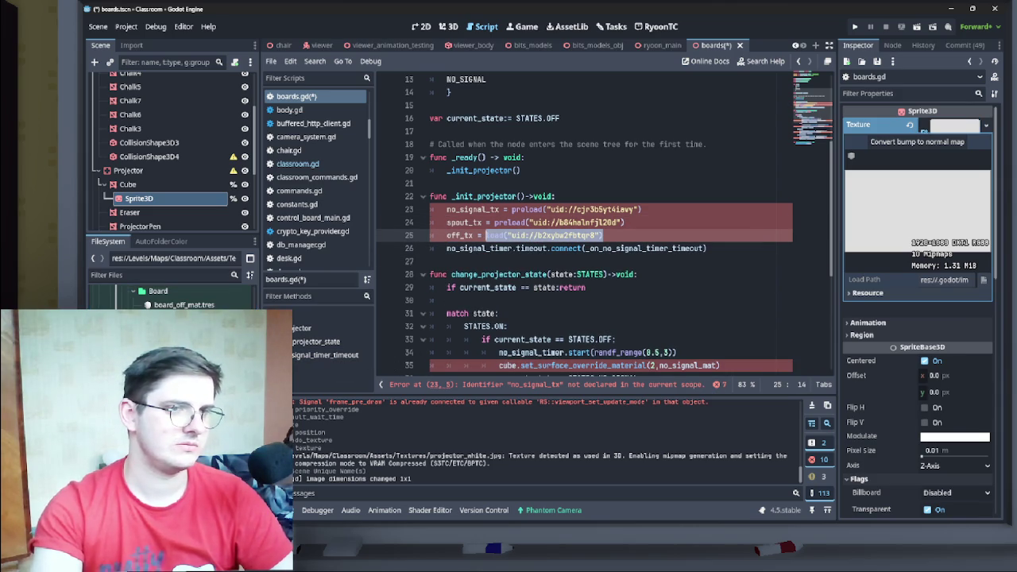
type("preload(\"uid://c0r6ajoaggkhj\")")
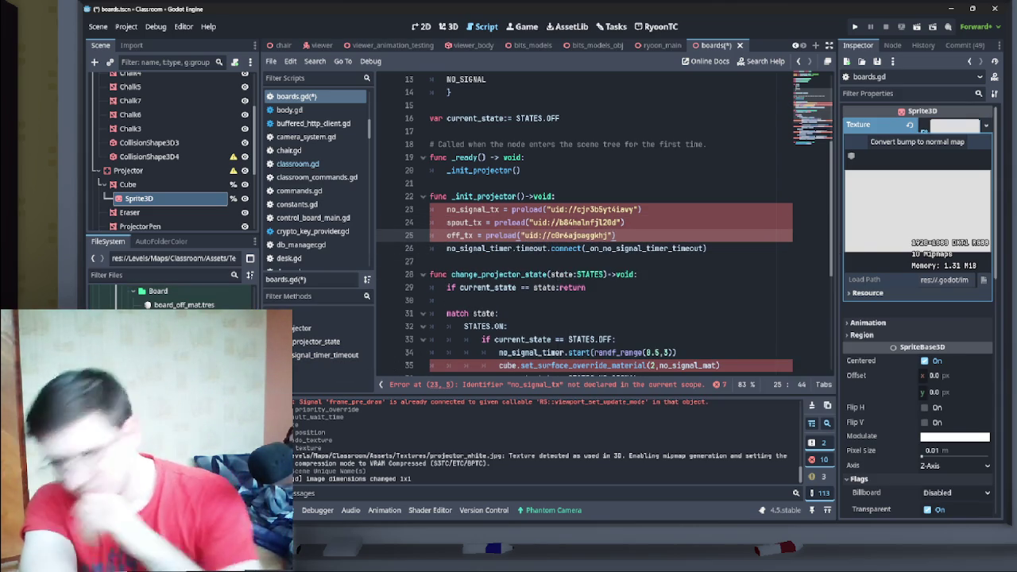
- Change the three preload calls on lines 23–25 back to load
left_click(498, 235)
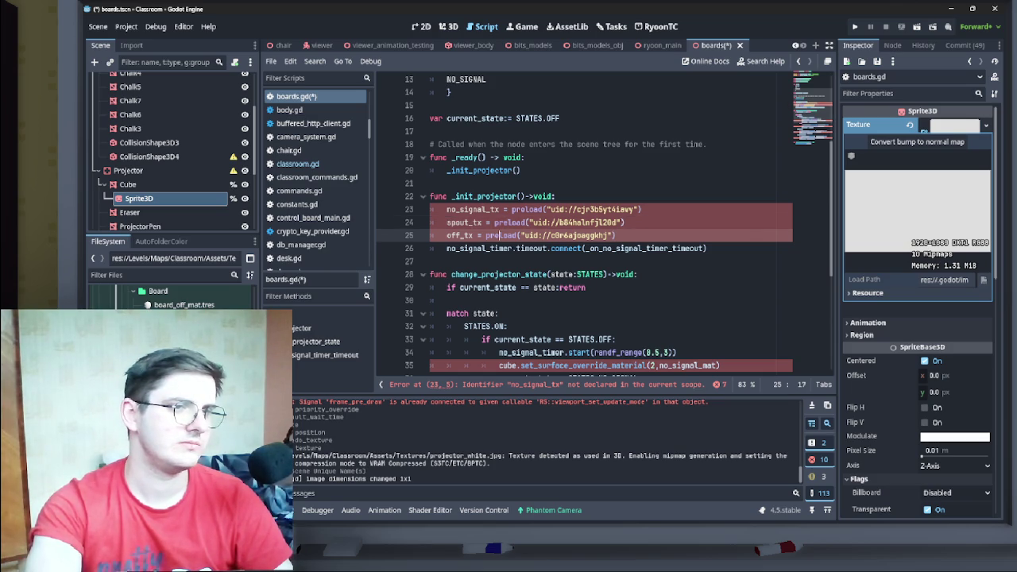
double_click(526, 210)
left_click(615, 235, "shift")
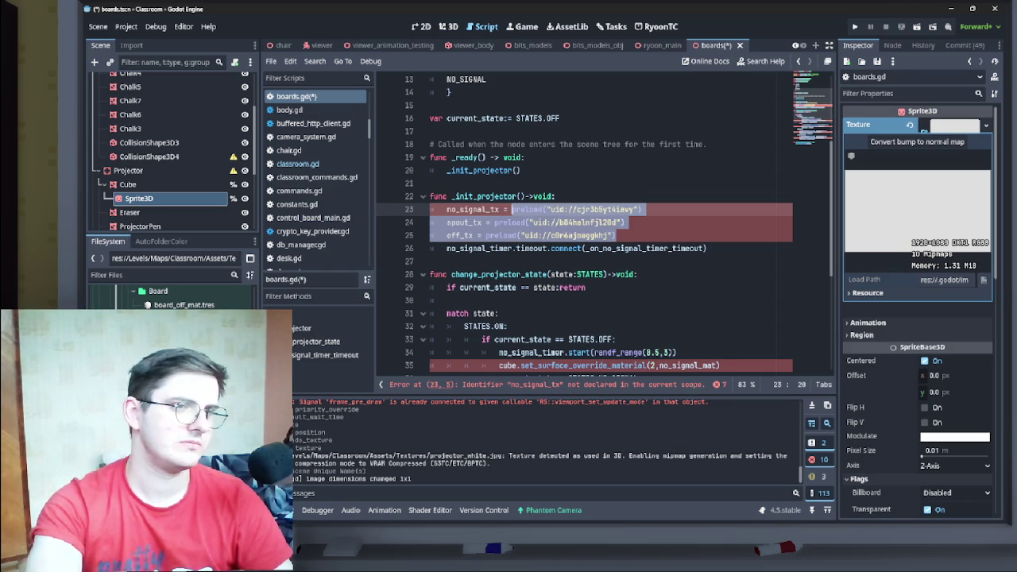
left_click(556, 196)
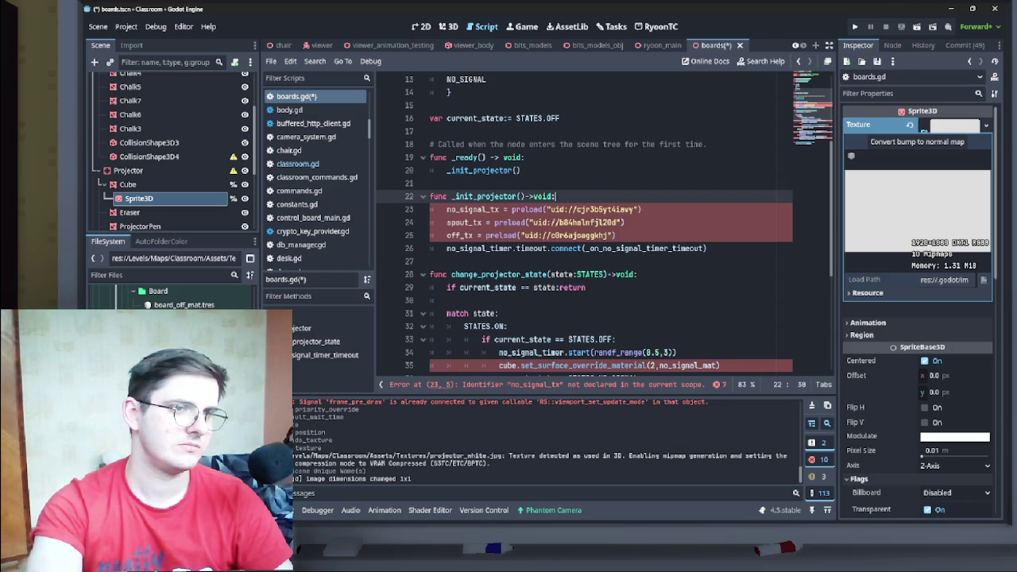
left_click(530, 208)
left_click(511, 222, "alt")
left_click(503, 235, "alt")
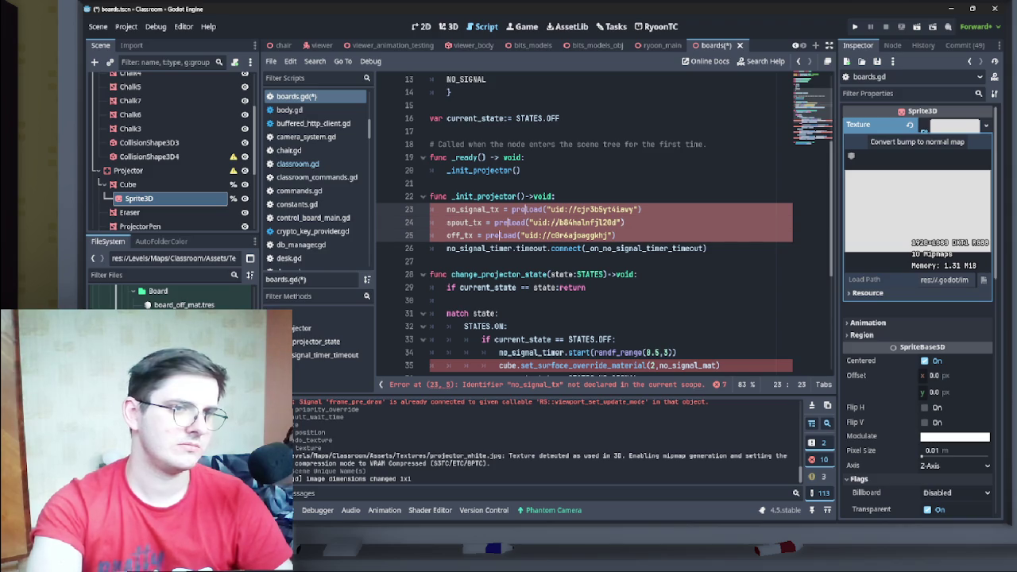
key("BackSpace")
key("BackSpace")
key("BackSpace")
left_click(520, 170)
scroll(604, 238, "up", 2)
scroll(584, 223, "up", 2)
left_click(587, 143)
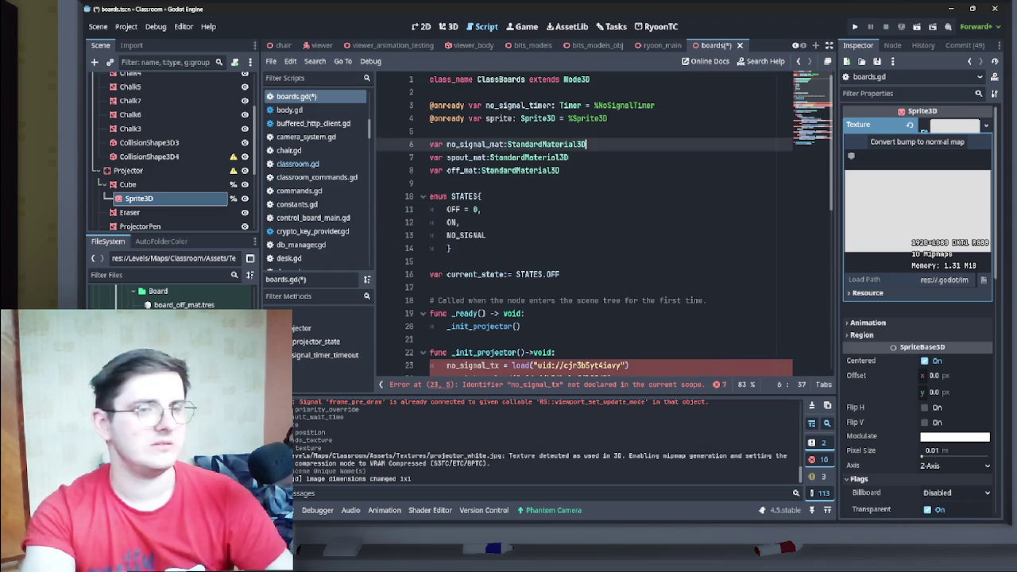
- Change the type of the three declarations on lines 6–8 from StandardMaterial3D to Texture2D
left_click(568, 157, "alt")
left_click(560, 170, "alt")
key("ctrl+BackSpace")
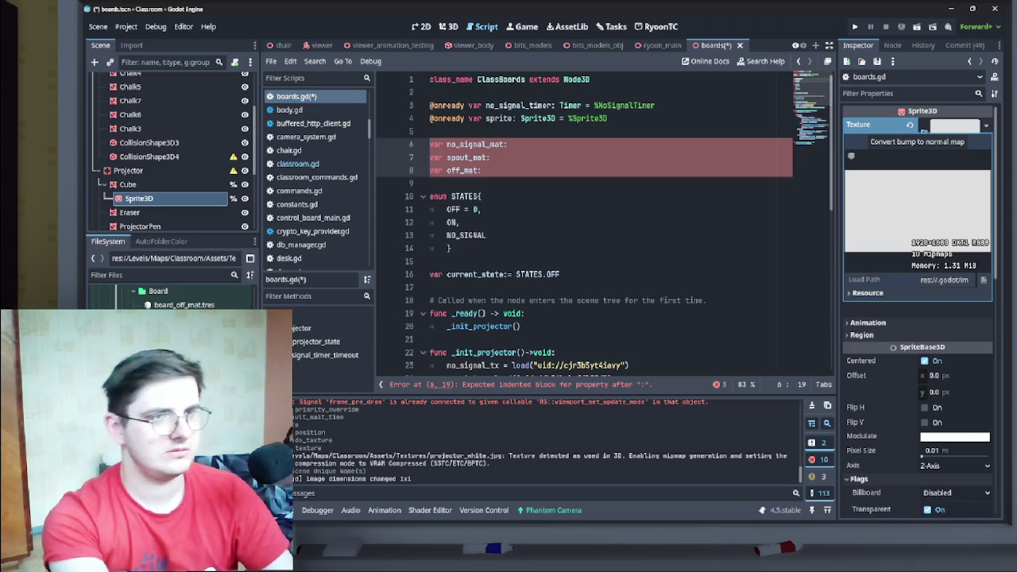
type("Texture")
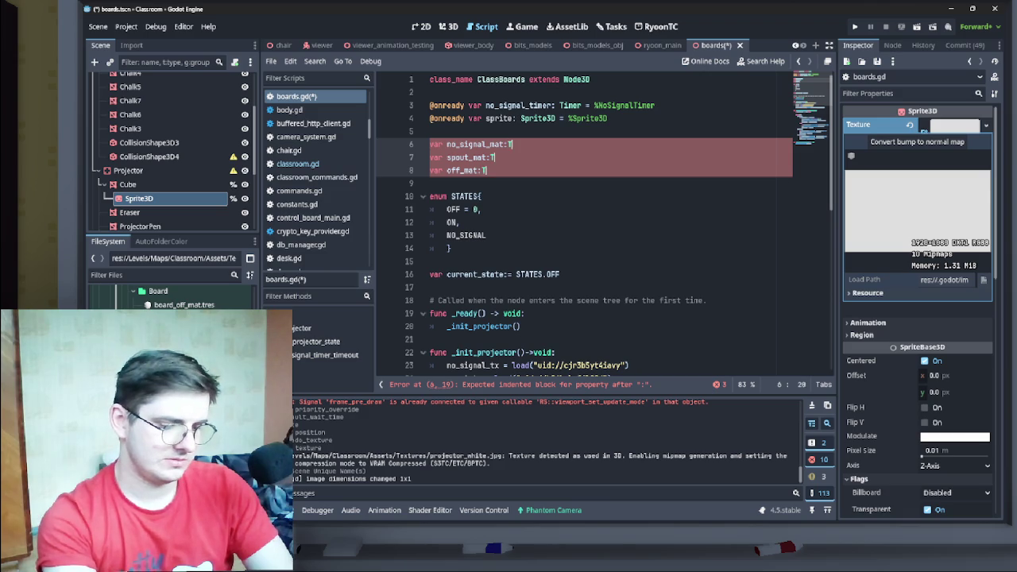
key("Down")
key("Return")
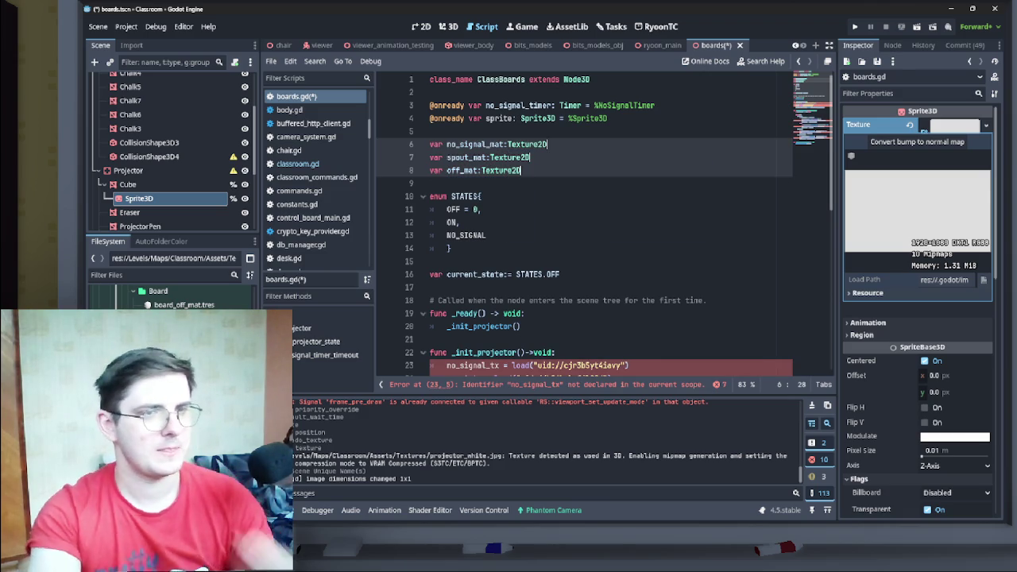
scroll(603, 222, "down", 2)
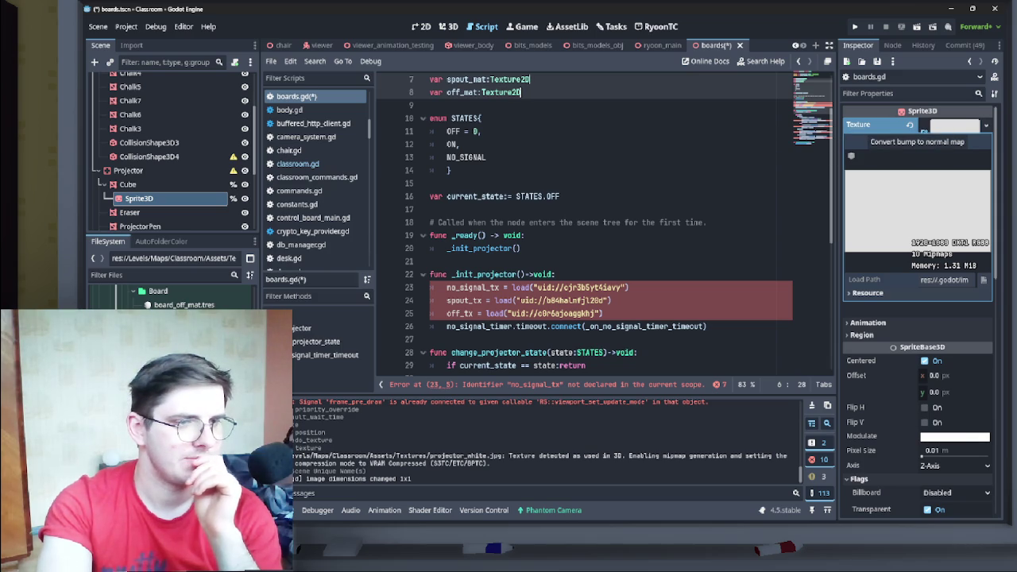
left_click(624, 222)
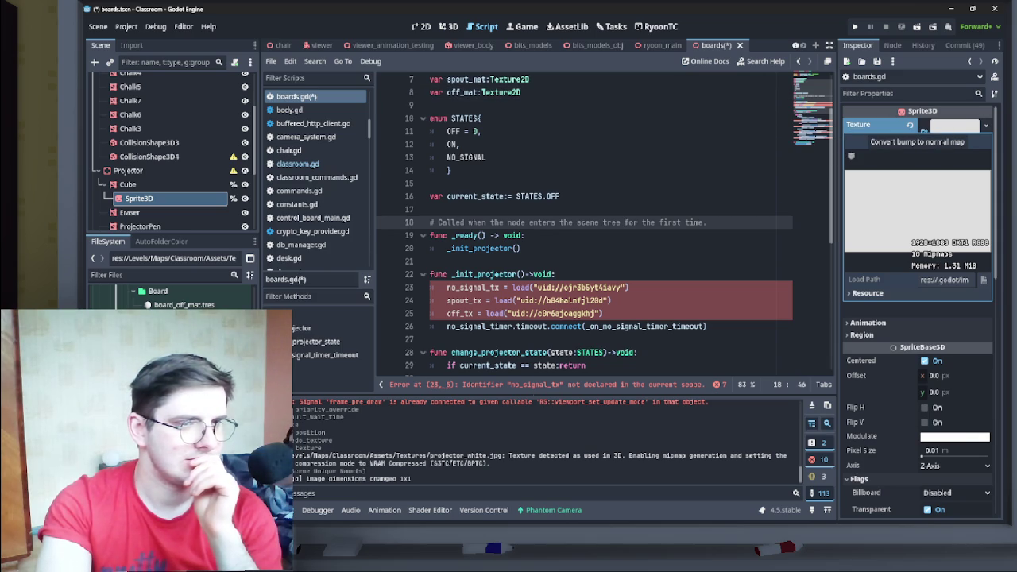
scroll(604, 318, "up", 2)
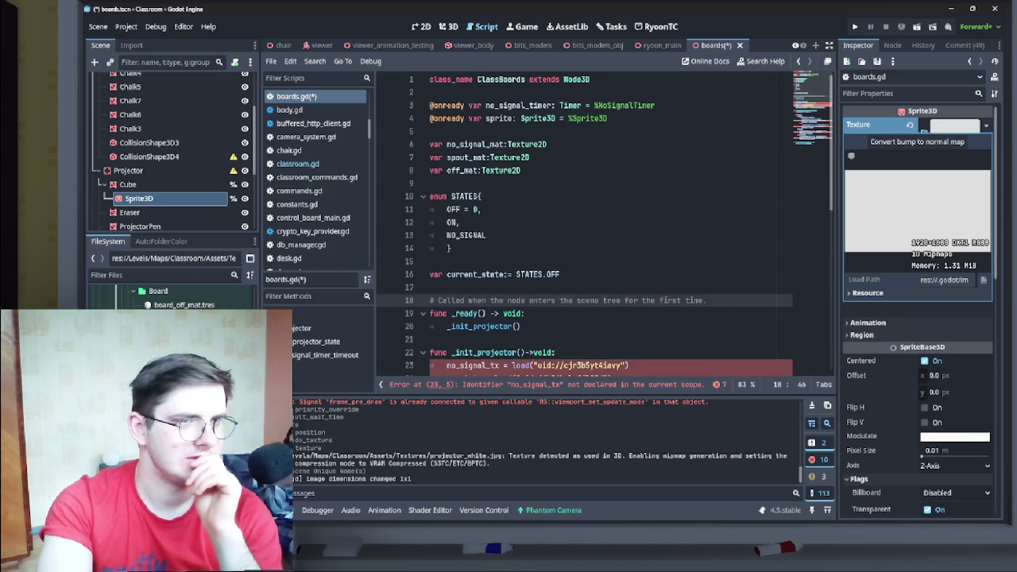
scroll(603, 318, "down", 2)
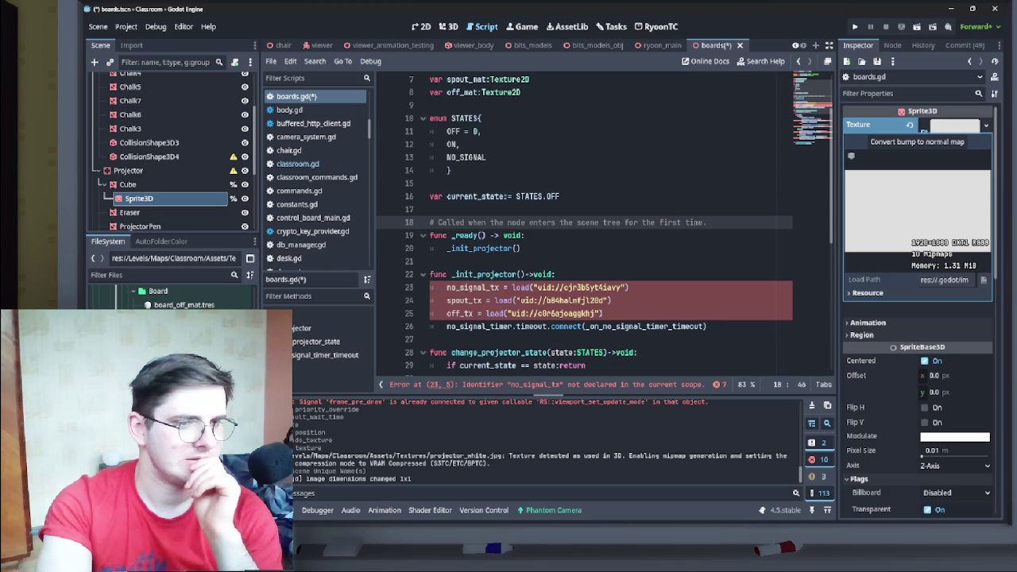
scroll(603, 238, "down", 2)
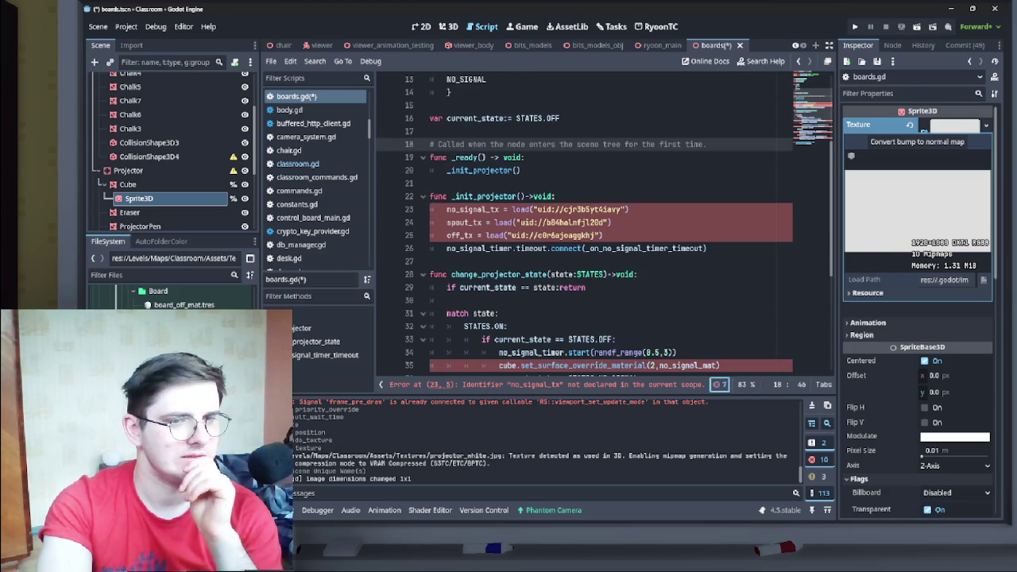
left_click(717, 383)
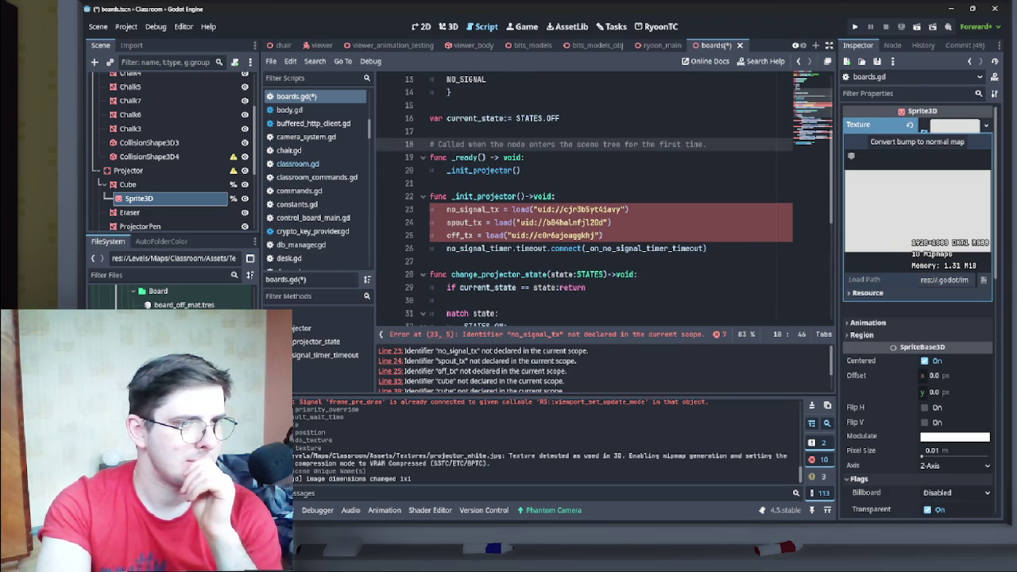
scroll(604, 238, "up", 4)
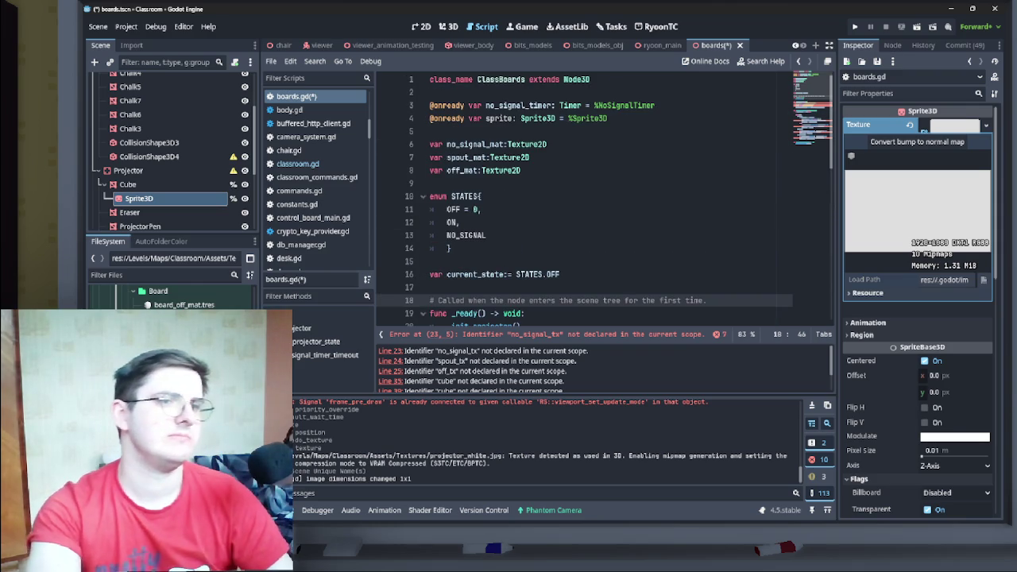
- Rename the declared mat variables to tx, then search for cube on line 35 to replace it
double_click(496, 144)
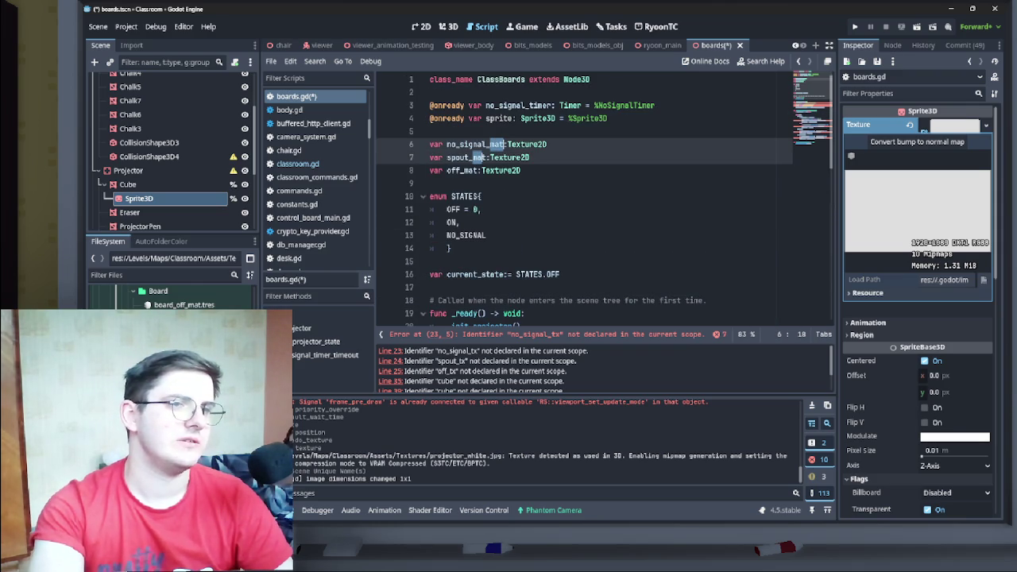
key("ctrl+d")
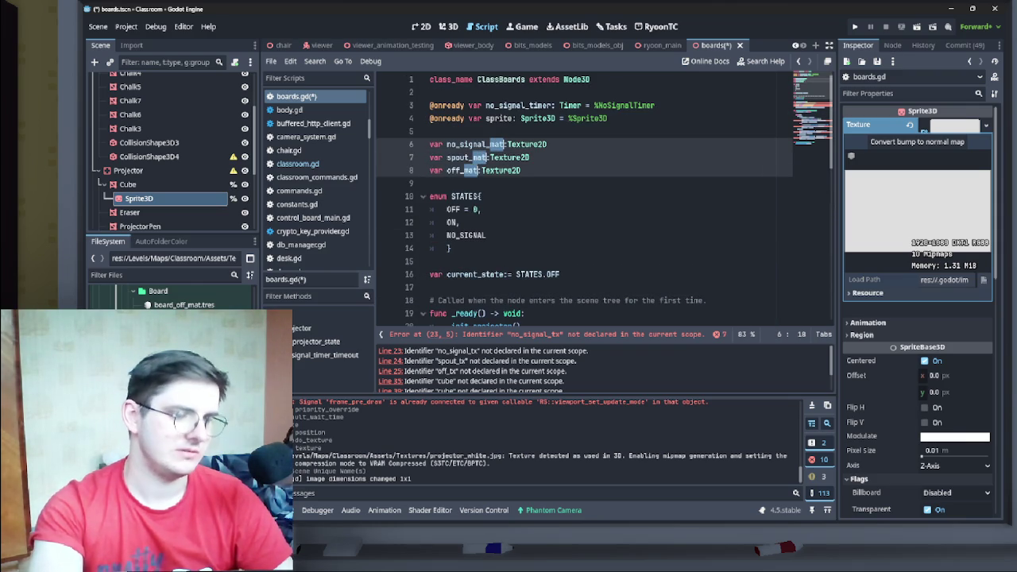
type("tx")
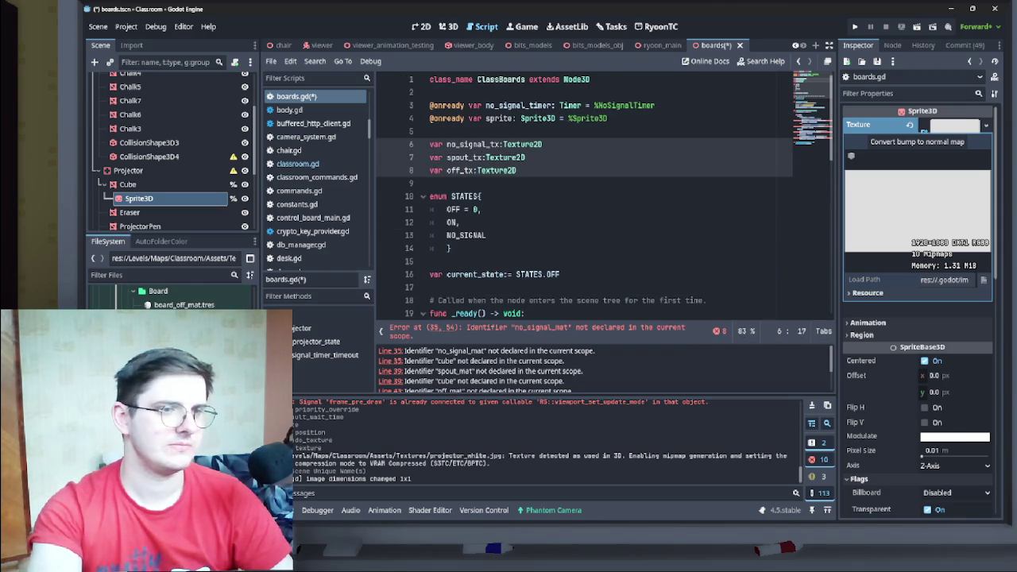
scroll(603, 199, "down", 8)
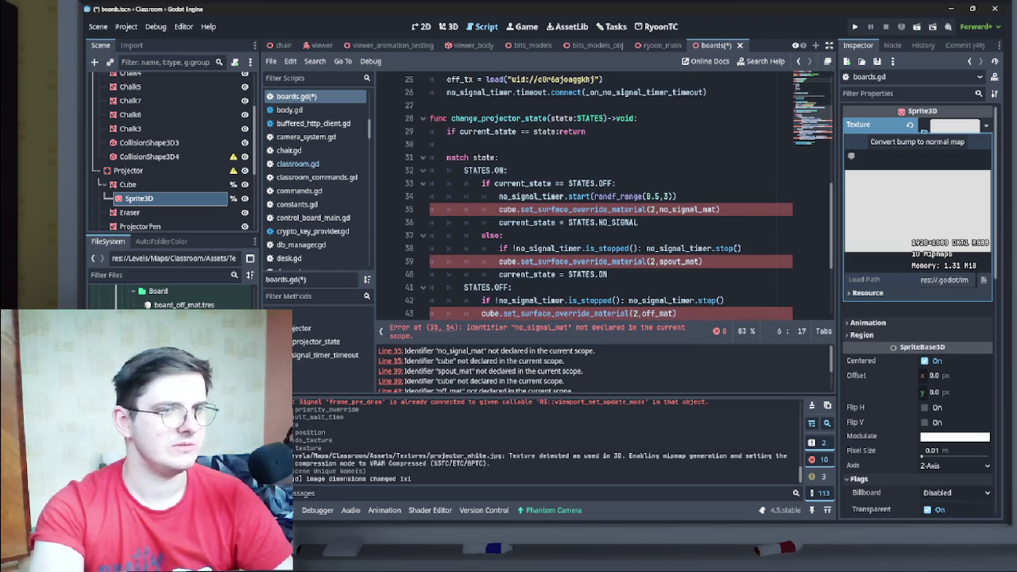
left_click(501, 209)
double_click(506, 209)
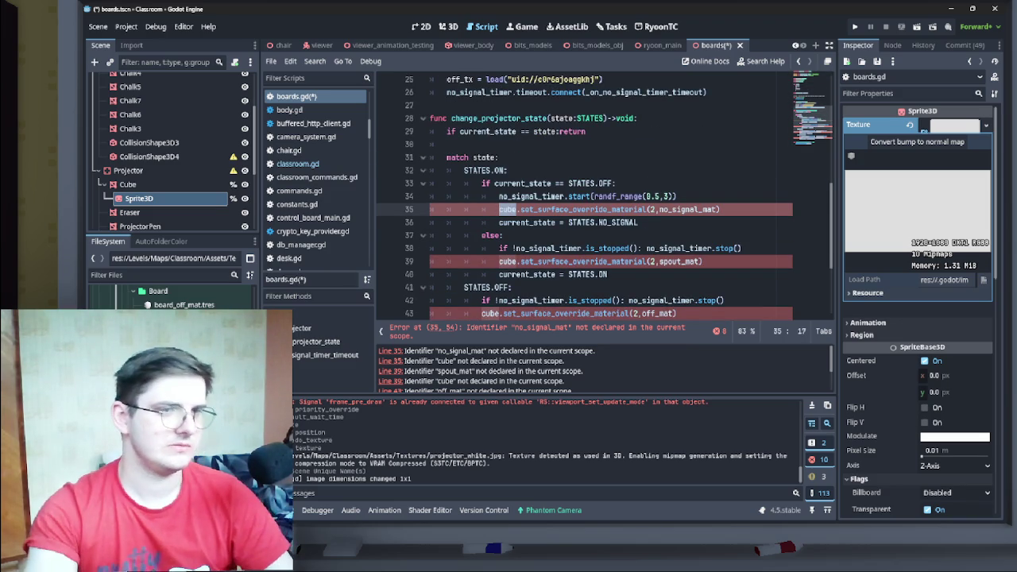
key("ctrl+r")
- Replace all cube references with sprite and set_surface_override_material(2, calls with texture =
type("sprite")
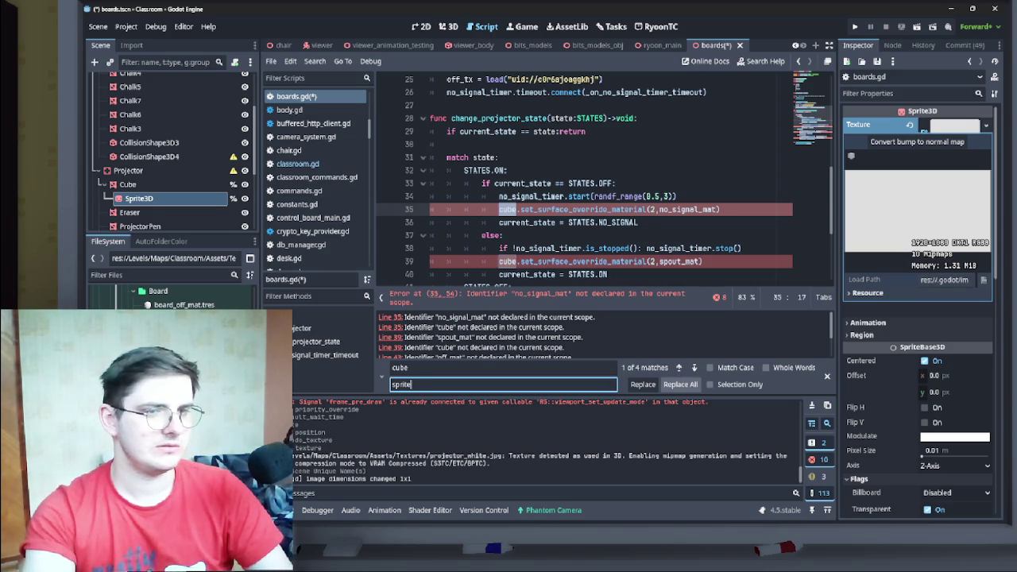
left_click(680, 384)
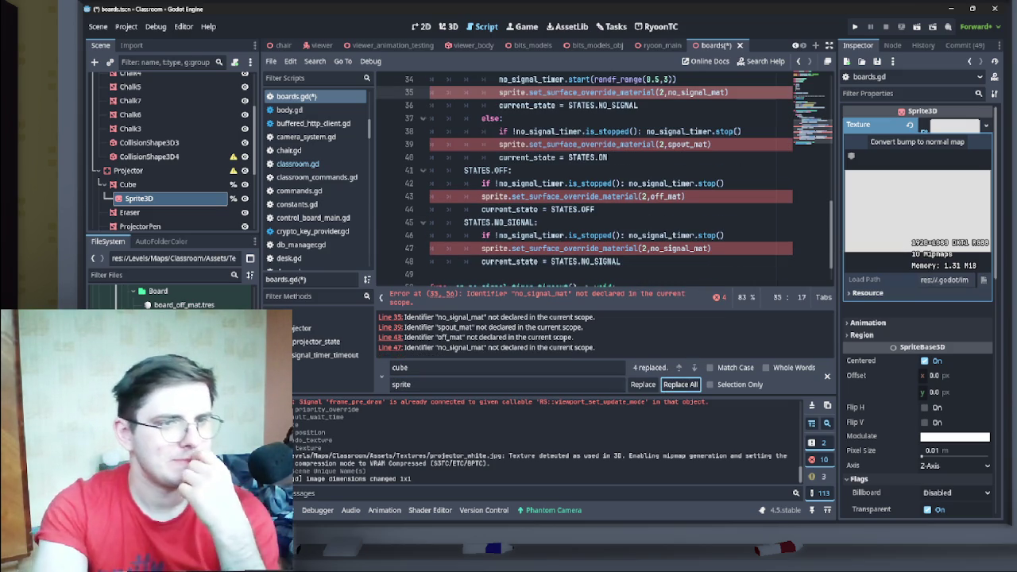
scroll(584, 181, "up", 1)
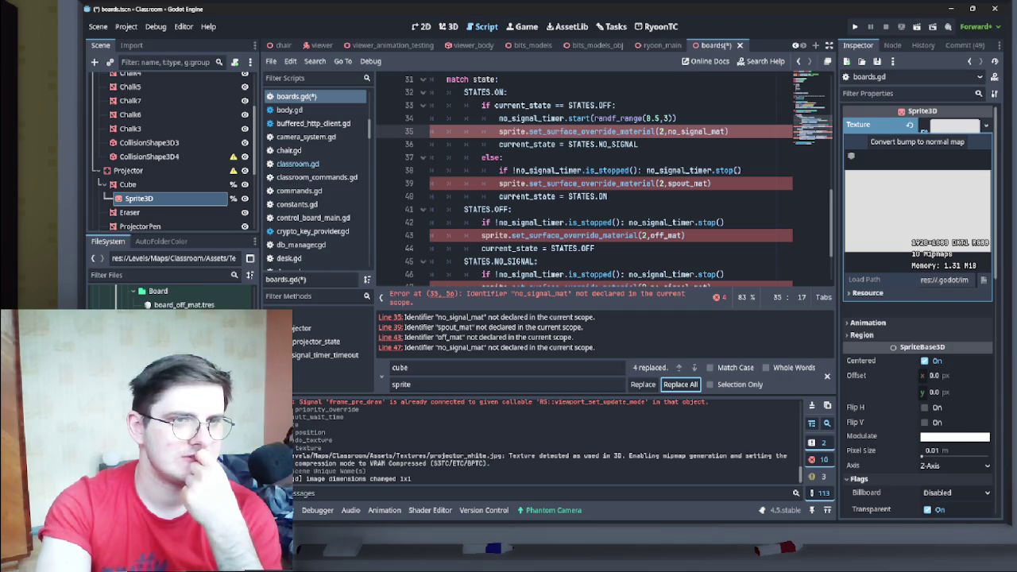
left_click_drag(529, 131, 667, 131)
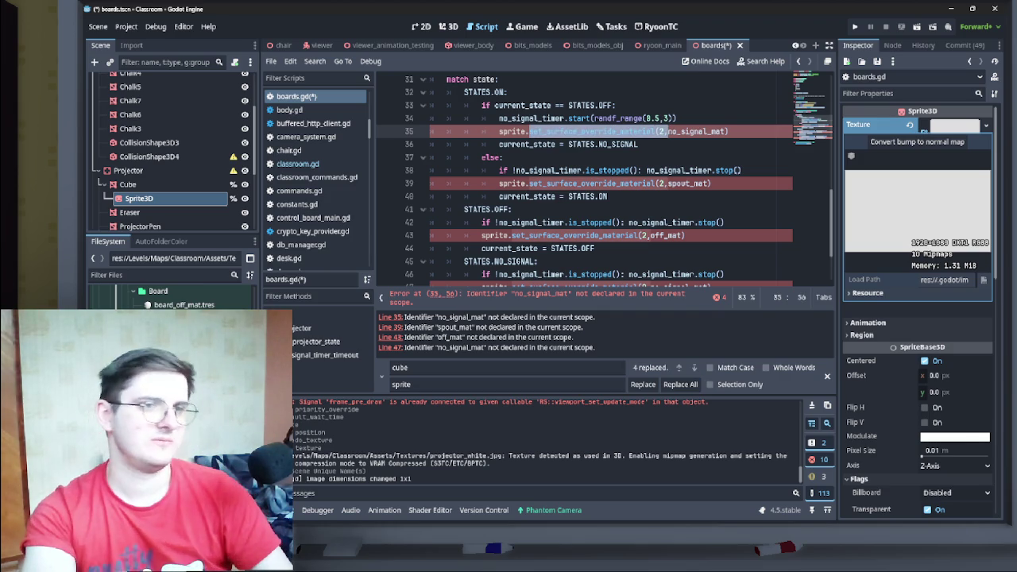
key("ctrl+r")
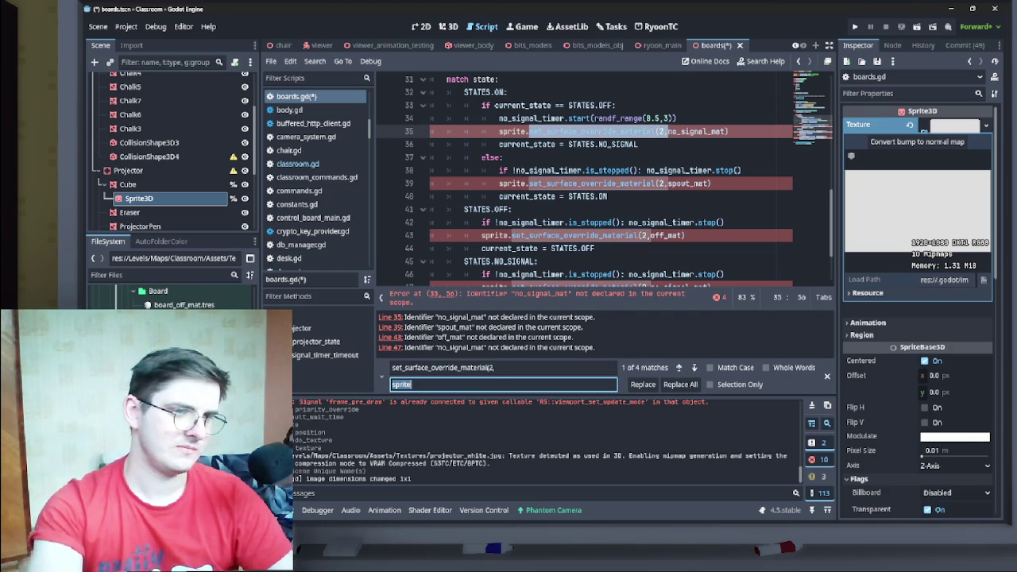
type("texture ")
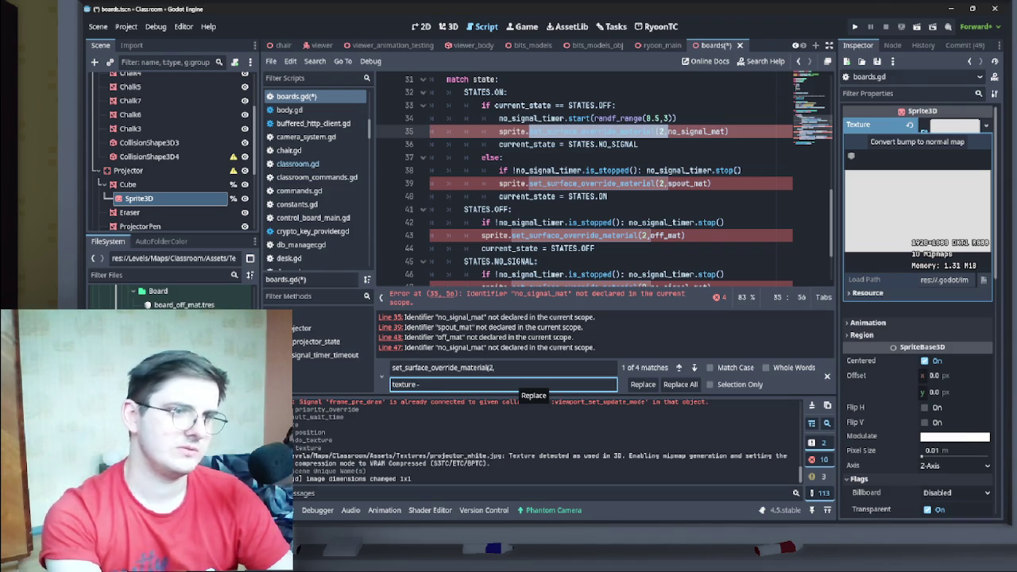
type("=")
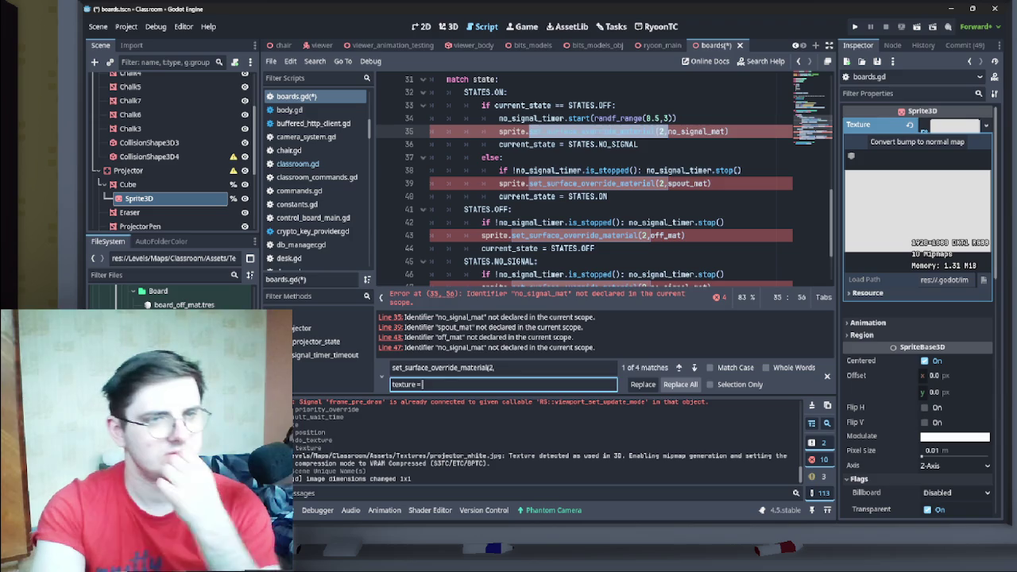
left_click(679, 384)
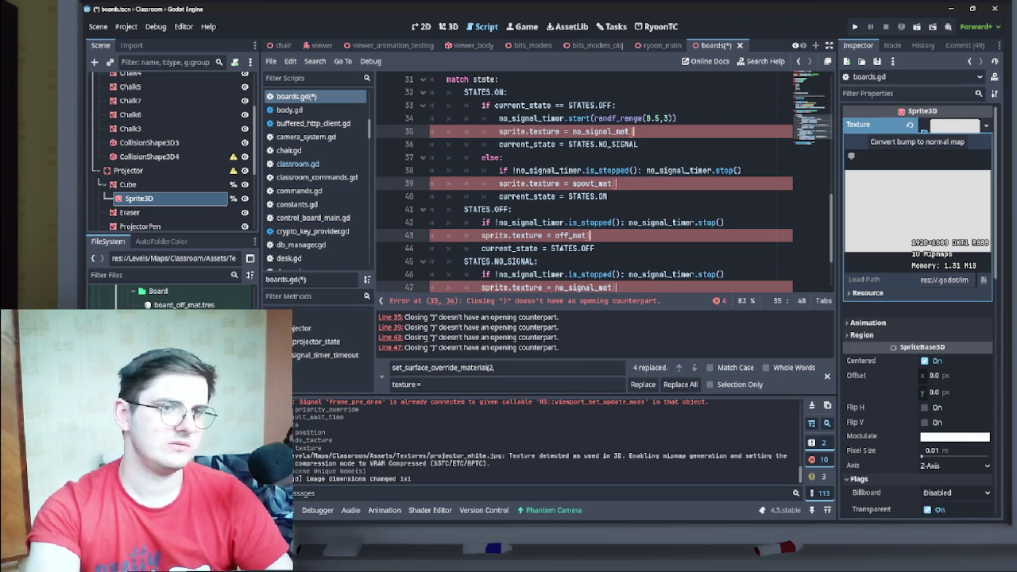
- Fix the four assigned variable names to their _tx versions and save boards.gd
scroll(583, 182, "down", 2)
key("BackSpace")
key("BackSpace")
key("BackSpace")
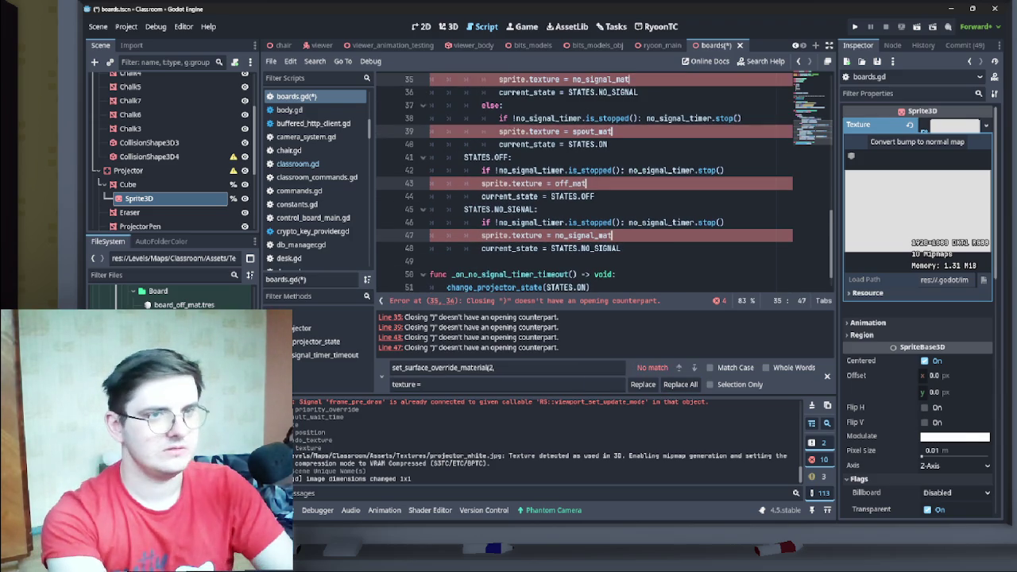
key("BackSpace")
type("tx")
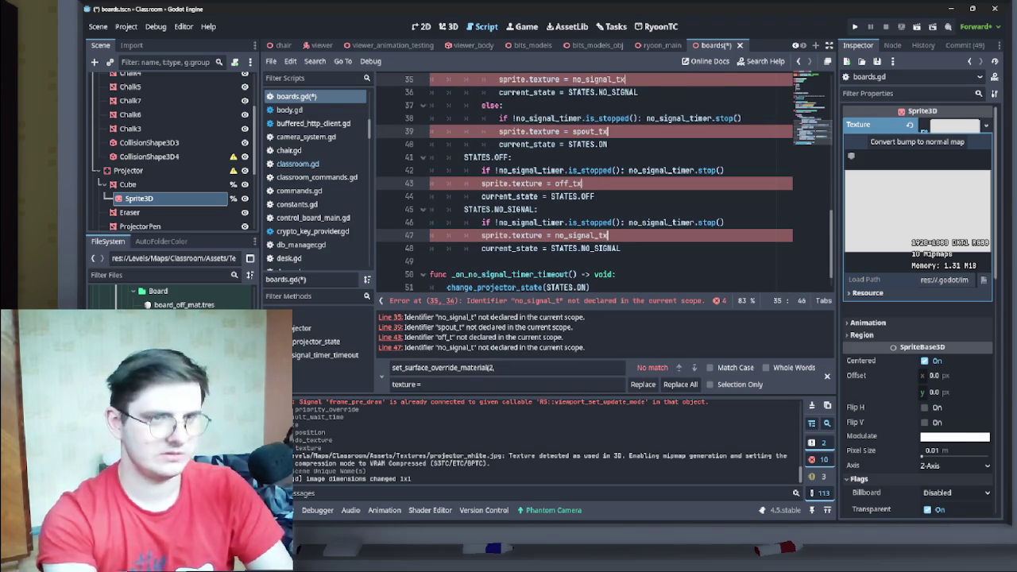
scroll(584, 206, "up", 2)
left_click(524, 210)
scroll(584, 206, "up", 2)
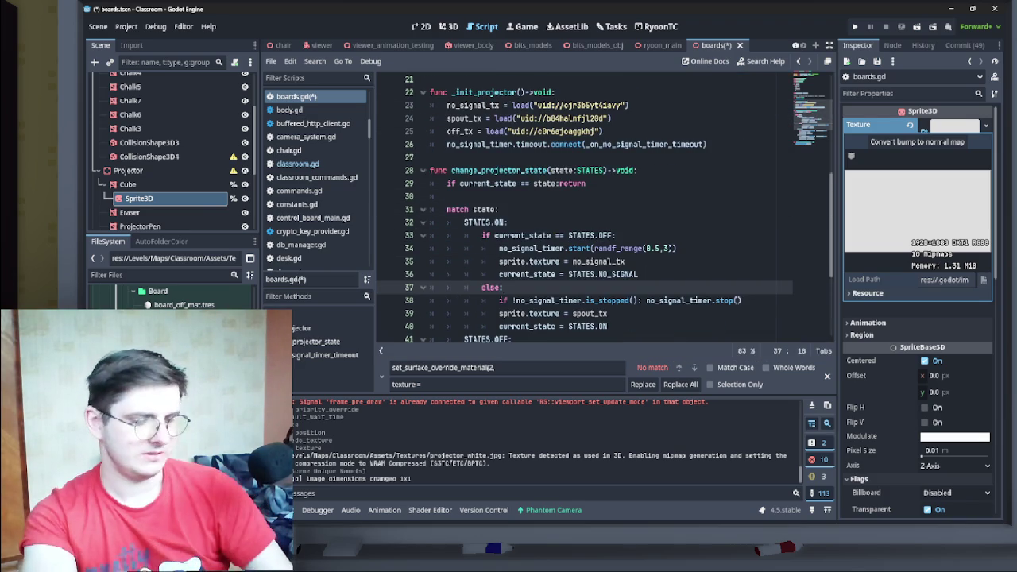
key("ctrl+s")
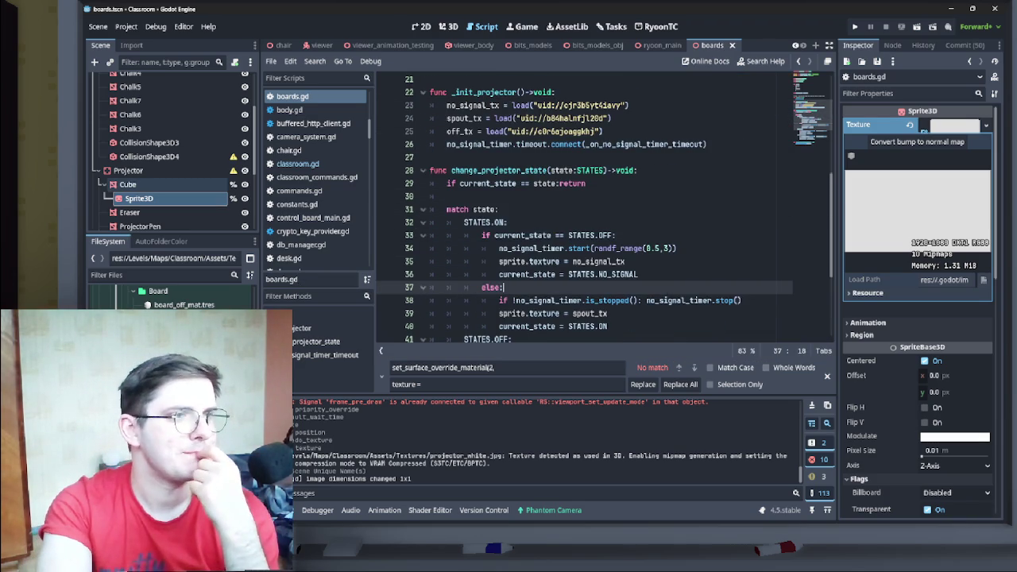
- Close the find-and-replace bar and switch to the viewer, then the classroom script tab
scroll(584, 207, "up", 7)
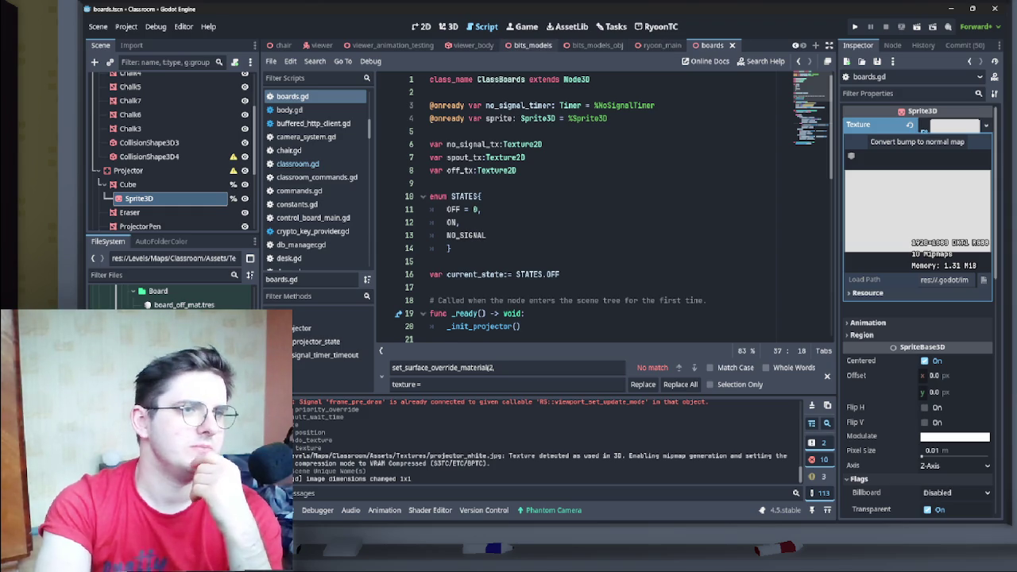
scroll(540, 45, "up", 3)
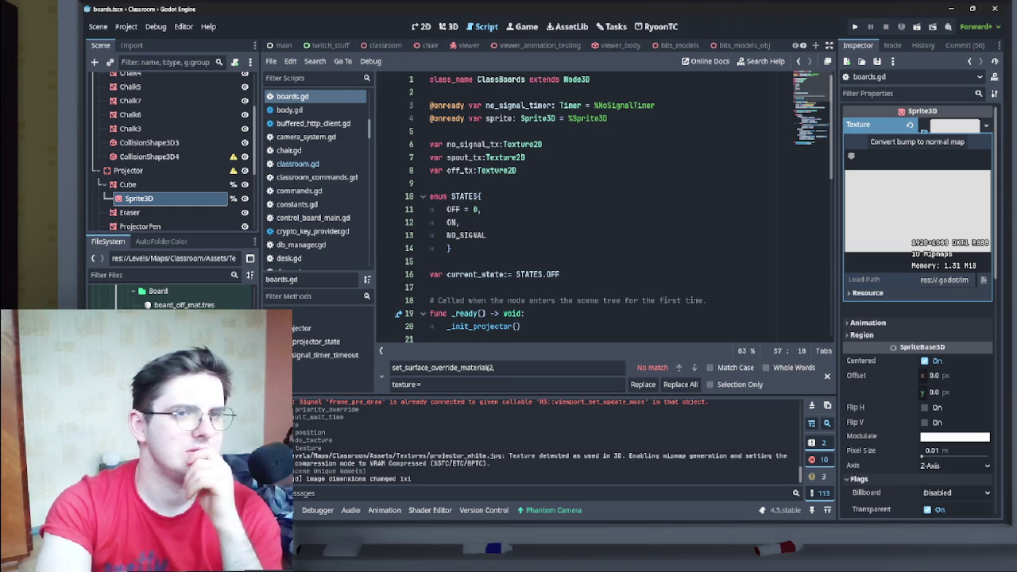
left_click(826, 375)
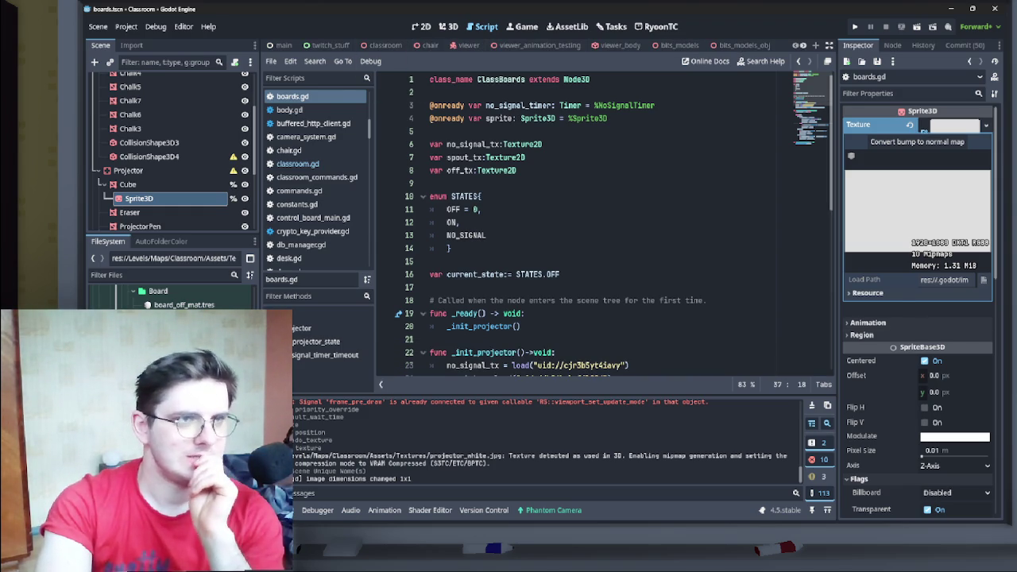
left_click(469, 46)
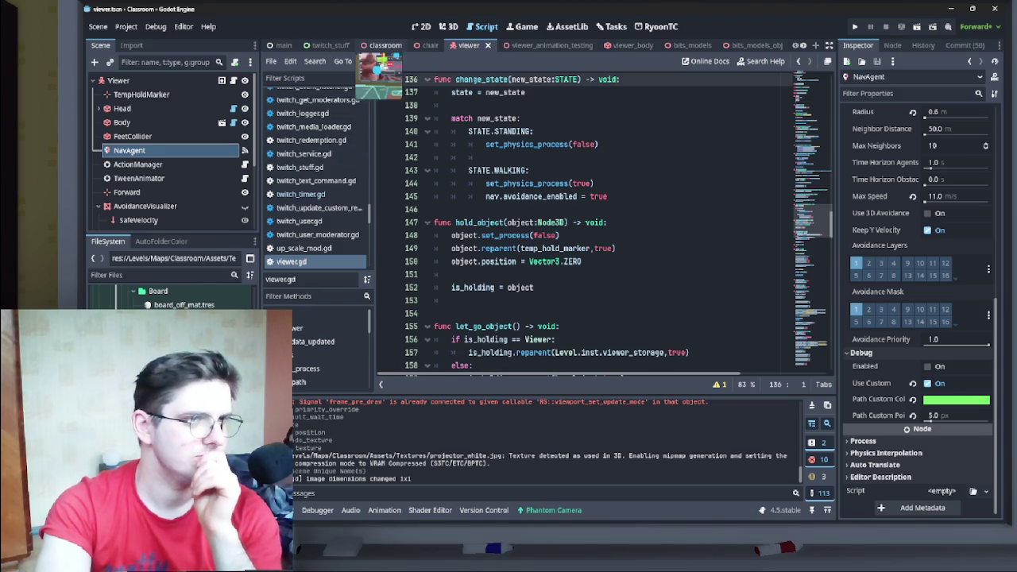
left_click(382, 46)
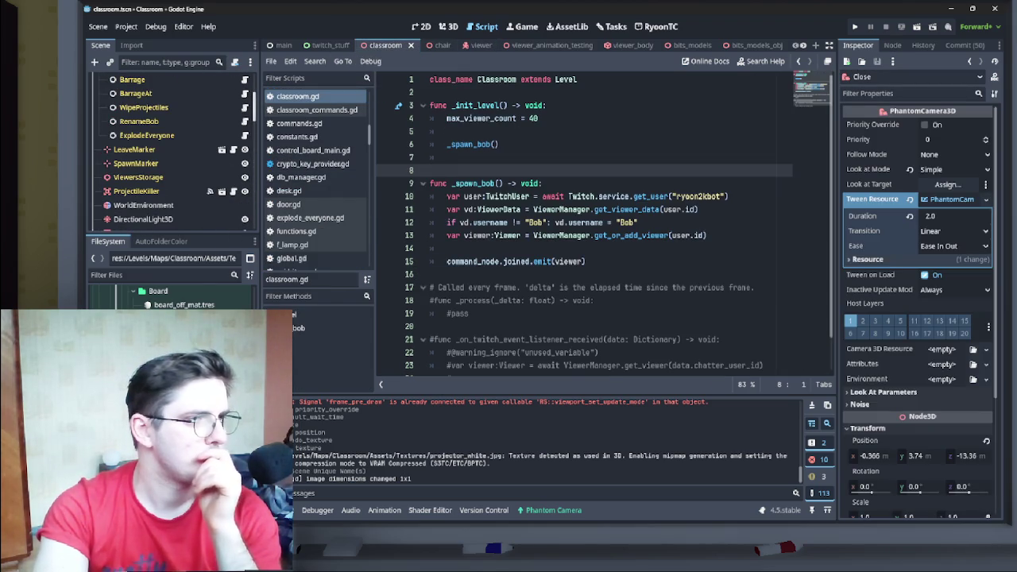
- Select the ThrowProjectile reward node under Rewards and open its attached script
scroll(170, 151, "up", 5)
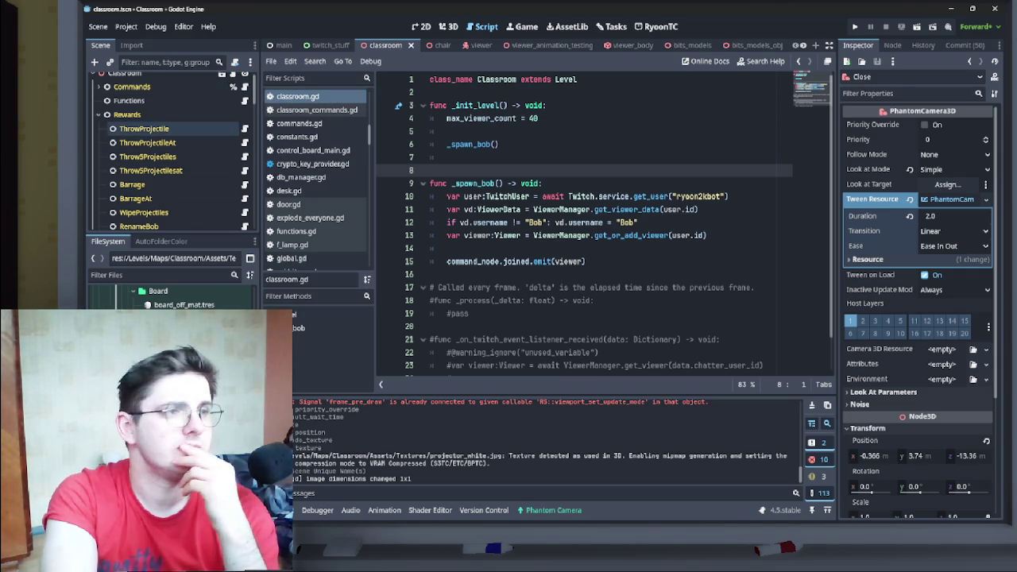
left_click(144, 128)
scroll(583, 222, "down", 1)
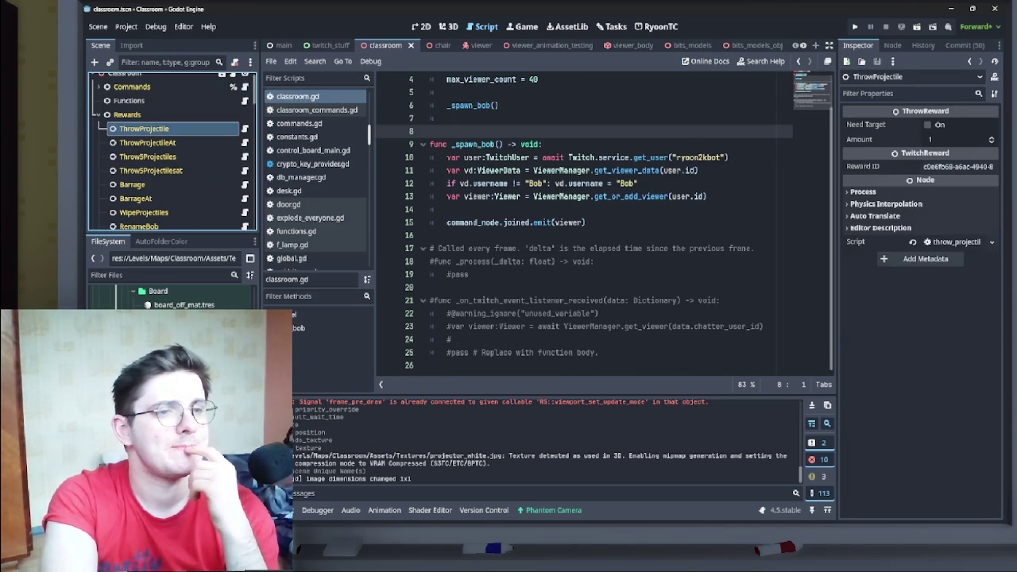
scroll(603, 223, "up", 1)
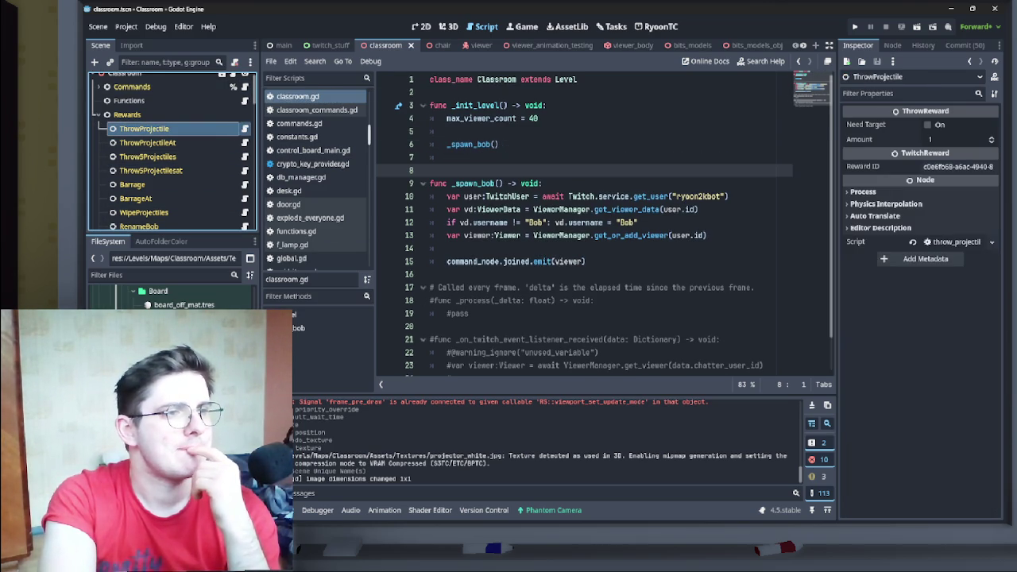
left_click(245, 129)
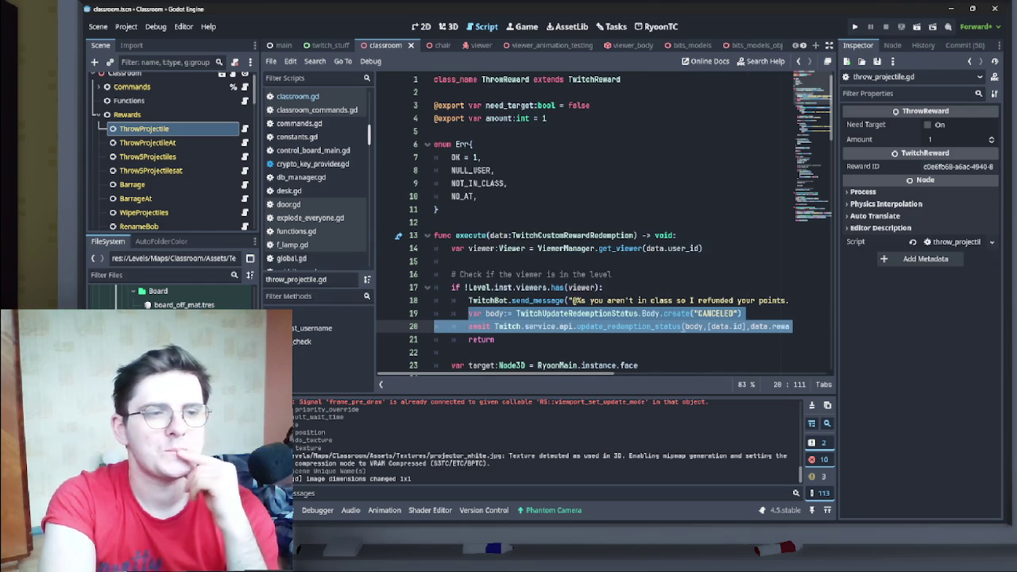
- Scroll through throw_projectile.gd to review the execute function's targeting and InventoryAC code
scroll(604, 222, "down", 1)
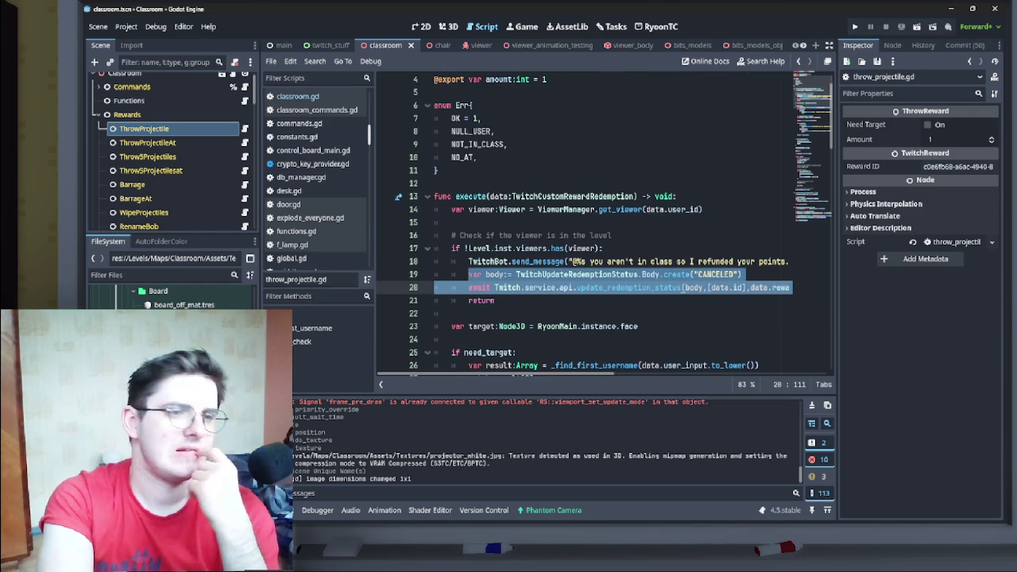
scroll(604, 222, "down", 2)
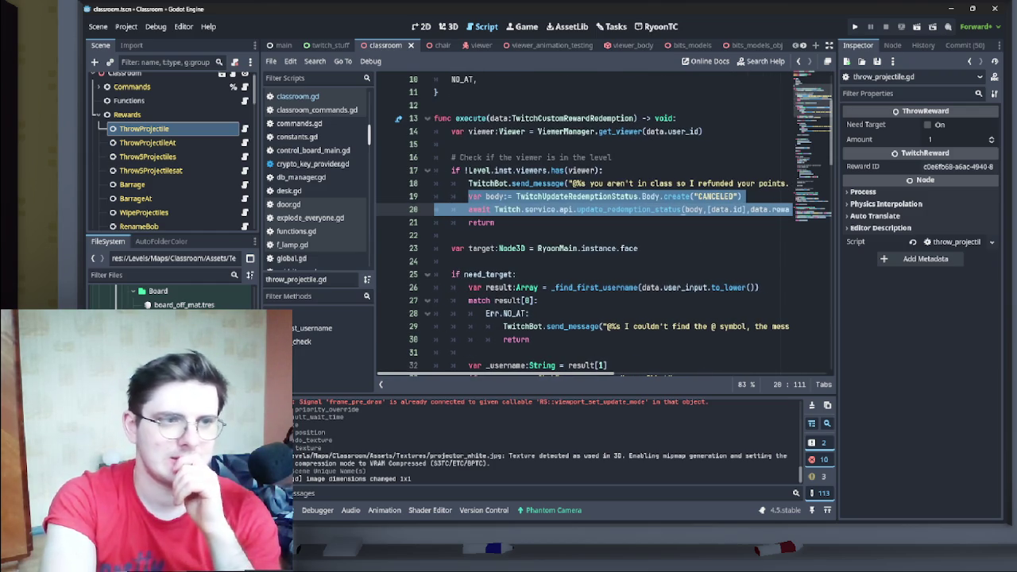
scroll(603, 222, "down", 3)
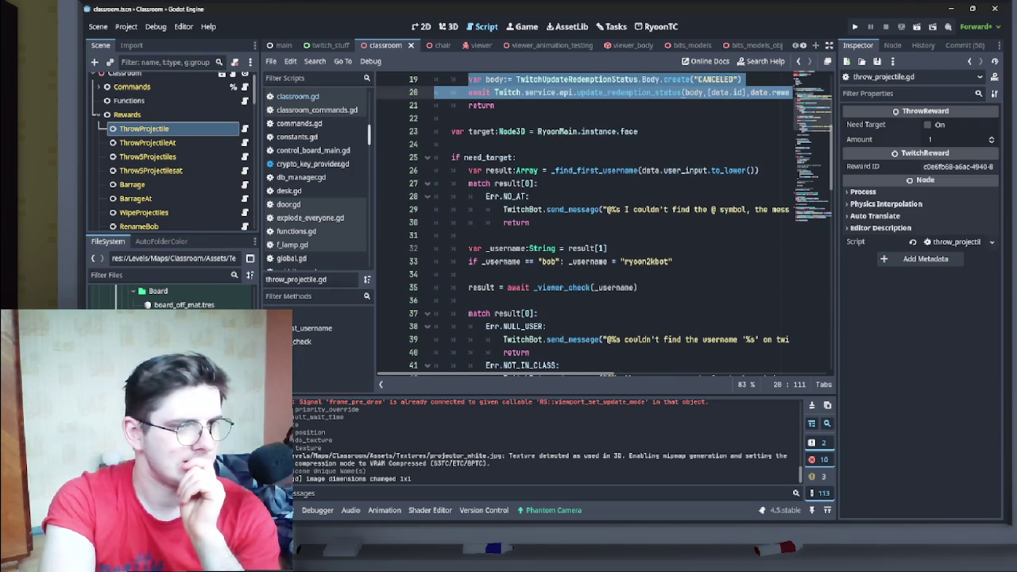
scroll(603, 222, "down", 2)
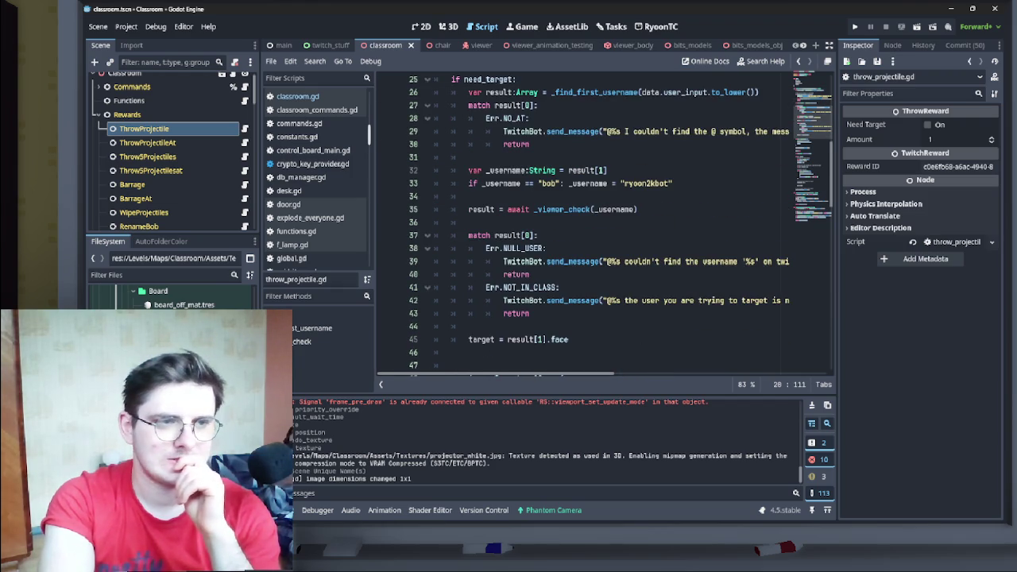
scroll(603, 222, "up", 1)
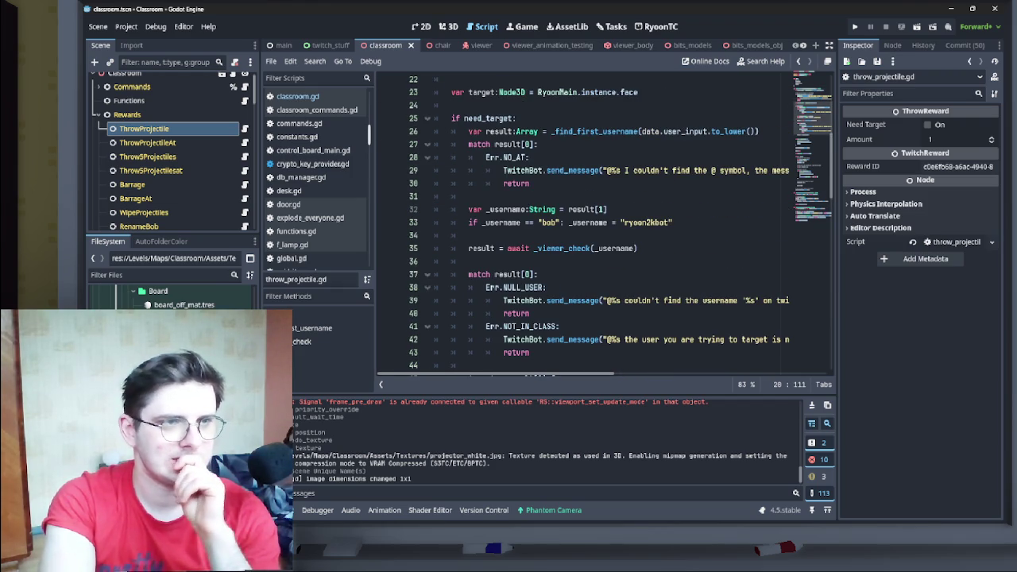
scroll(604, 222, "down", 3)
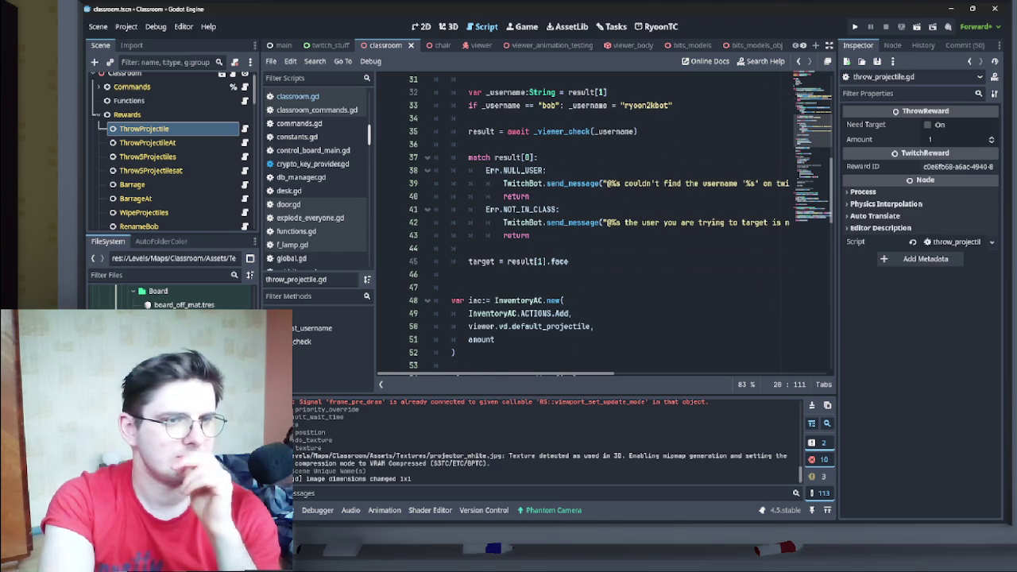
scroll(603, 222, "down", 2)
scroll(603, 223, "down", 2)
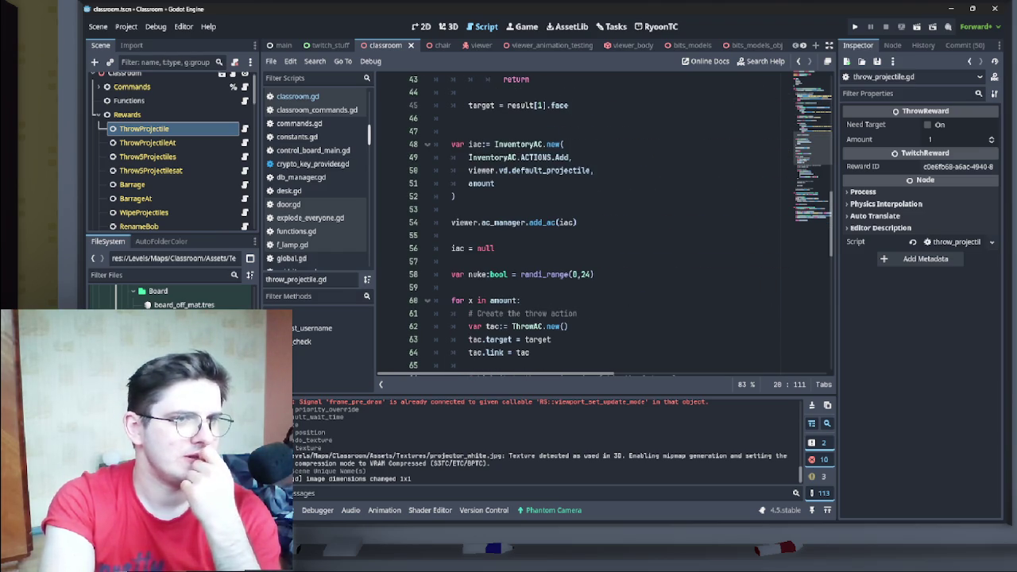
scroll(540, 301, "up", 12)
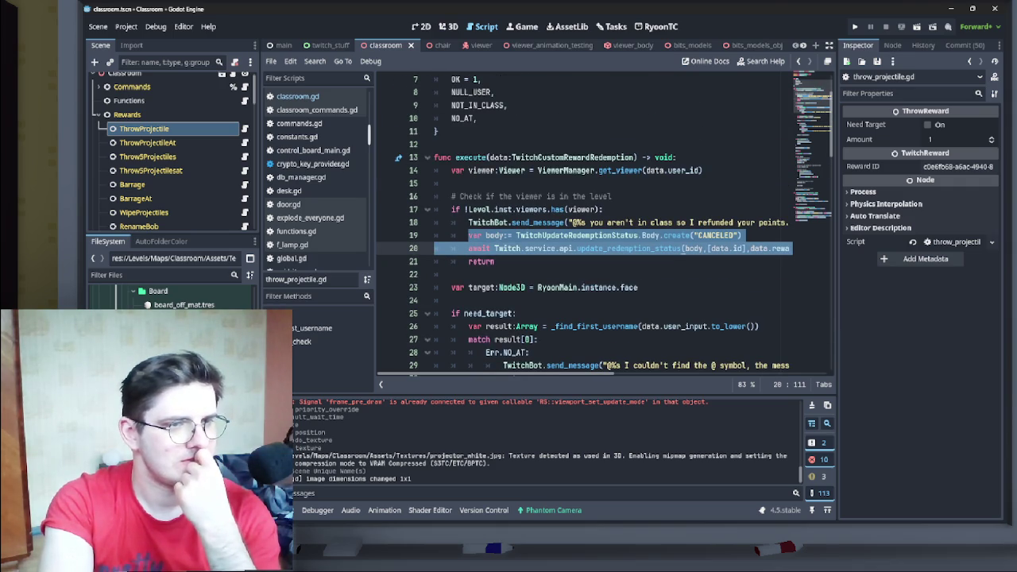
- Select lines 18 to 20 of throw_projectile.gd from TwitchBot onward
key("End")
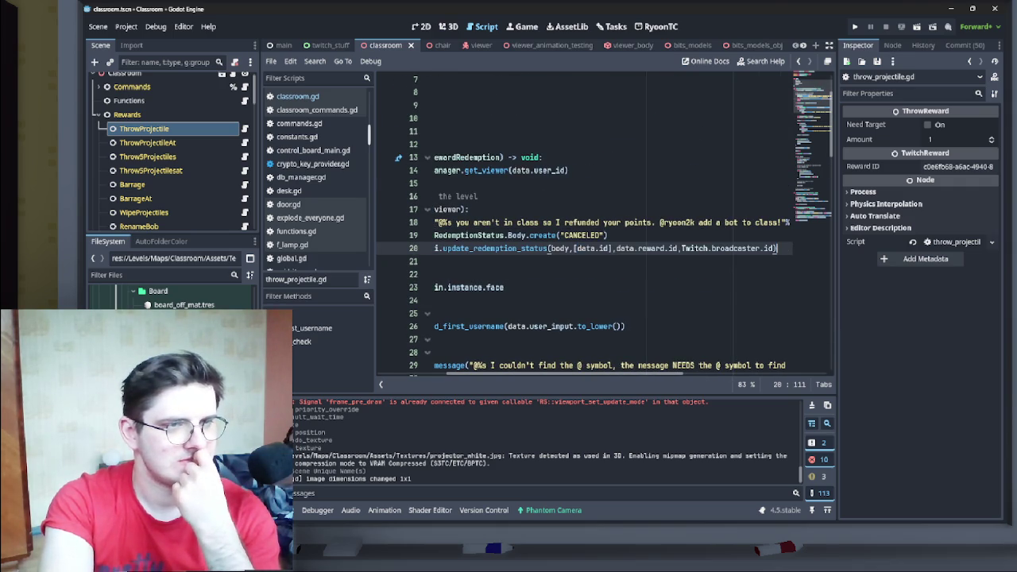
key("shift+Home")
key("shift+Up")
key("shift+Up")
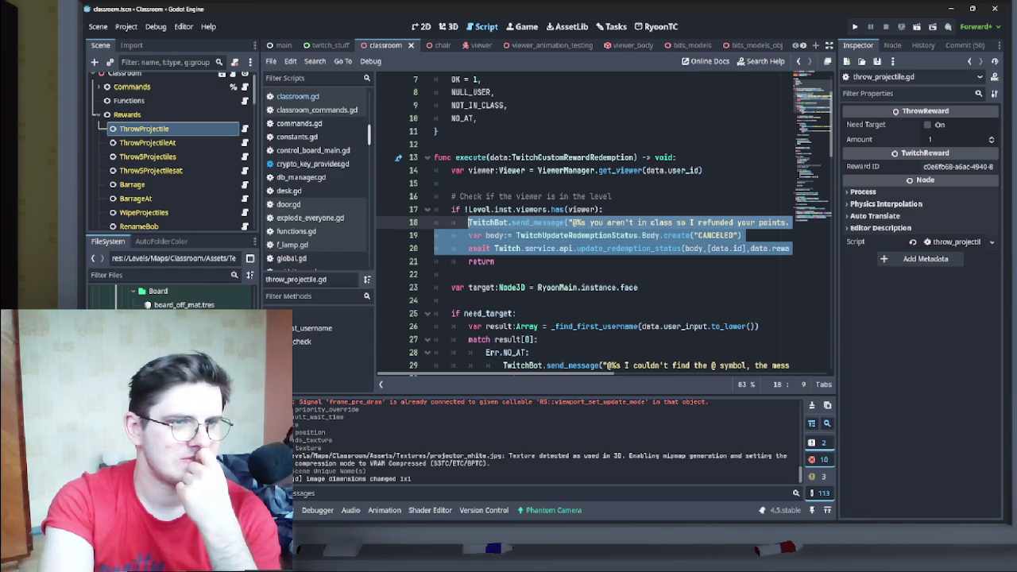
- Check the get_viewer documentation on line 14, then jump to ViewerManager's definition in viewer_manager.gd
left_click(620, 170)
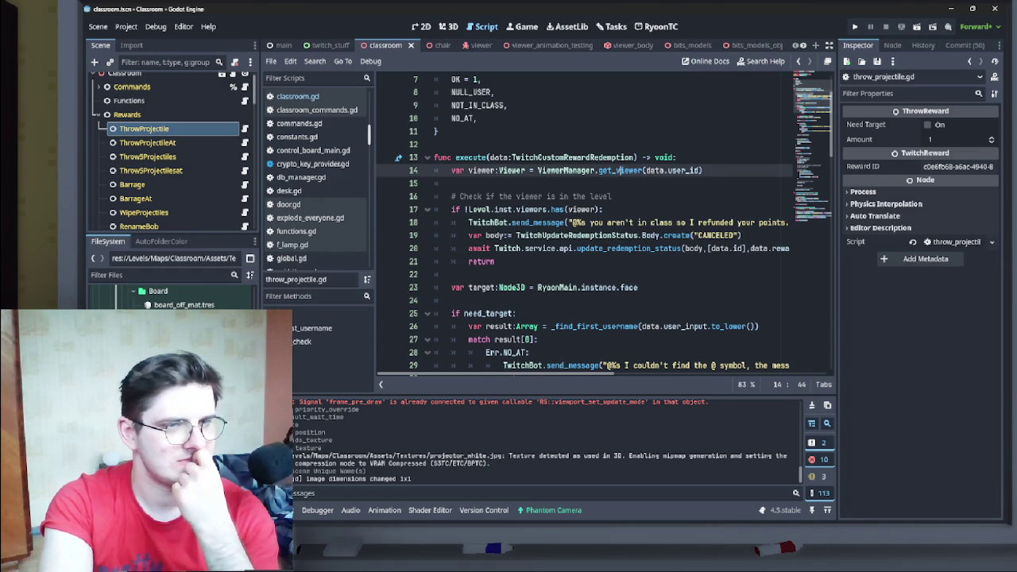
left_click(631, 170)
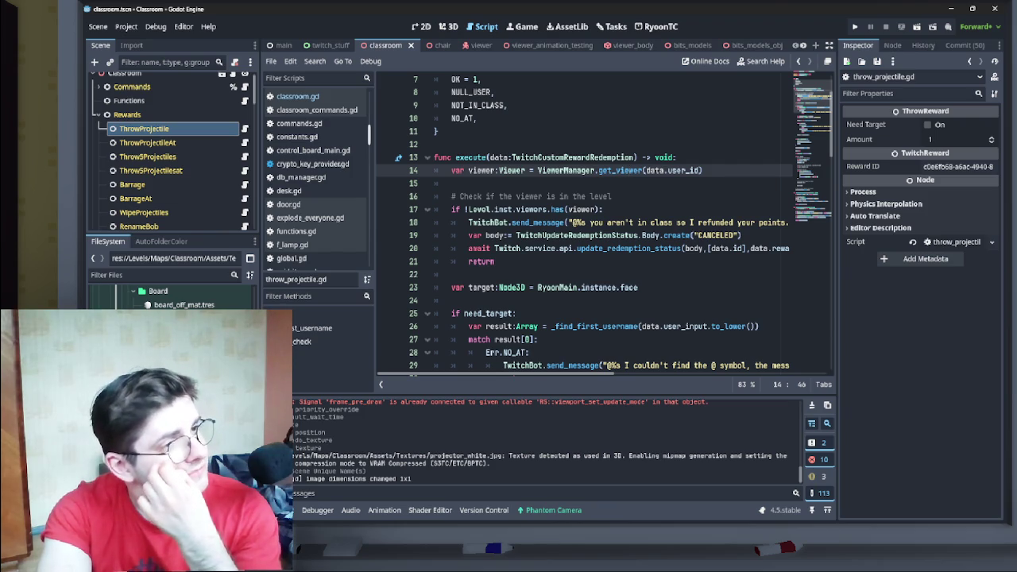
left_click(568, 170)
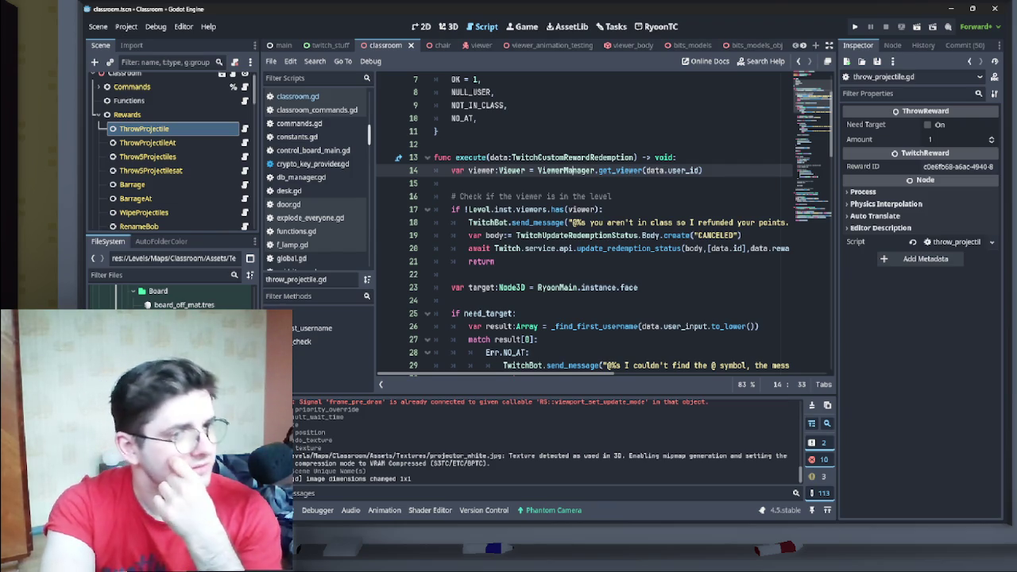
left_click(568, 170, "ctrl")
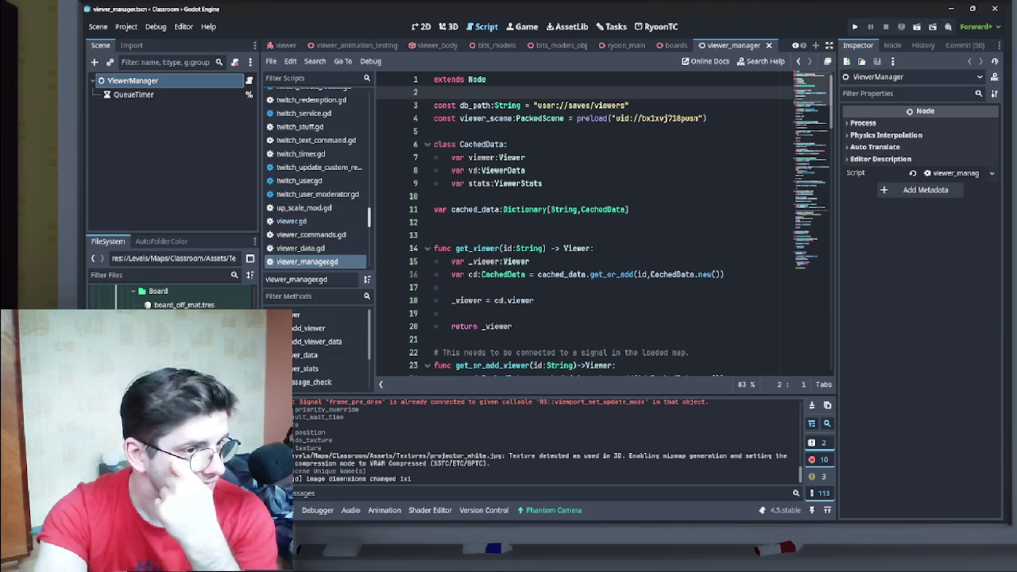
- In classroom.gd, select the get_user line that fetches the bot user, then switch to throw_projectile.gd
scroll(318, 45, "up", 3)
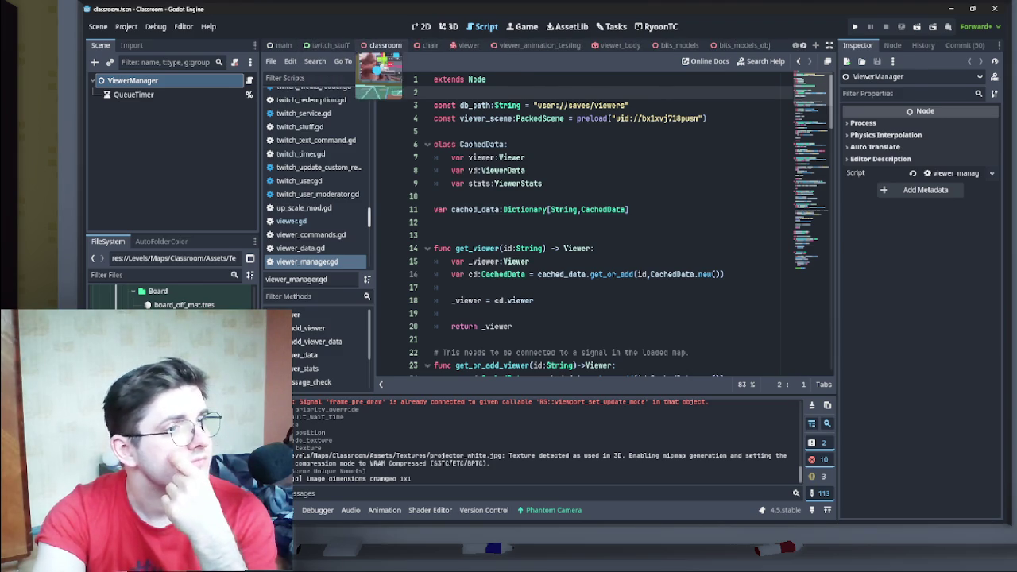
left_click(373, 45)
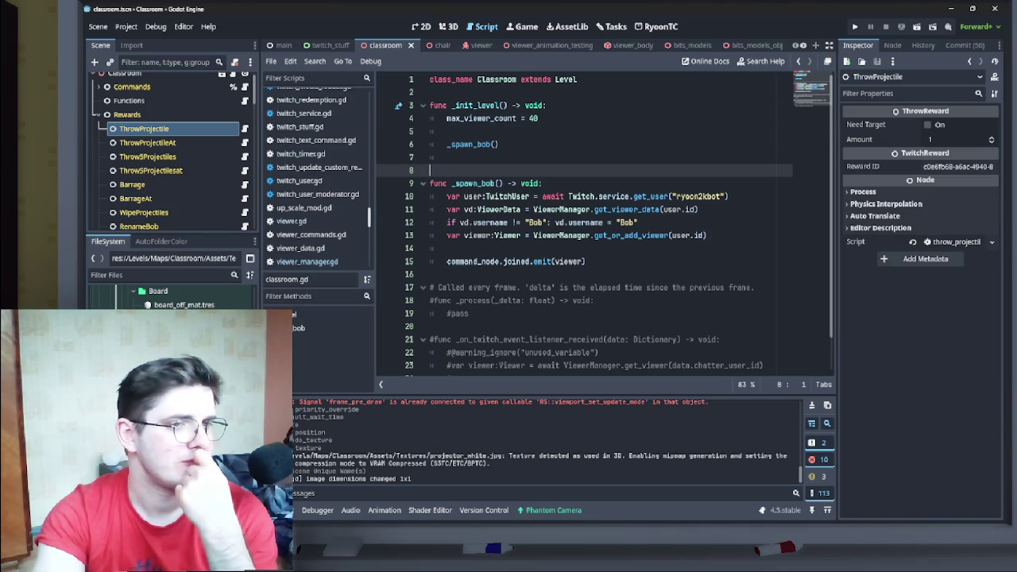
mouse_move(623, 210)
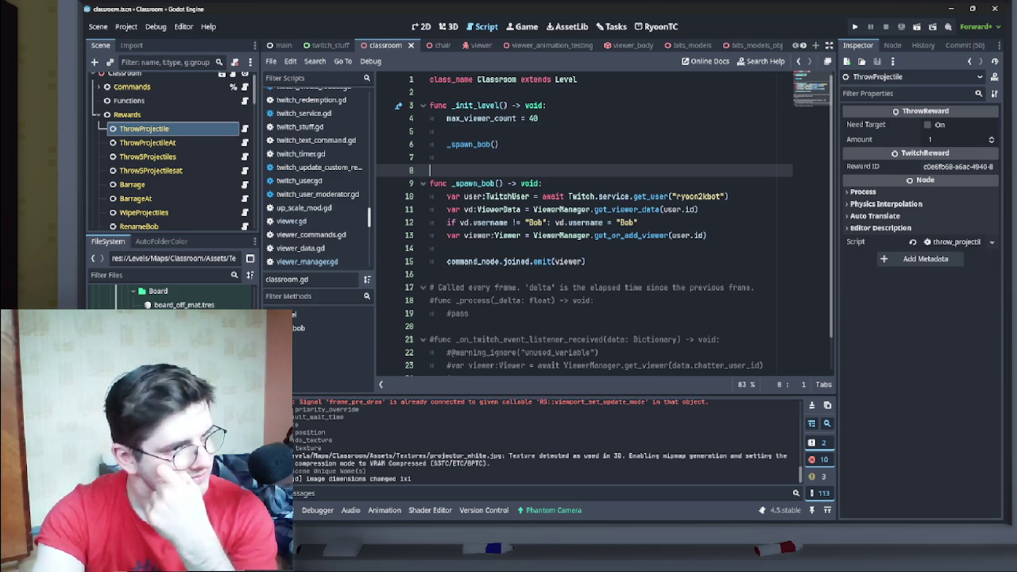
key("Down")
key("Down")
key("End")
key("ctrl+shift+Left")
key("ctrl+shift+Left")
key("ctrl+shift+Left")
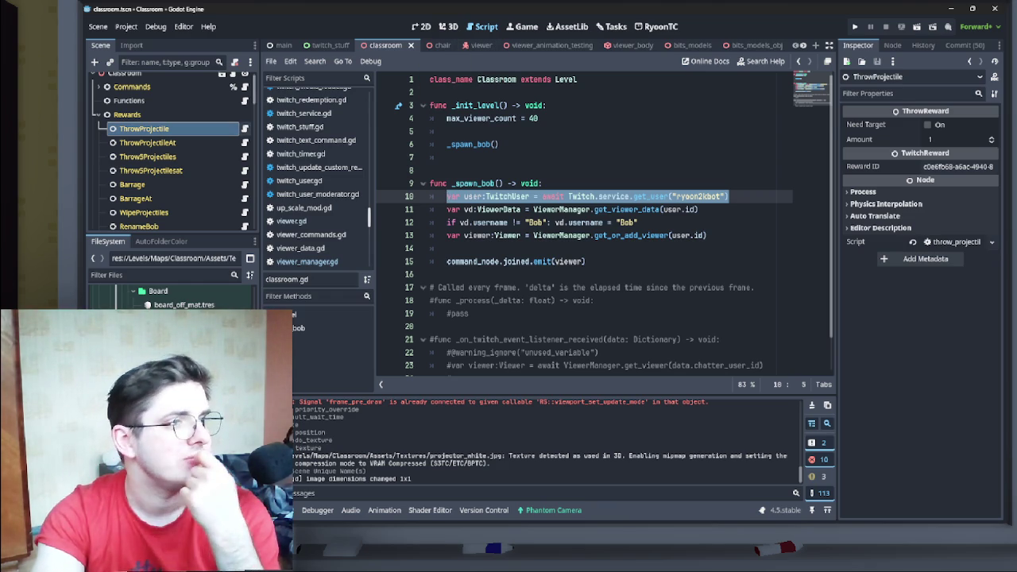
left_click(244, 128)
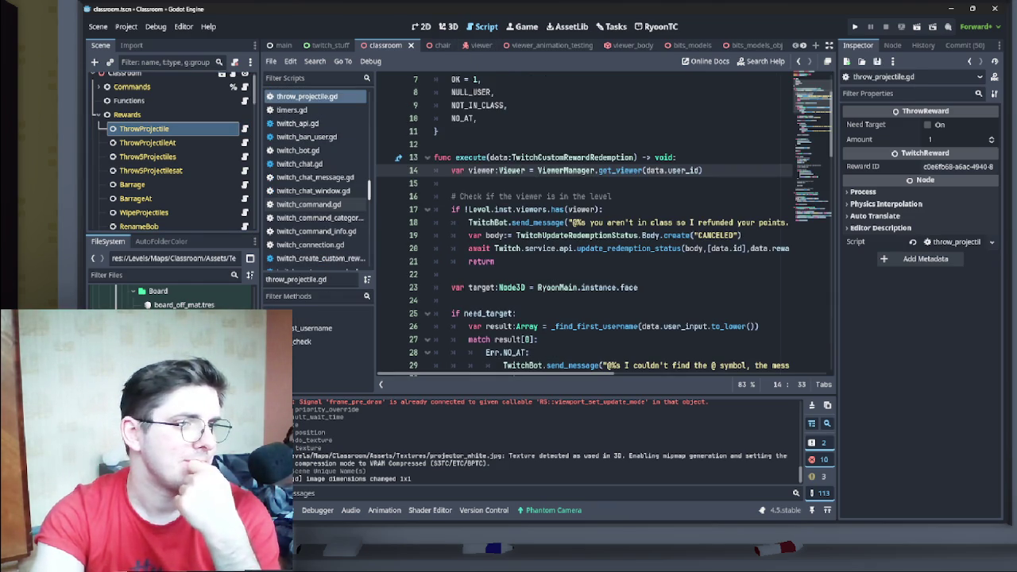
- Paste the bot user's get_user line into the not-in-class check above var body
scroll(569, 170, "right", 5)
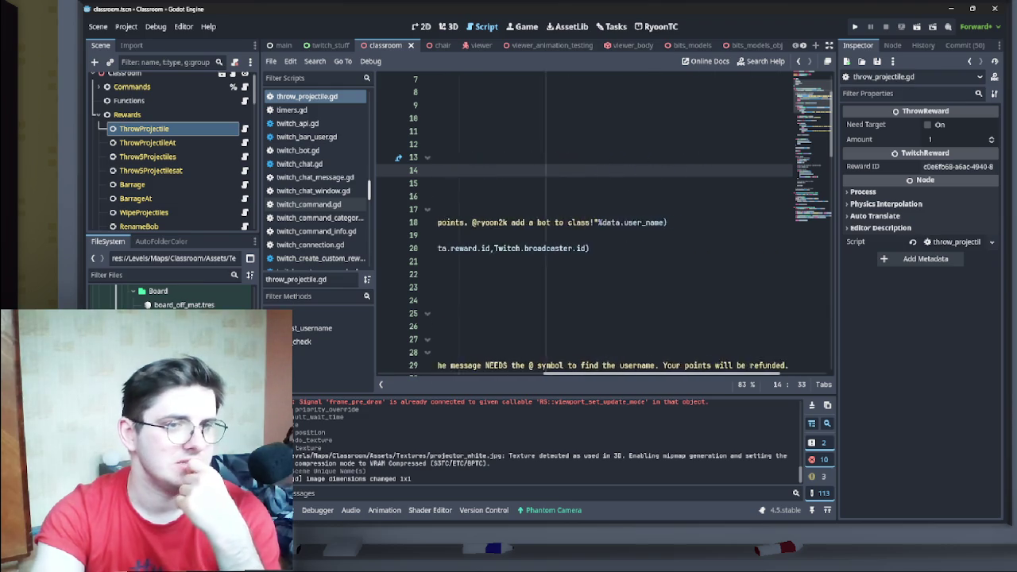
scroll(569, 170, "left", 5)
scroll(569, 170, "right", 5)
scroll(568, 170, "left", 5)
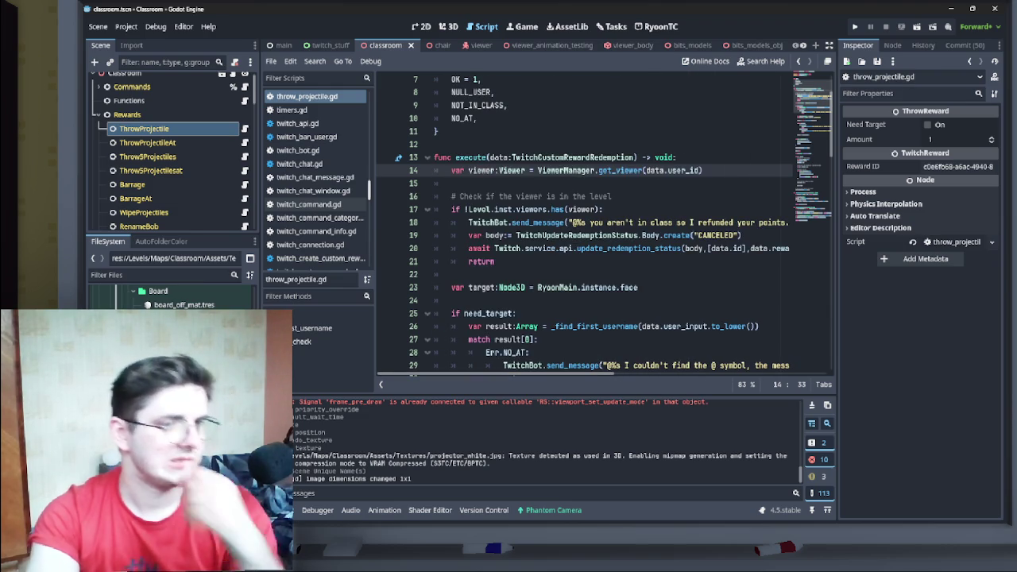
left_click(469, 235)
key("Return")
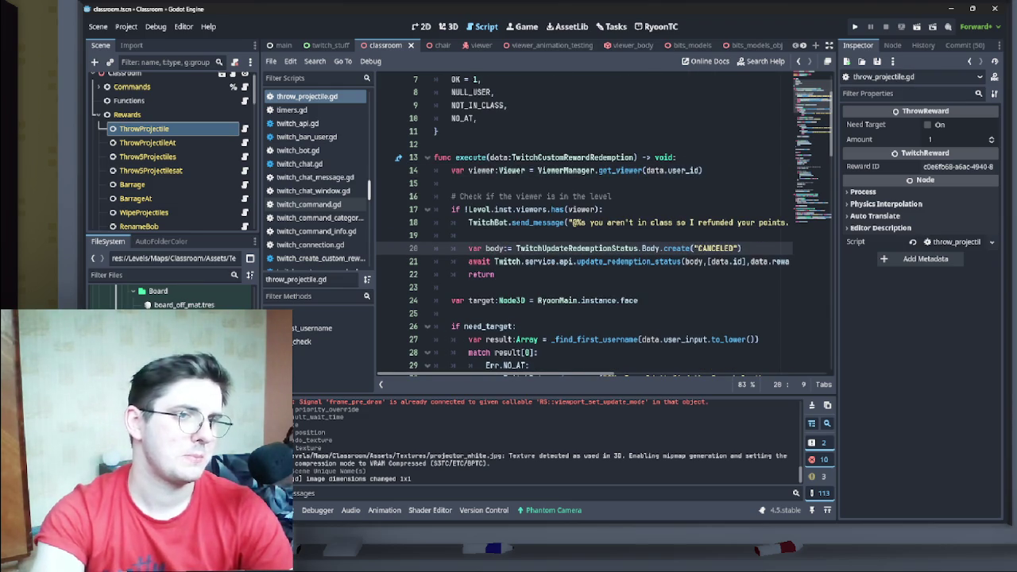
key("Up")
key("Up")
key("shift+Down")
scroll(603, 230, "right", 5)
scroll(604, 230, "left", 4)
type("var user:TwitchUser = await Twitch.service.get_user(\"ryoon2kbot\")")
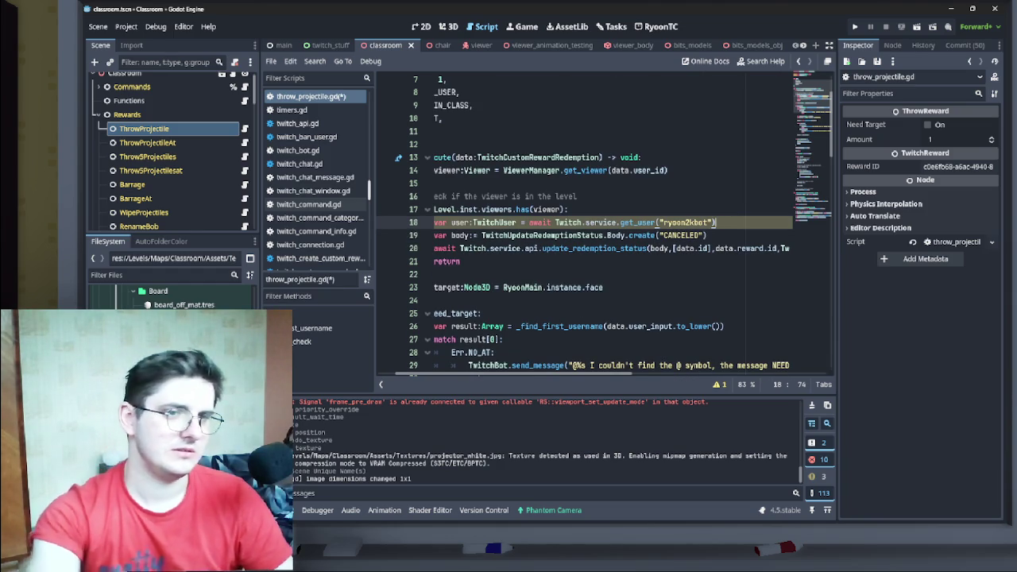
key("Return")
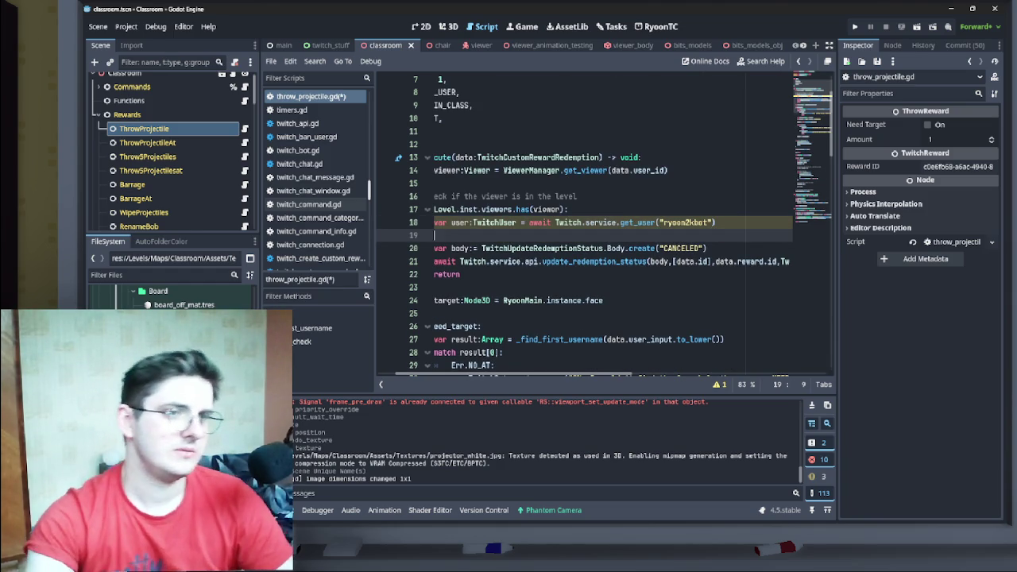
- Add viewer = ViewerManager.get_viewer(user.id) on line 19, reusing line 14's lookup
scroll(583, 225, "left", 2)
left_click_drag(702, 170, 467, 170)
key("shift+Right")
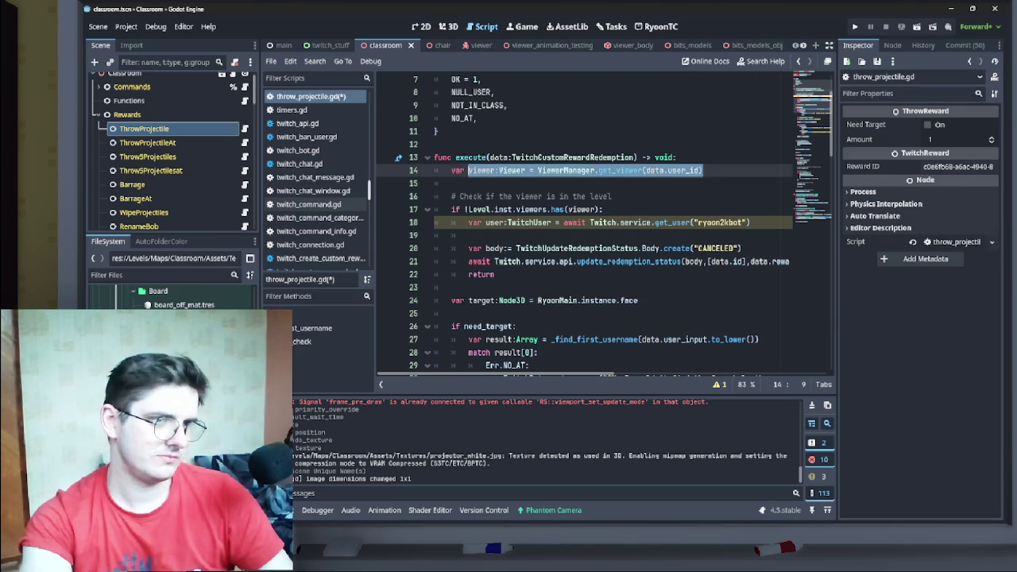
key("ctrl+c")
left_click(469, 235)
key("ctrl+v")
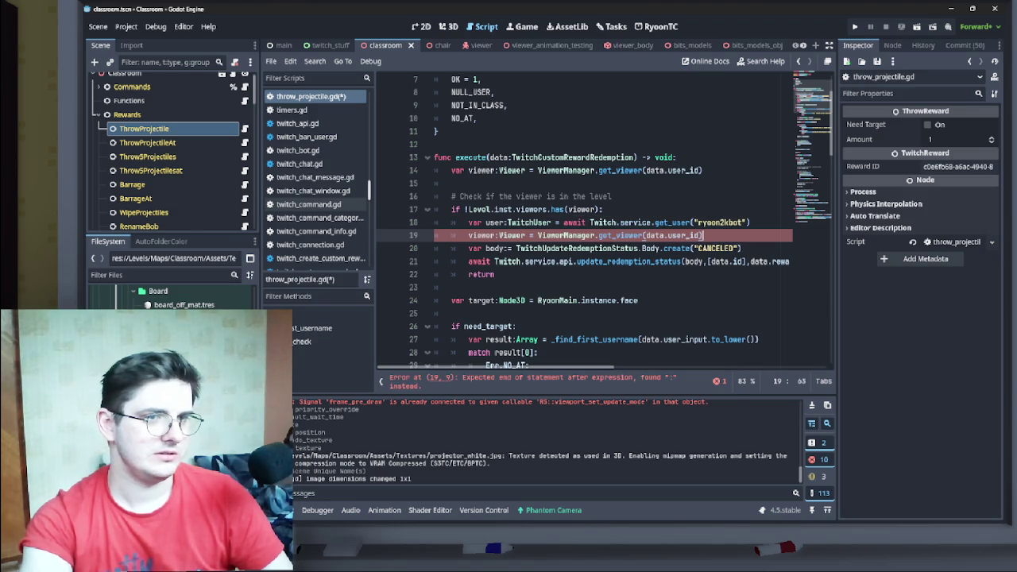
left_click(688, 235)
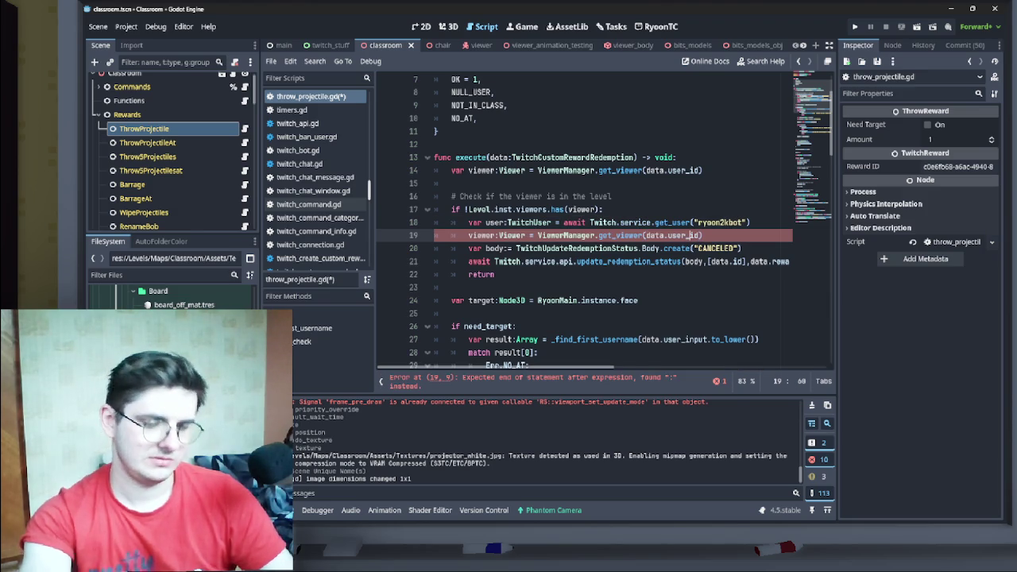
key("BackSpace")
key("BackSpace")
key("BackSpace")
type(".")
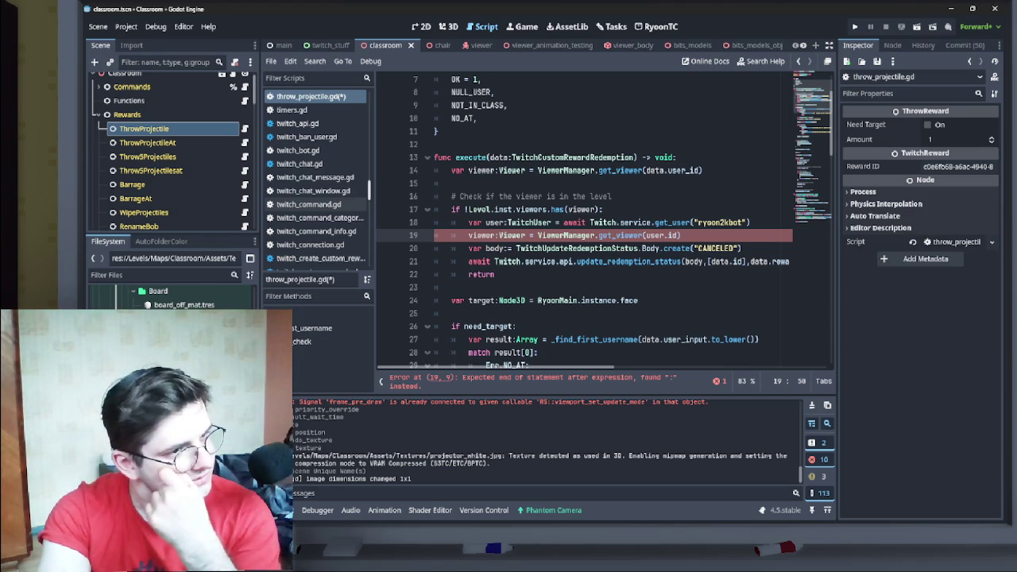
key("ctrl+shift+Left")
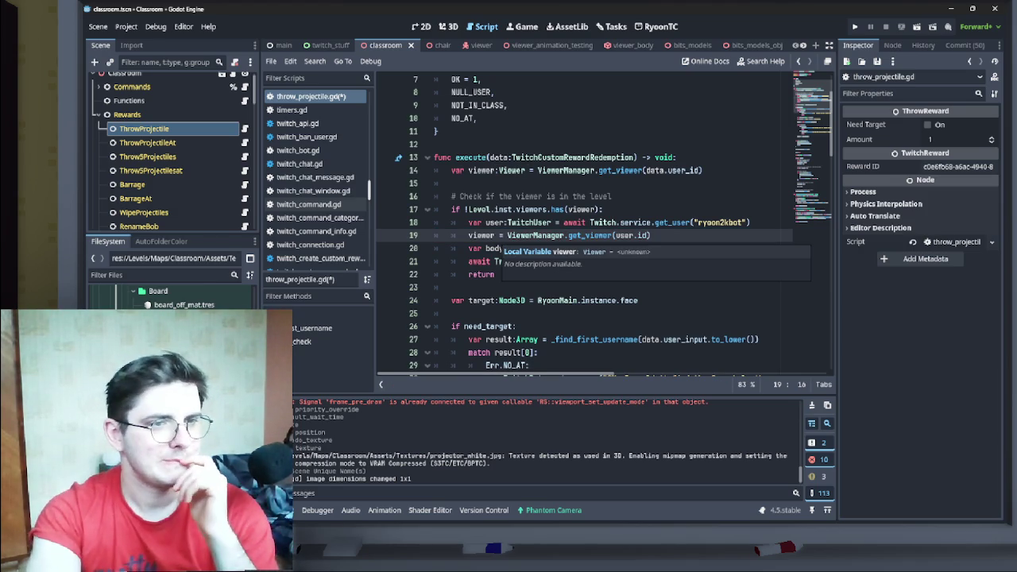
- Delete the refund request lines from the not-in-class check
left_click_drag(727, 262, 794, 262)
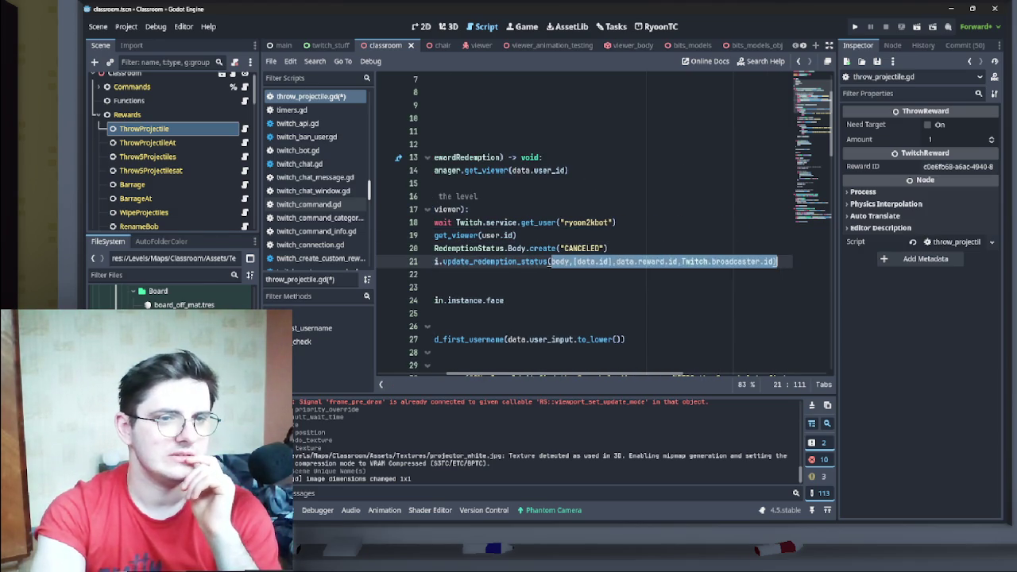
key("shift+Up")
key("shift+Home")
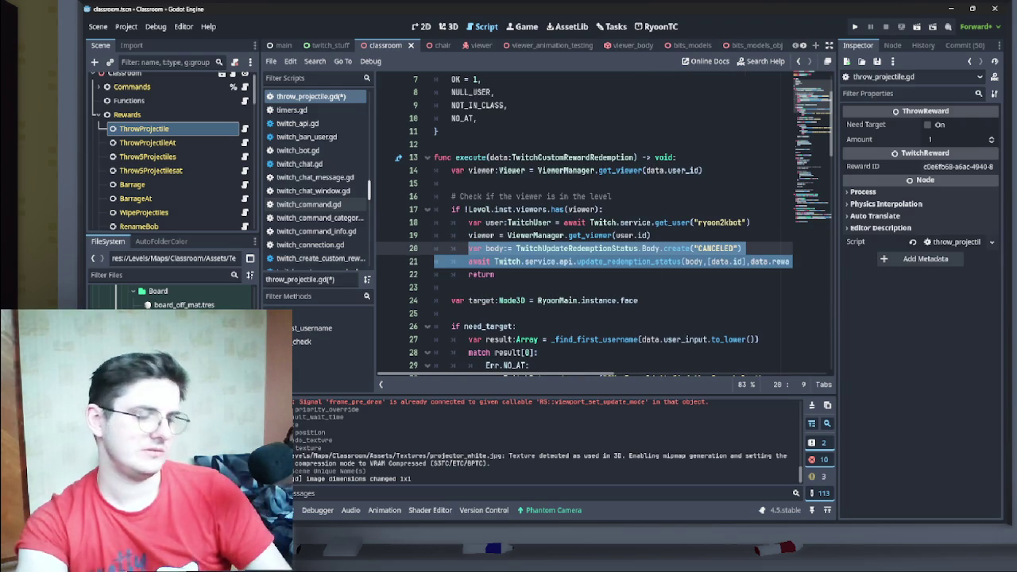
key("BackSpace")
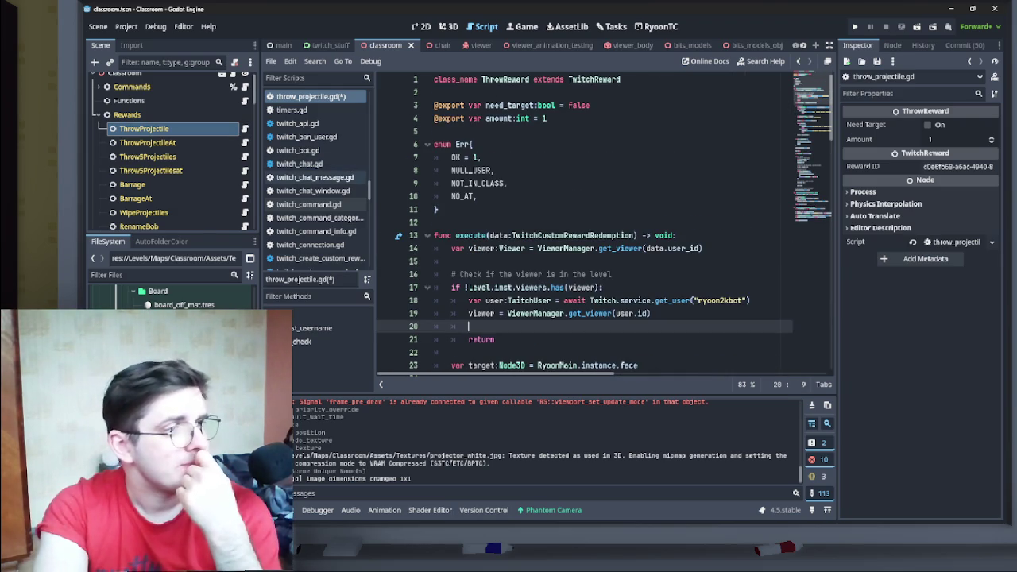
scroll(603, 222, "down", 2)
scroll(604, 223, "up", 2)
scroll(603, 222, "down", 9)
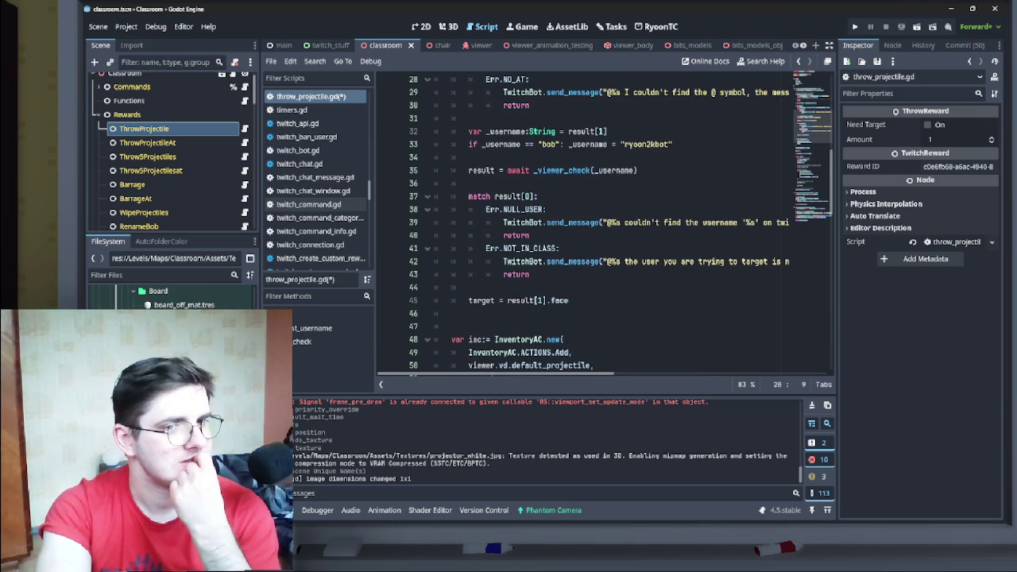
scroll(604, 222, "up", 9)
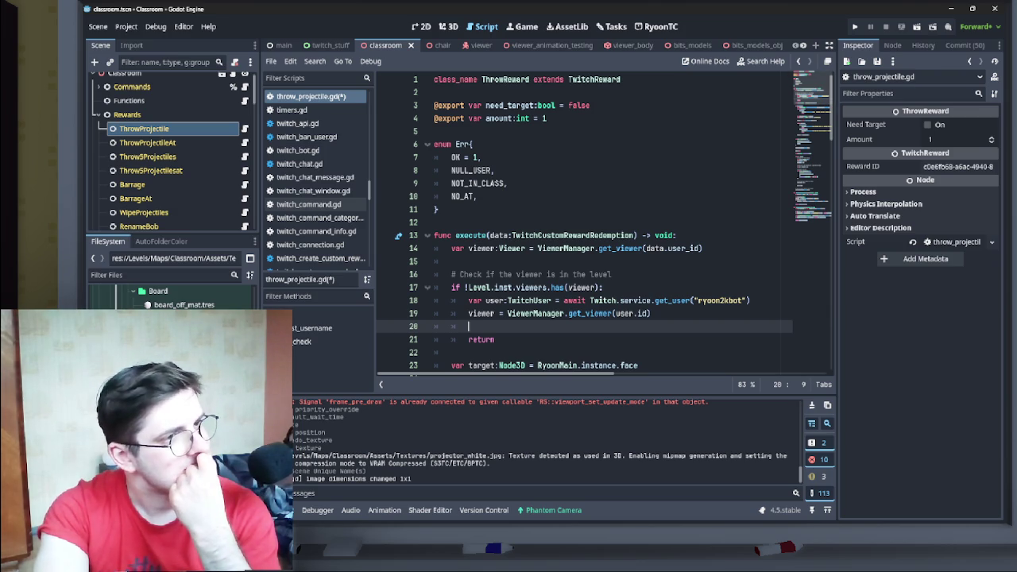
- Tidy the blank line under the class line and jump to the TwitchReward script, twitch_redemption.gd
left_click(433, 92)
key("Return")
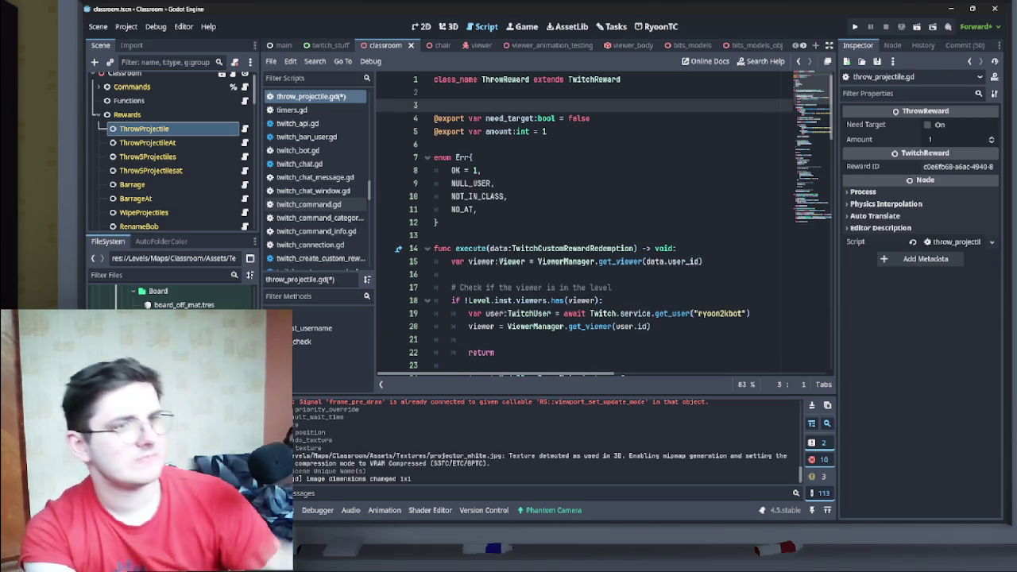
key("BackSpace")
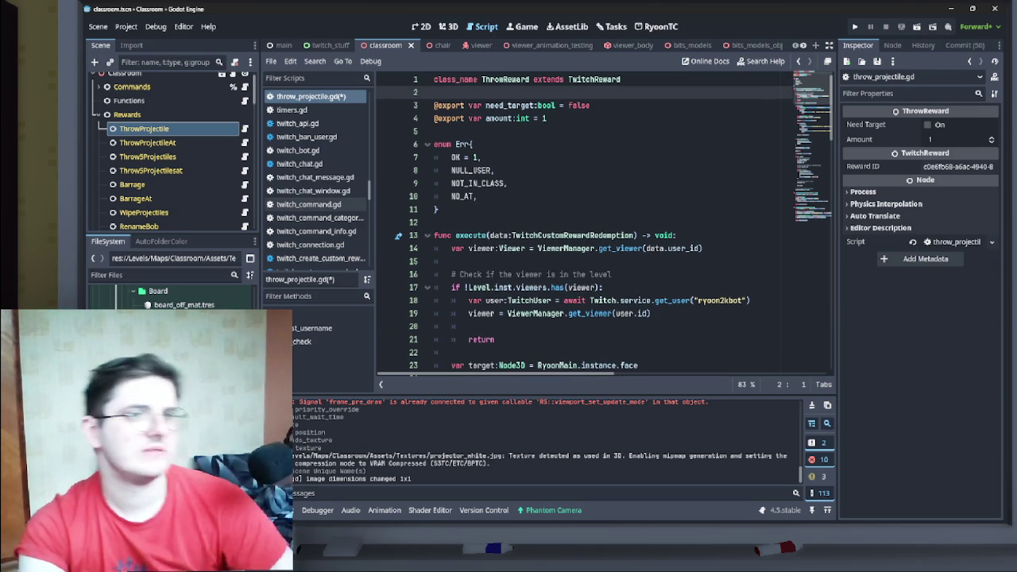
left_click(593, 80, "ctrl")
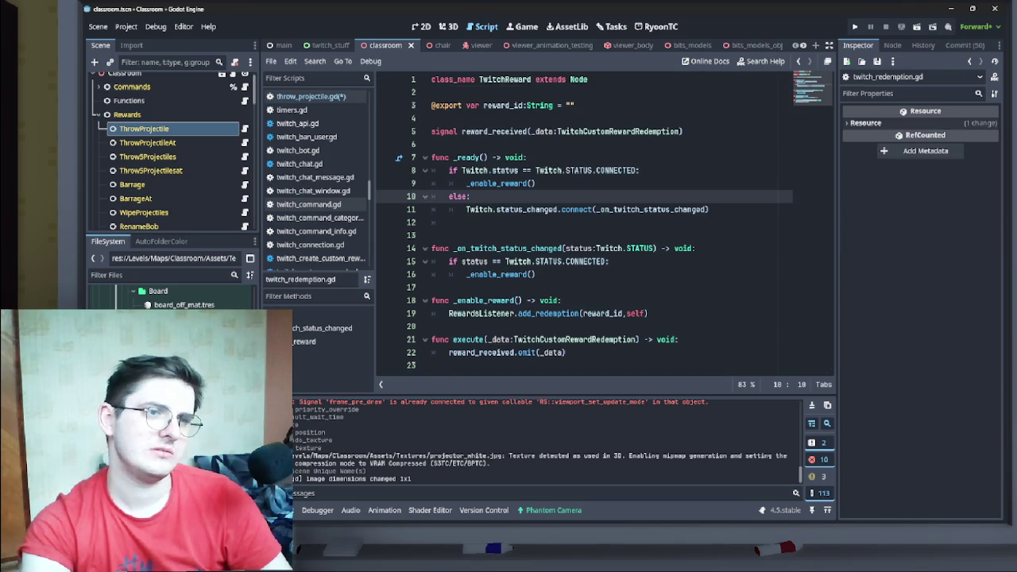
- Paste the refund lines under twitch_redemption.gd's class line, unindent them and comment them out with Ctrl+K
left_click(433, 92)
key("Return")
key("Return")
key("Up")
key("ctrl+v")
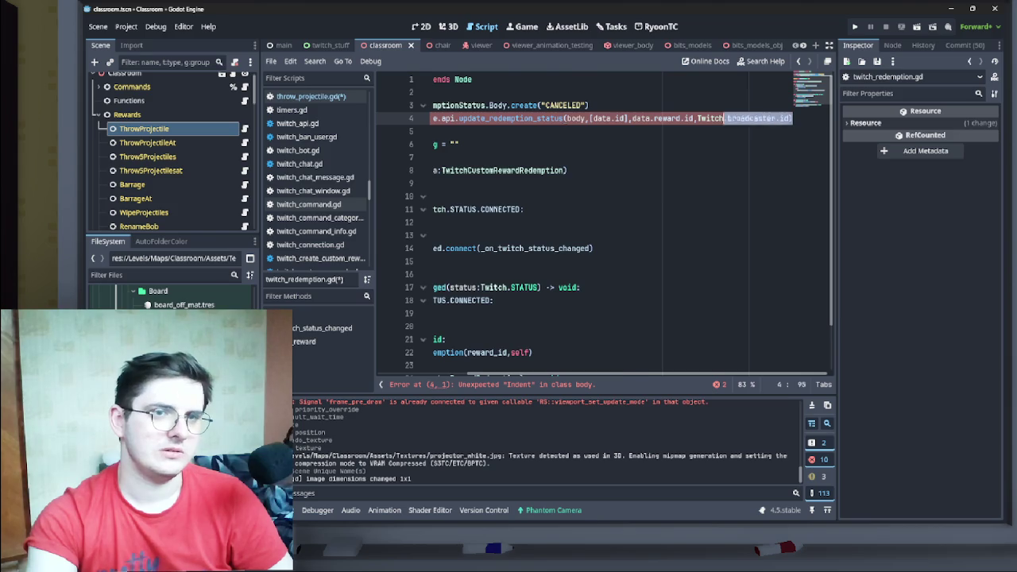
key("shift+Home")
key("shift+Up")
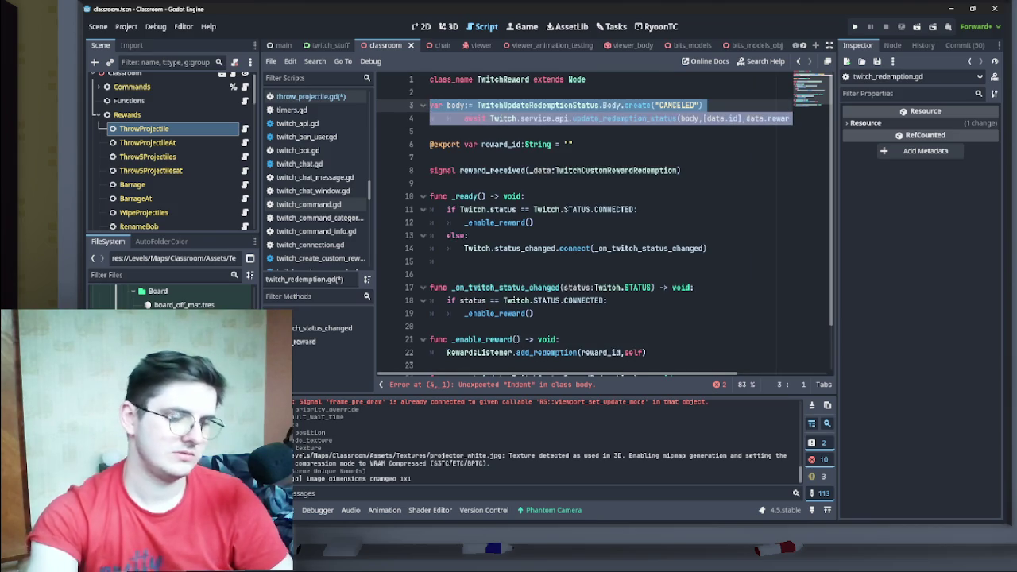
key("Down")
key("BackSpace")
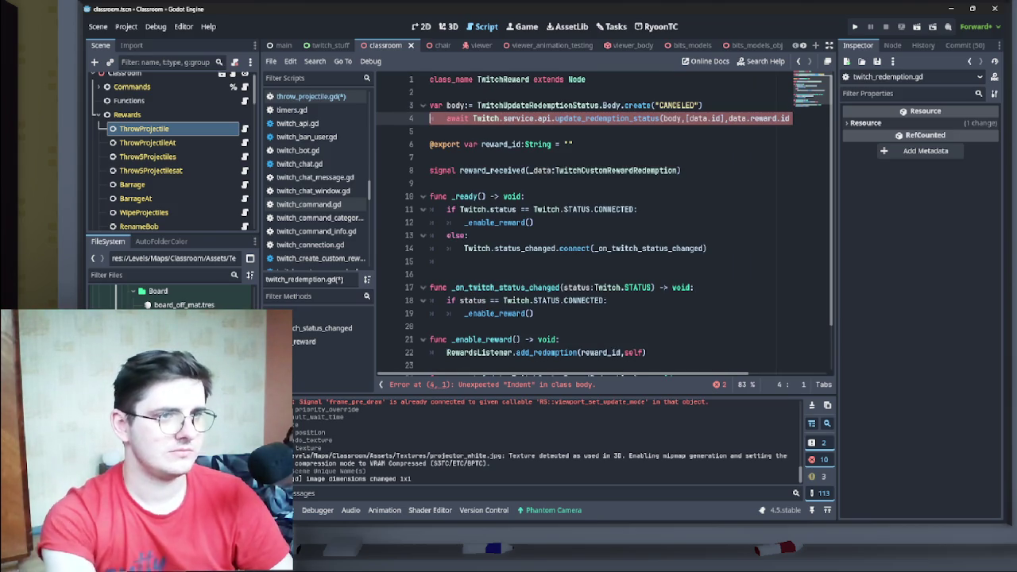
key("BackSpace")
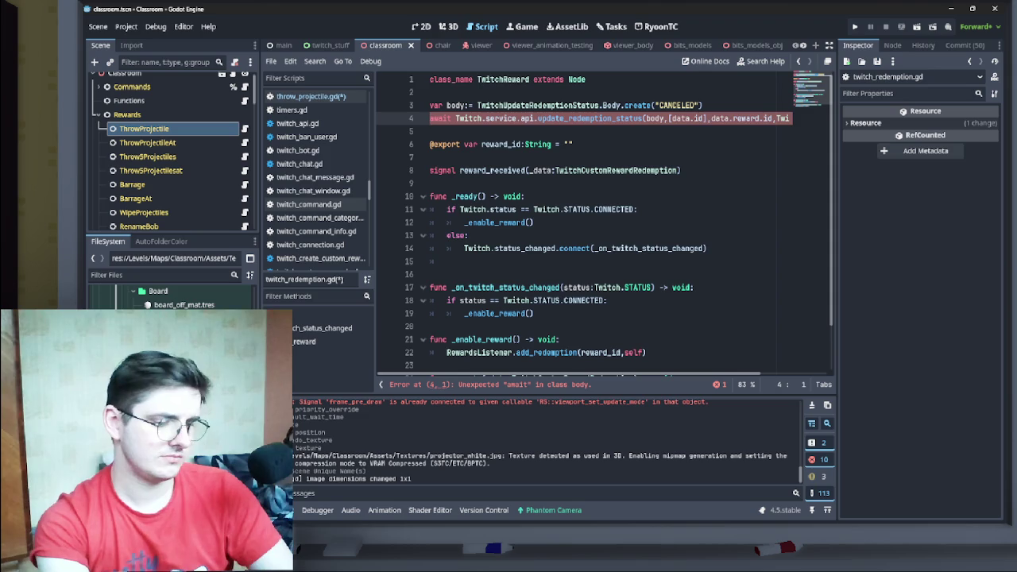
key("shift+Up")
key("ctrl+k")
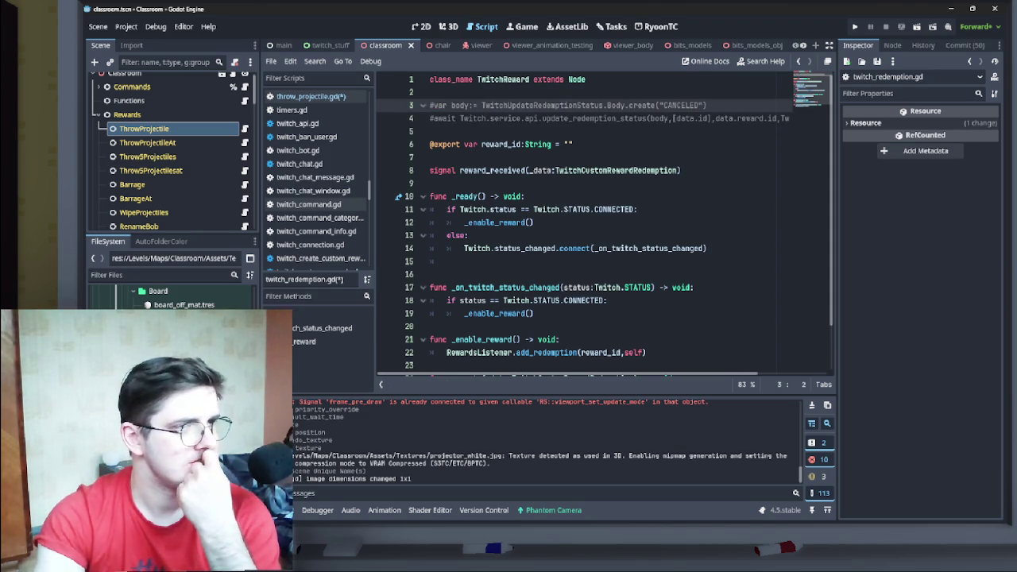
left_click(311, 96)
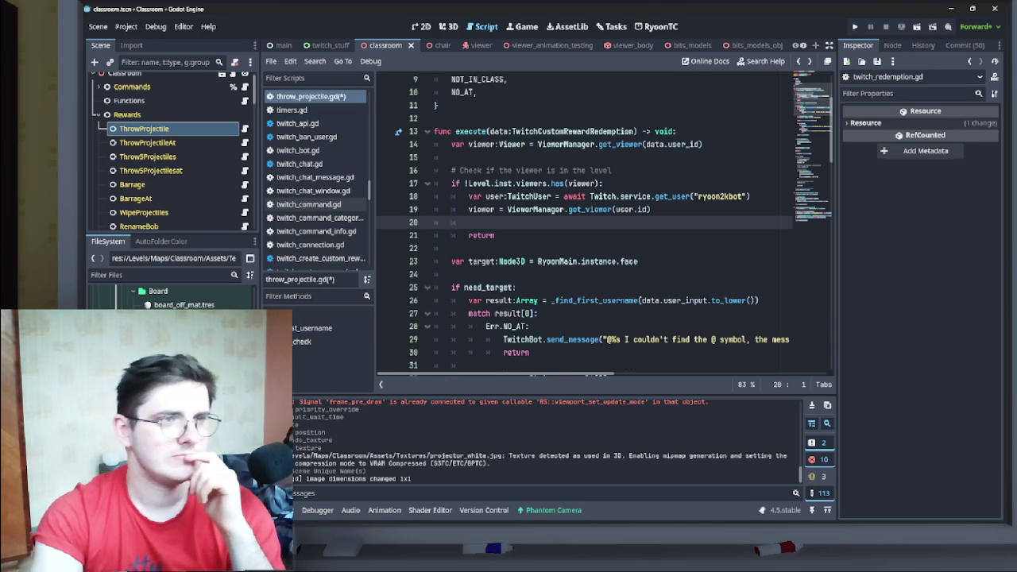
- Delete the early return after the viewer fallback so execution continues, then save with Ctrl+S
left_click(311, 96)
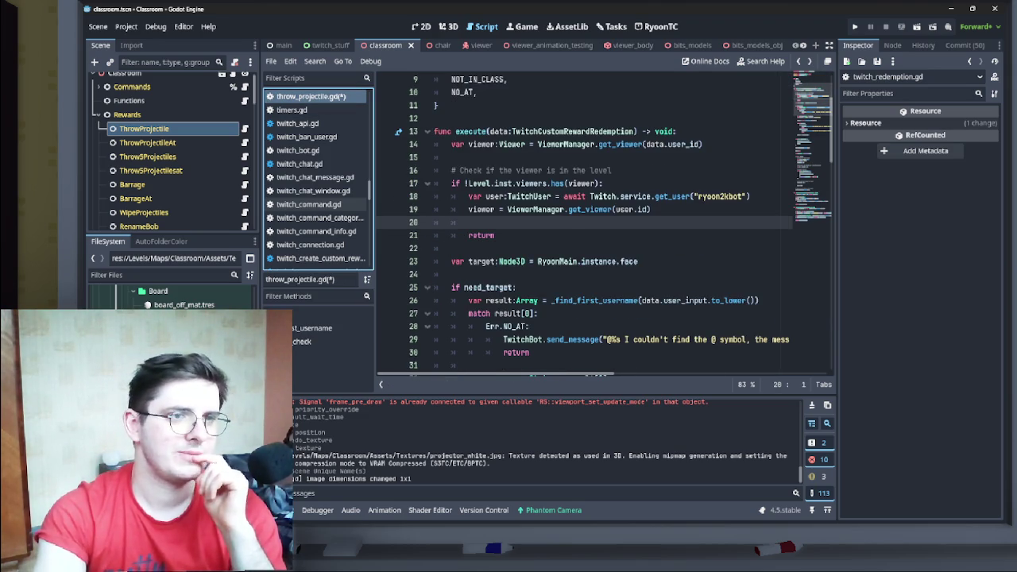
left_click_drag(494, 235, 452, 222)
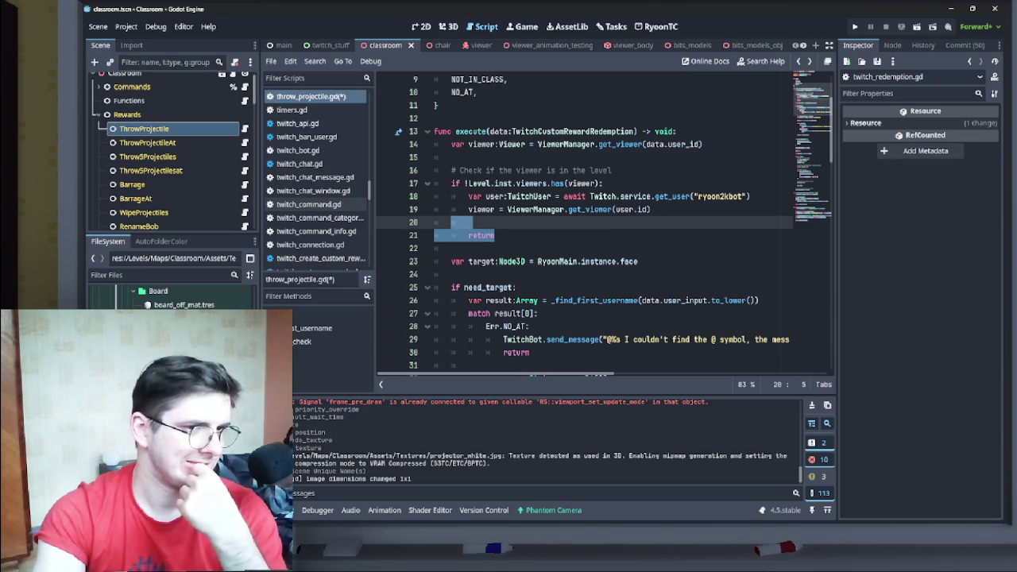
mouse_move(651, 209)
left_mouse_down()
mouse_move(457, 184)
mouse_move(451, 197)
mouse_move(451, 184)
left_mouse_up()
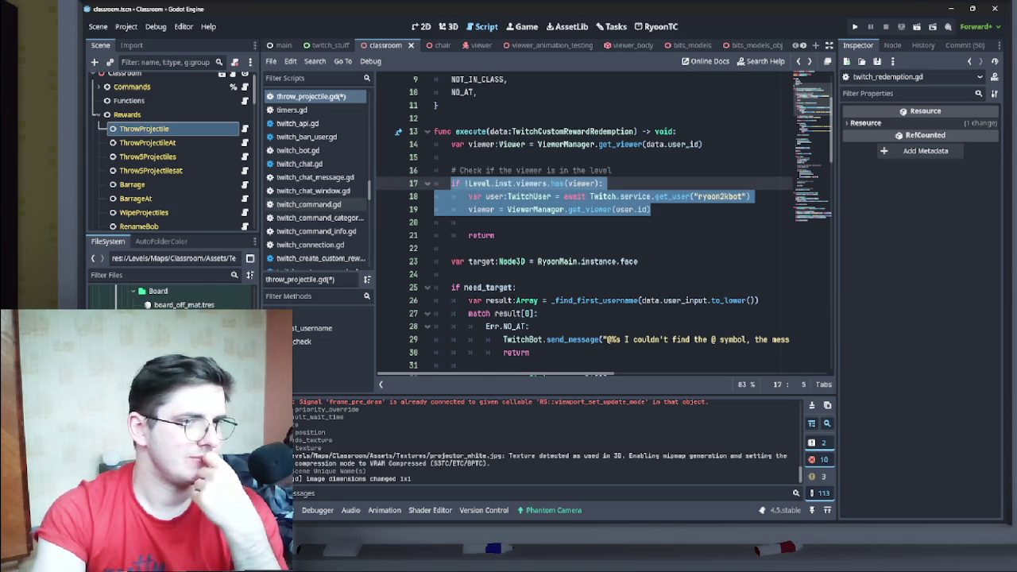
left_click_drag(494, 235, 451, 222)
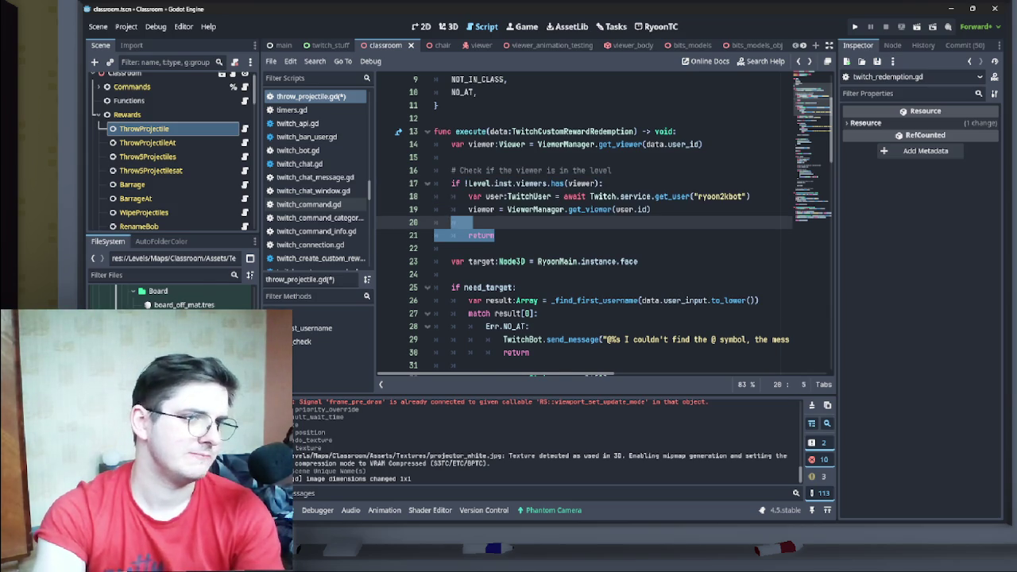
key("BackSpace")
key("BackSpace")
key("BackSpace")
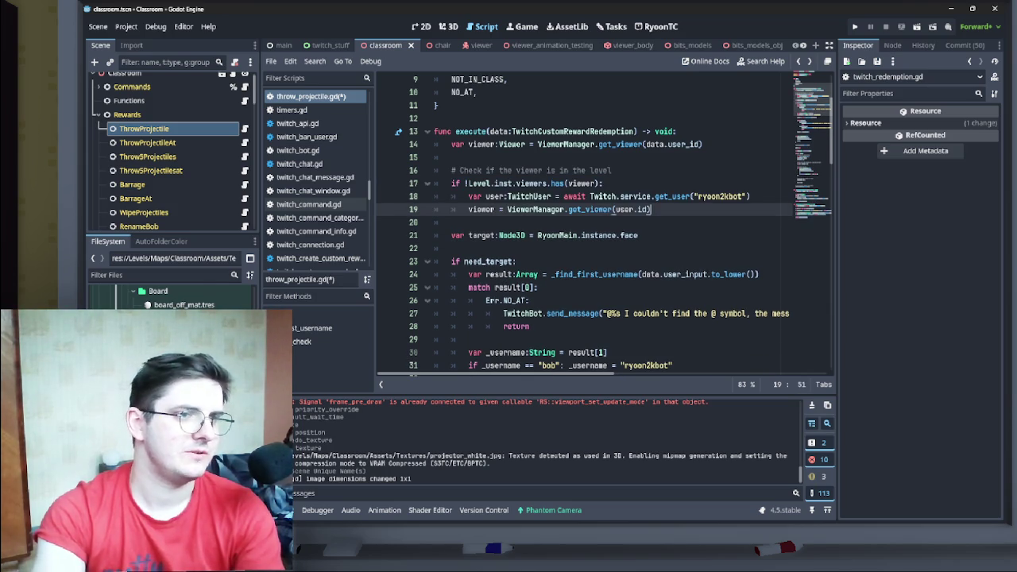
key("ctrl+s")
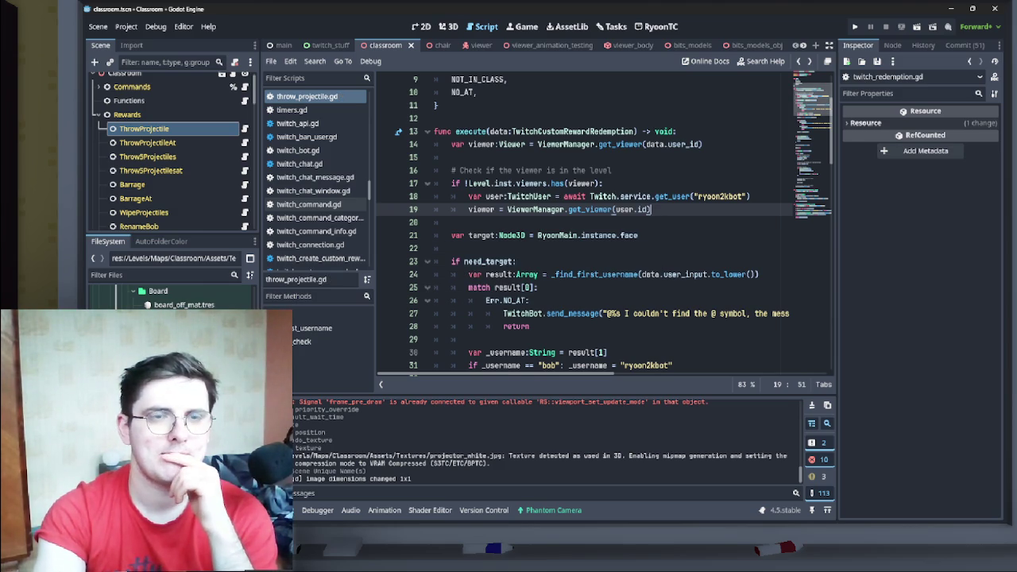
- Scroll through throw_projectile.gd to review the execute function and its viewer lookup line
scroll(584, 223, "down", 2)
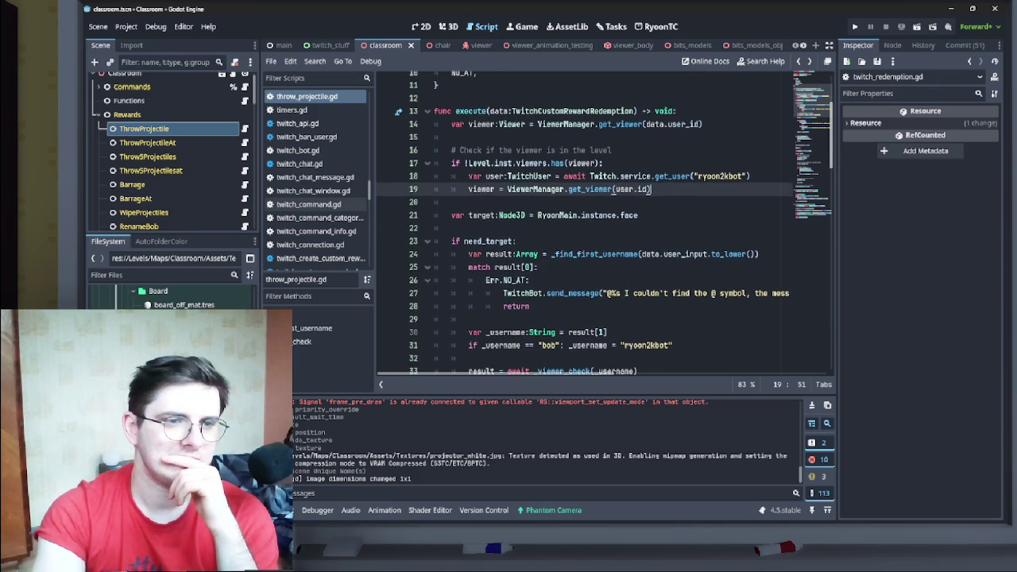
scroll(584, 223, "up", 5)
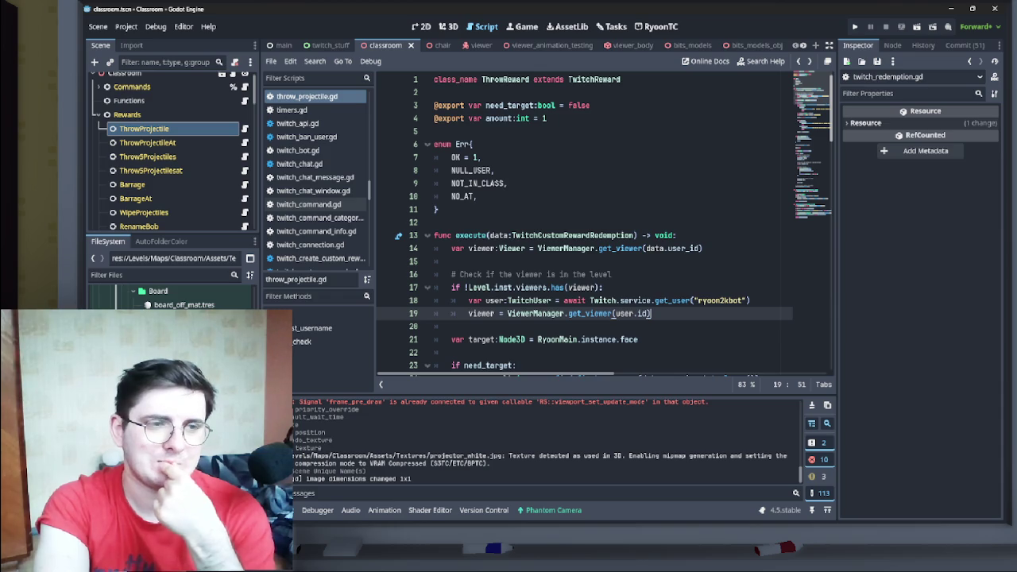
scroll(584, 223, "down", 4)
scroll(585, 223, "down", 3)
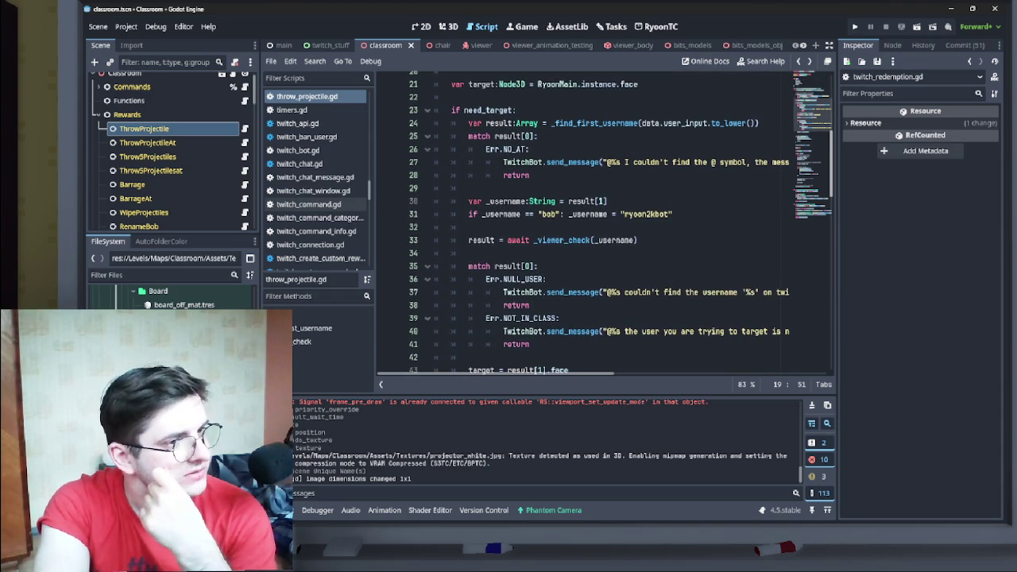
scroll(584, 224, "down", 4)
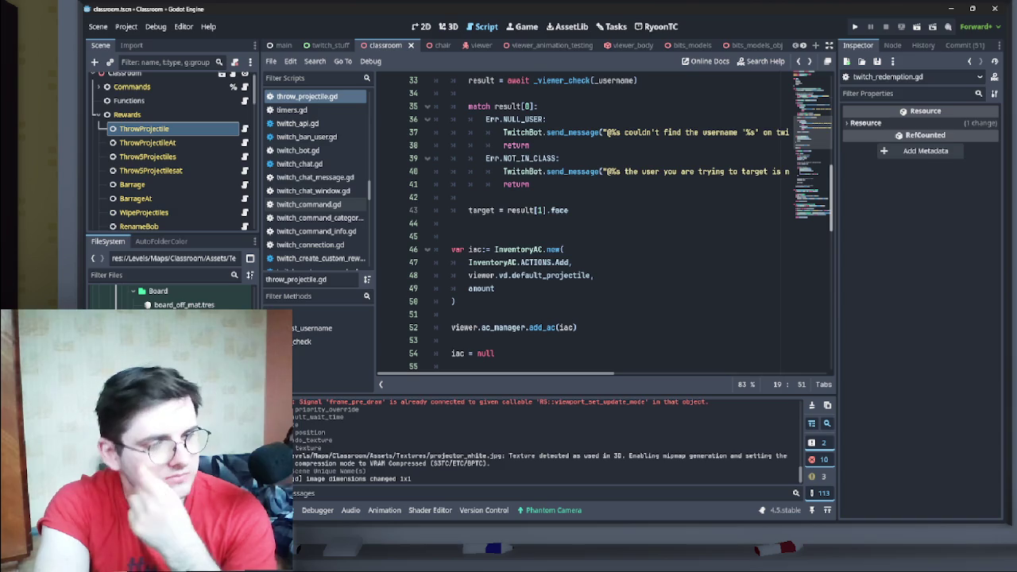
scroll(545, 253, "up", 1)
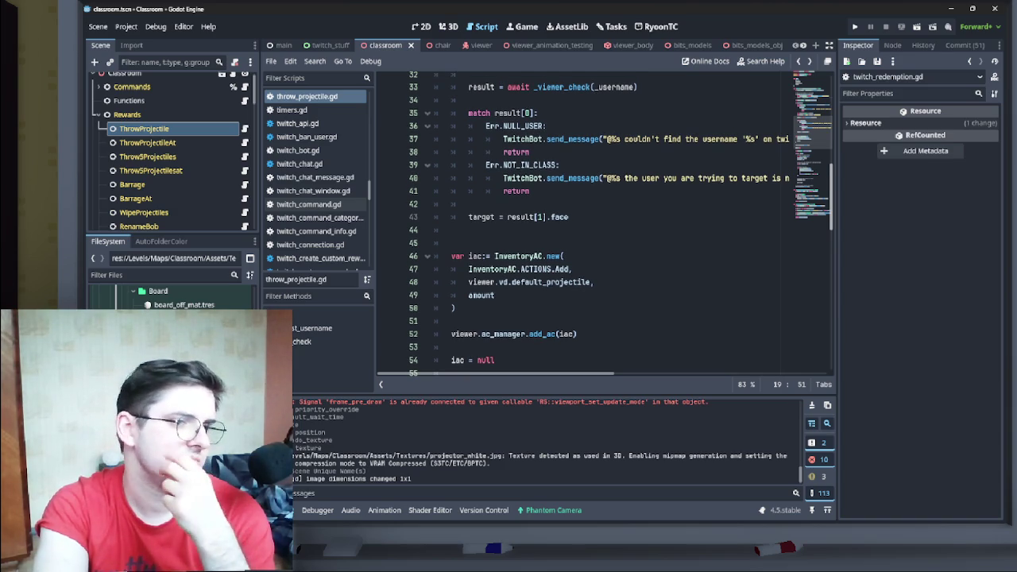
scroll(603, 222, "down", 1)
scroll(603, 223, "up", 10)
scroll(605, 224, "down", 1)
left_click(487, 212)
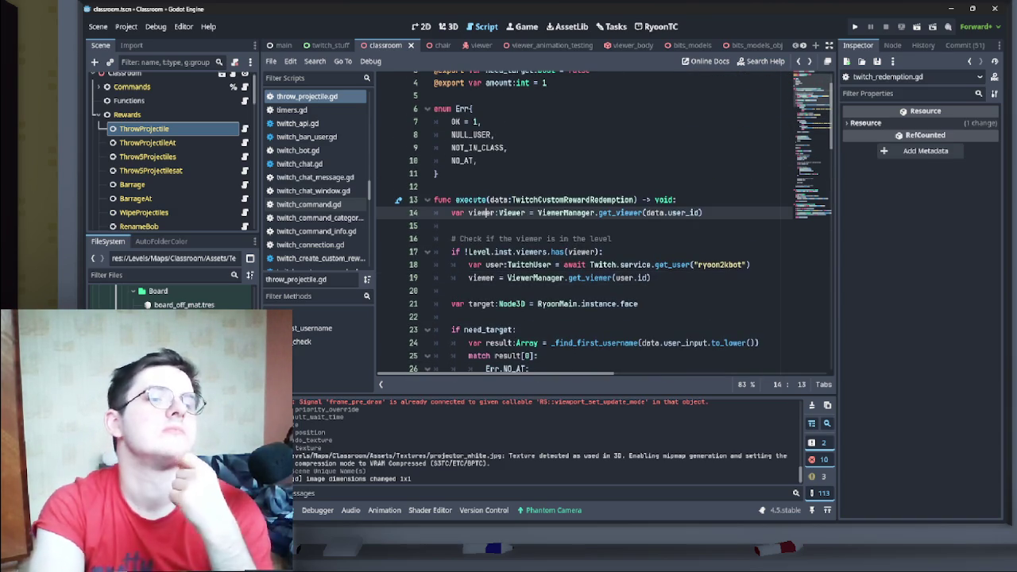
- On a new line 15, write var vd:ViewerData = ViewerManager.get_or_add_viewer_data() using autocomplete
left_click(452, 225)
key("Return")
key("Up")
type("var ")
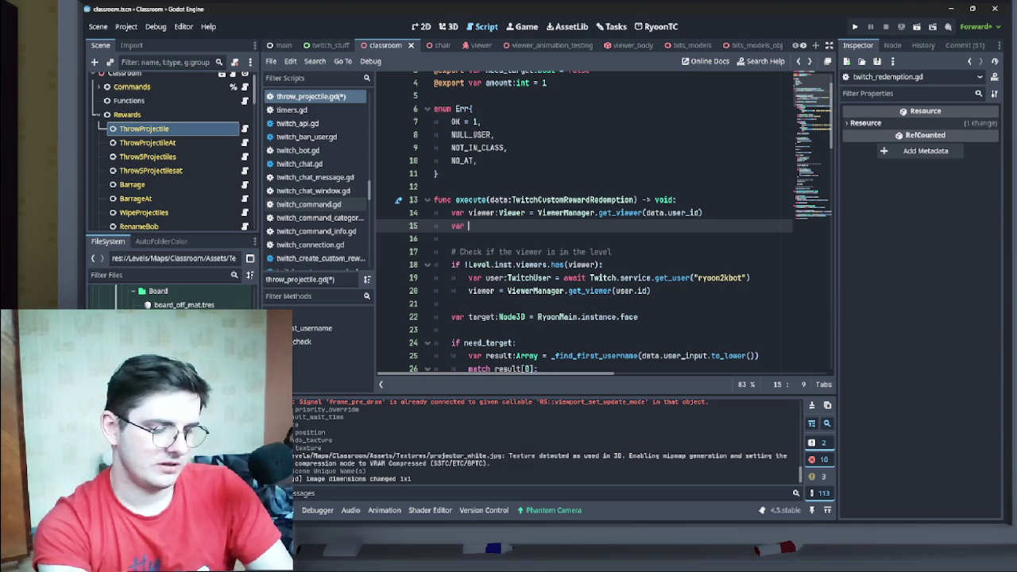
type("vd")
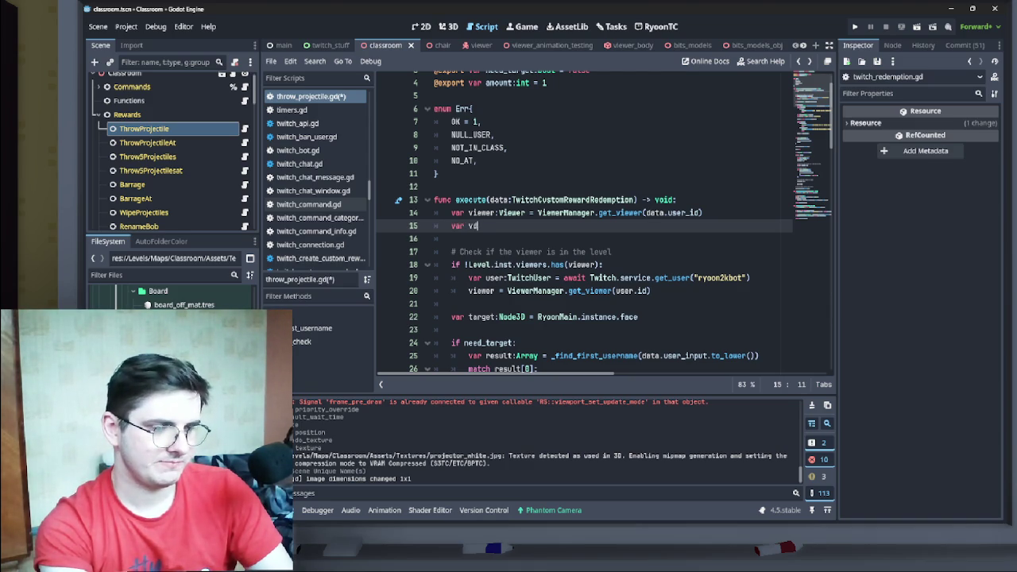
type(":Vie")
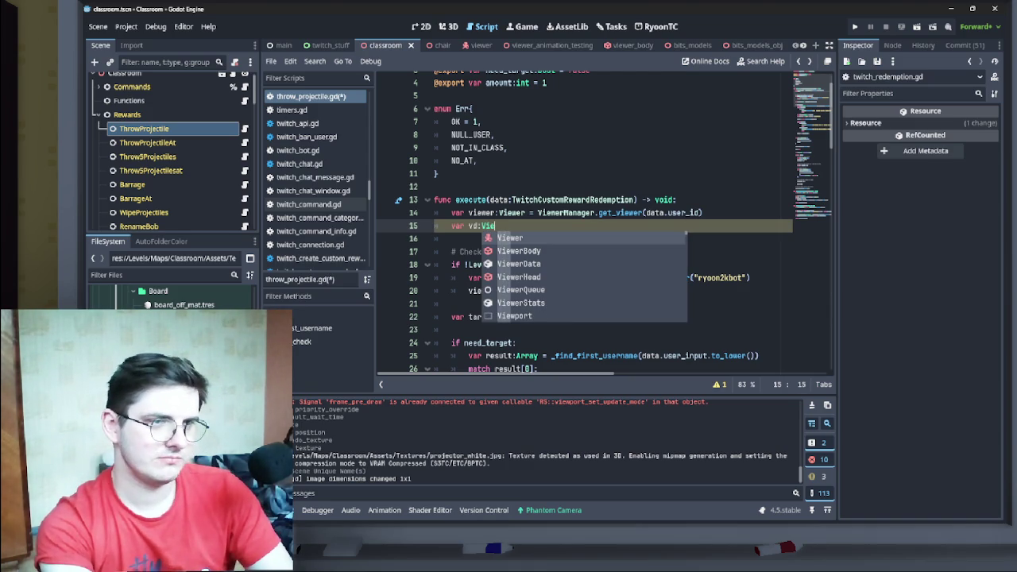
type("werDat")
key("Return")
type("= Vie")
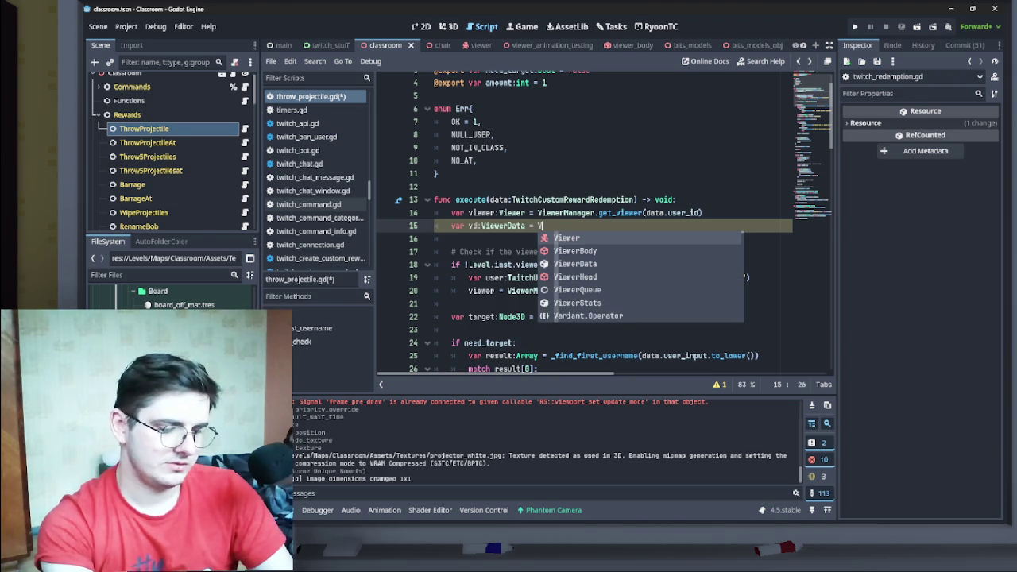
key("Down")
key("Down")
key("Down")
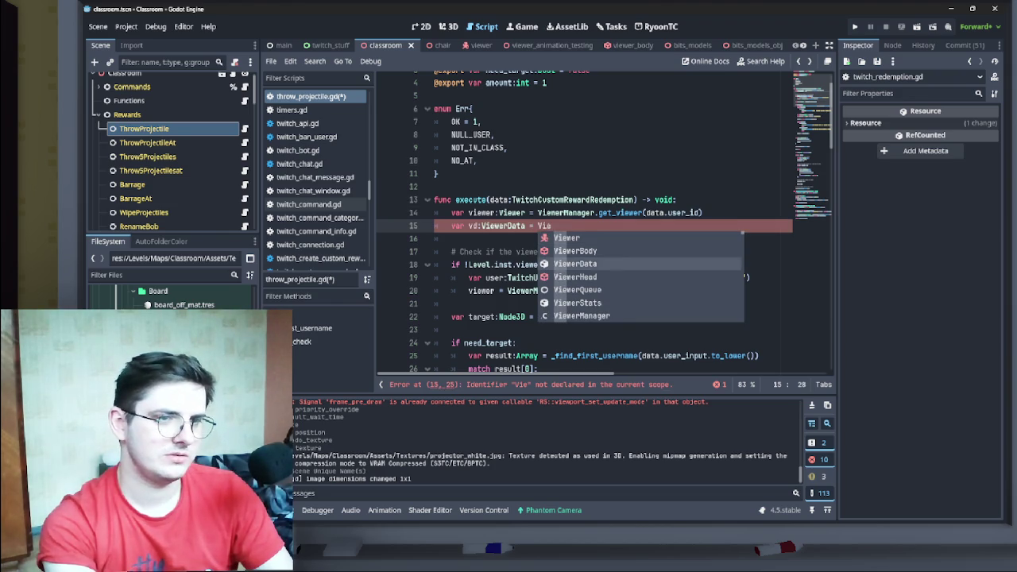
key("Return")
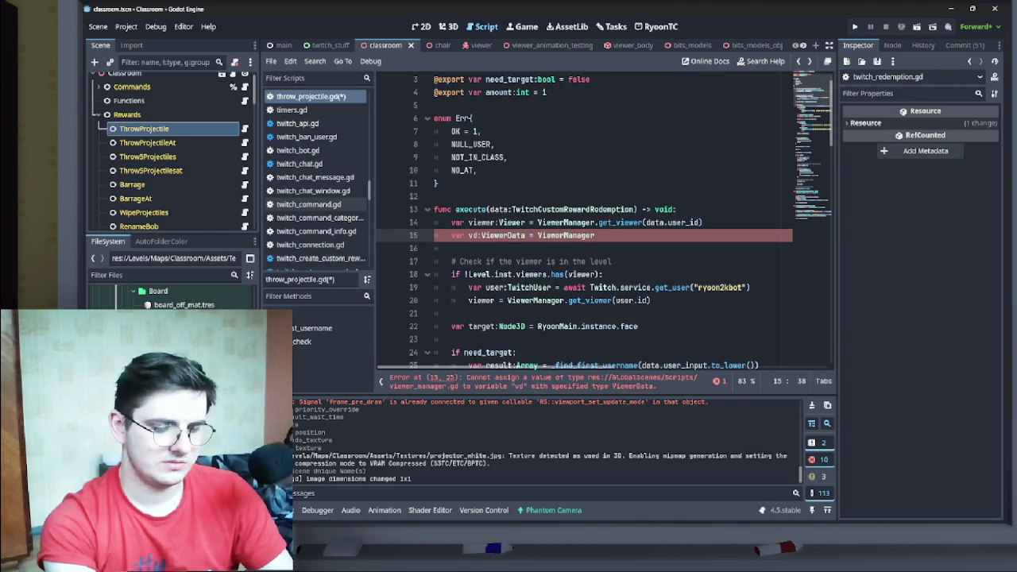
type(".get")
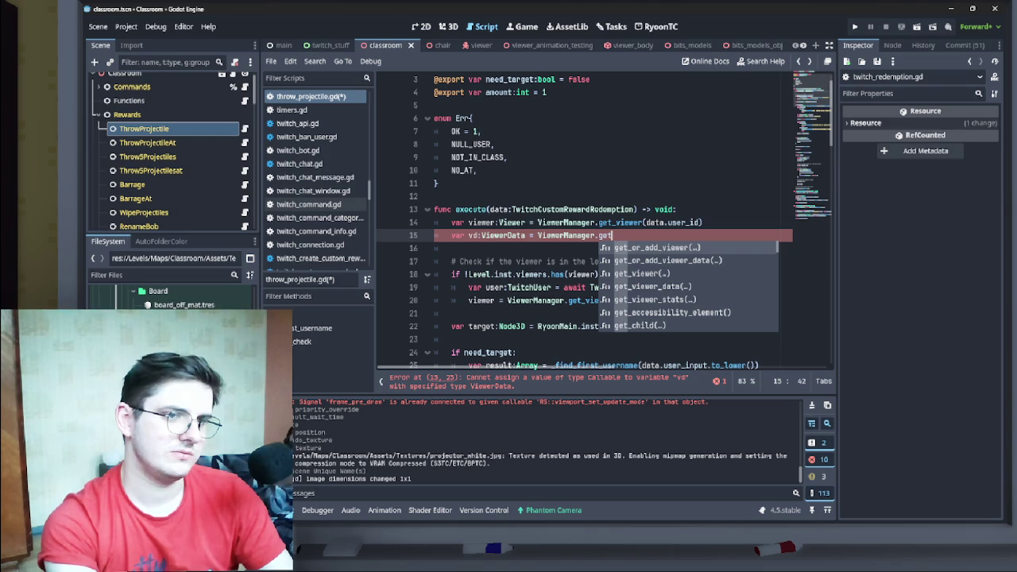
key("Down")
key("Down")
key("Down")
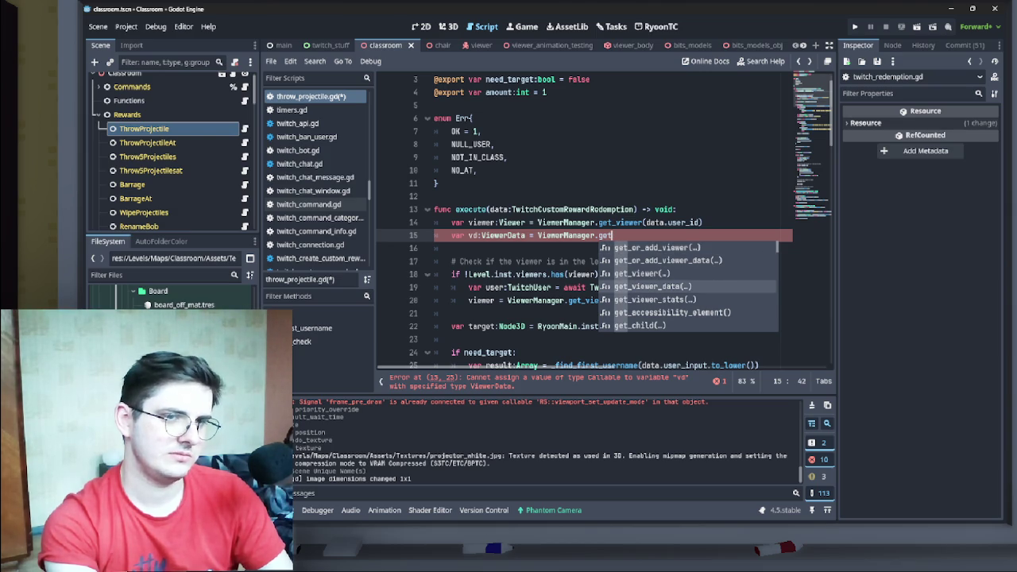
key("Up")
key("Up")
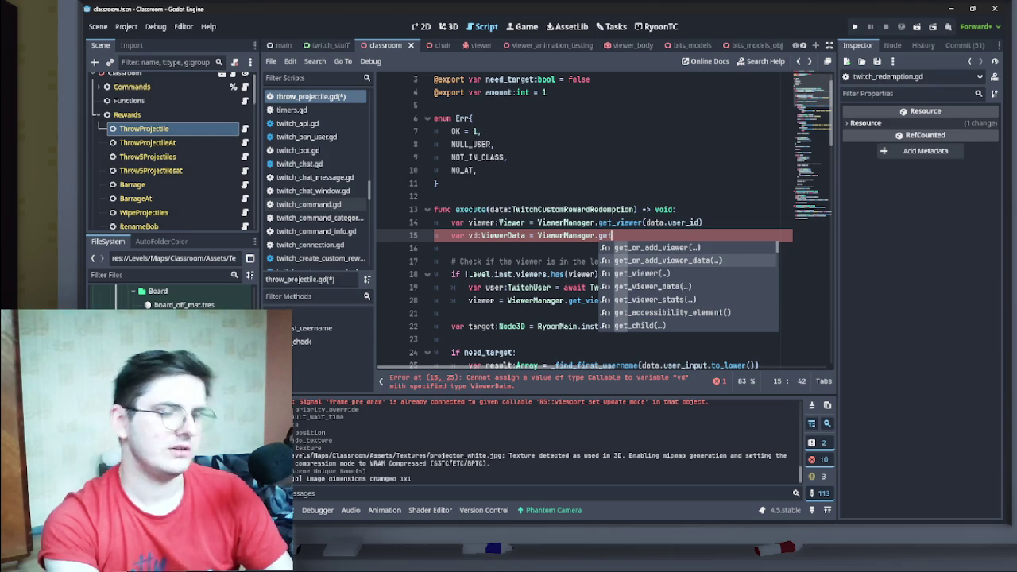
key("Return")
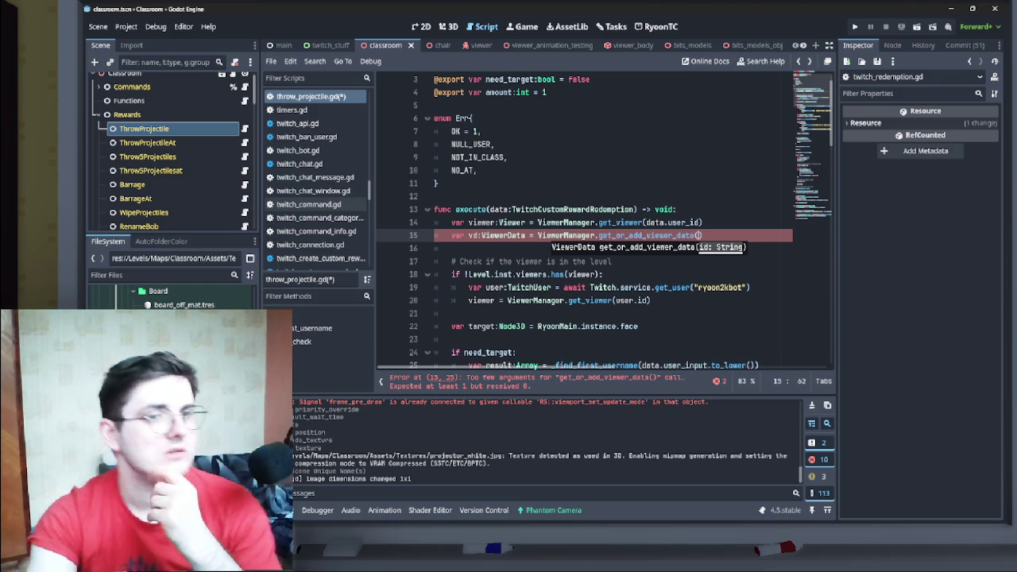
- Pass data.user_id, copied from line 14, as the call argument and prefix the call with await
key("Up")
key("shift+ctrl+Left")
key("shift+ctrl+Left")
key("shift+ctrl+Left")
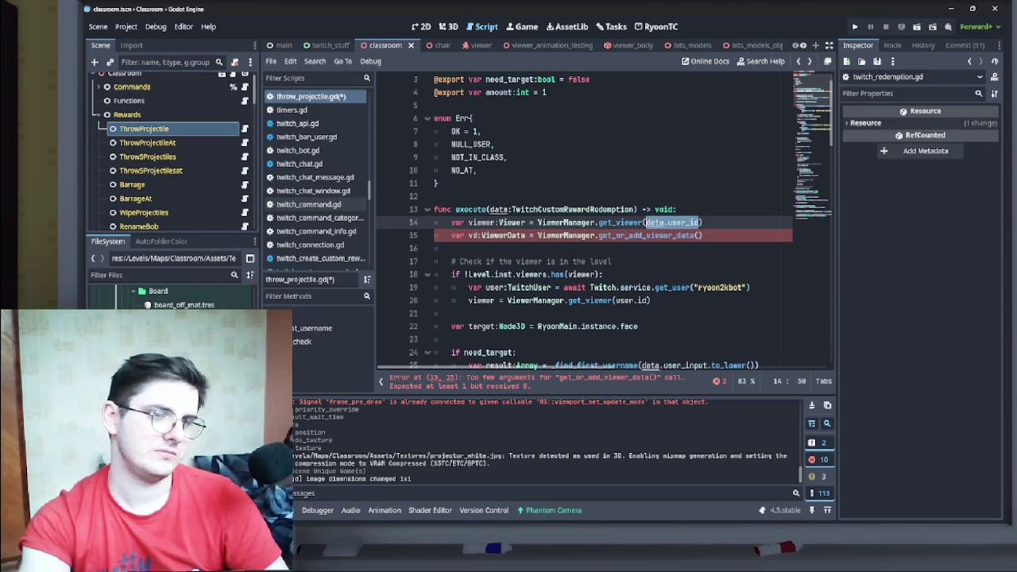
key("ctrl+c")
key("Down")
key("End")
key("Left")
key("ctrl+v")
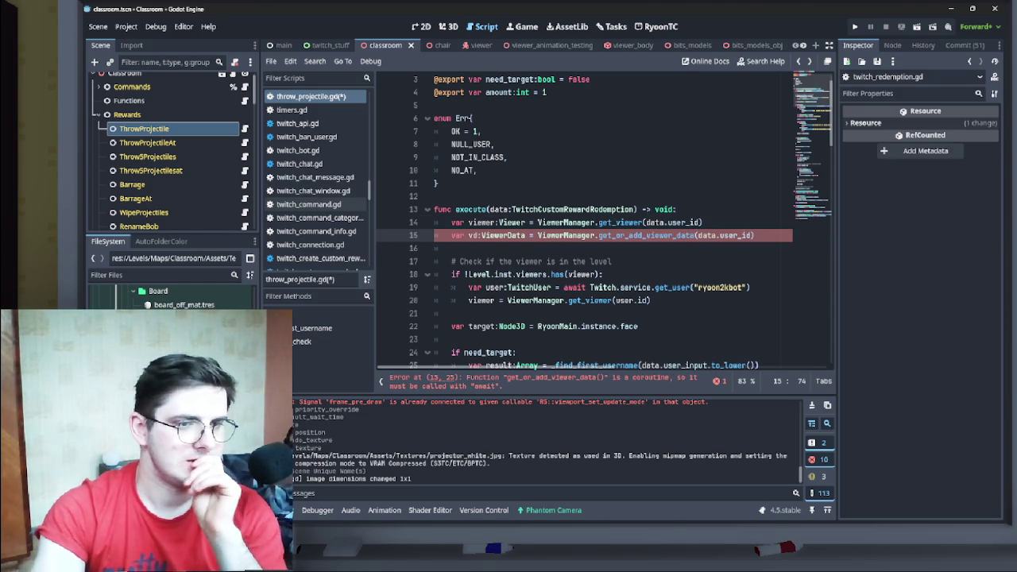
left_click(537, 235)
type("await")
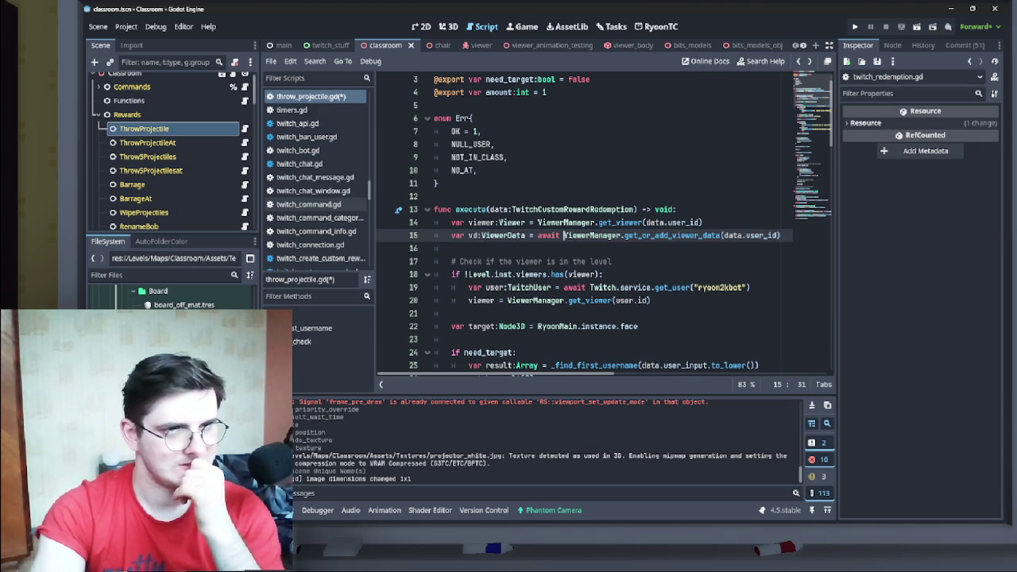
- Select the new vd variable, then the word viewer on line 49
scroll(604, 222, "down", 3)
scroll(604, 222, "up", 2)
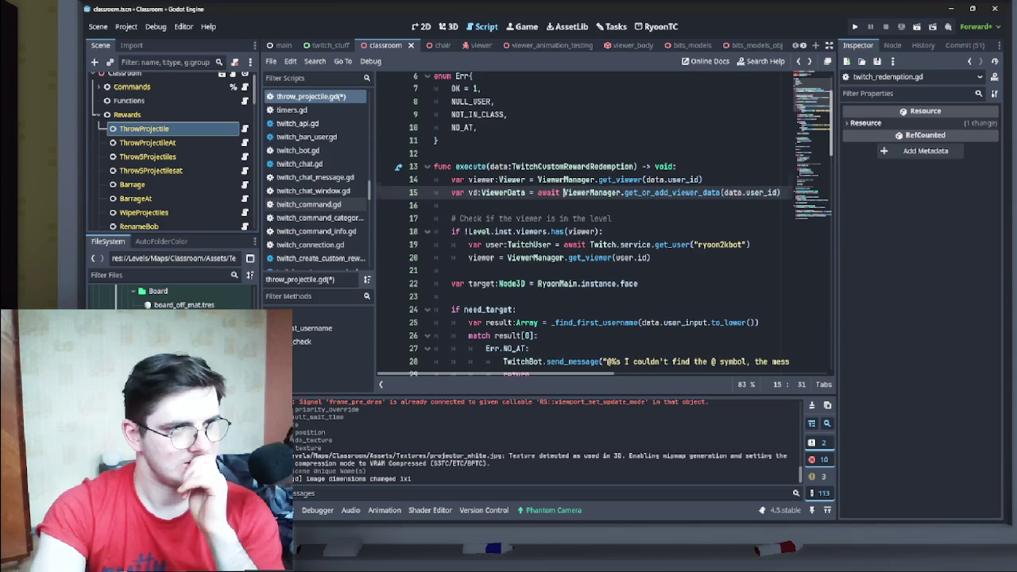
double_click(472, 193)
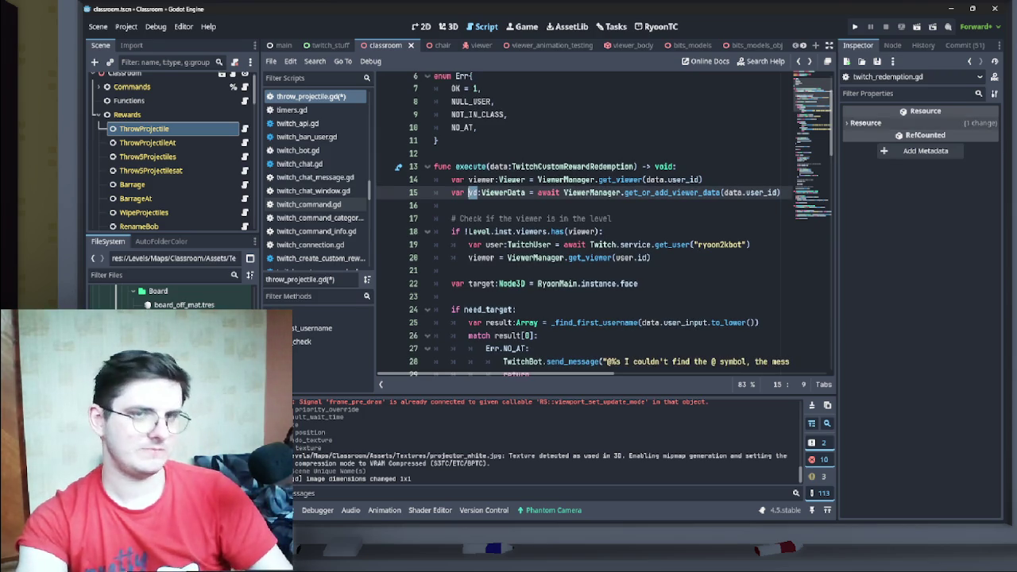
scroll(604, 222, "down", 4)
scroll(602, 224, "down", 5)
scroll(602, 224, "down", 1)
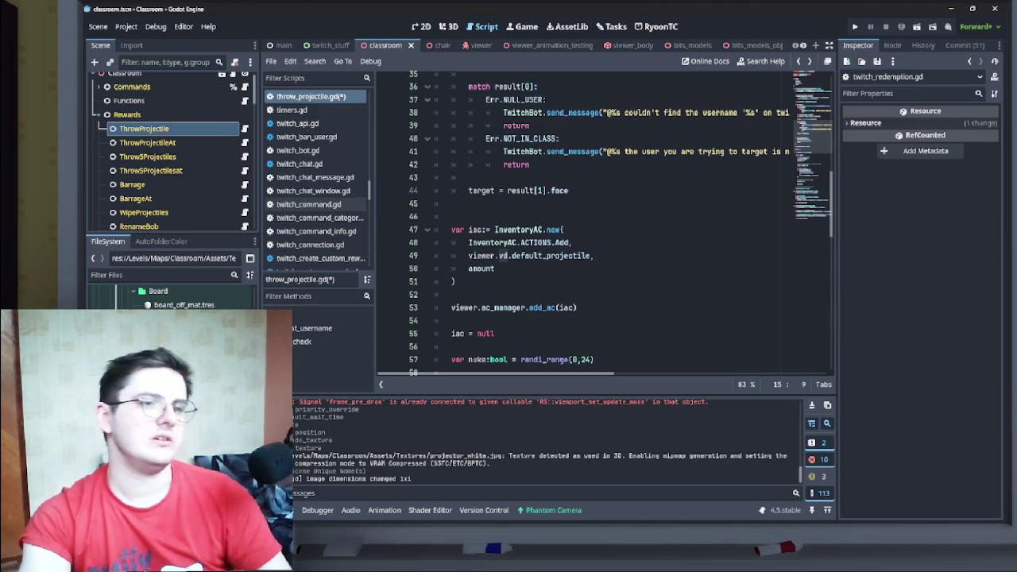
double_click(482, 255)
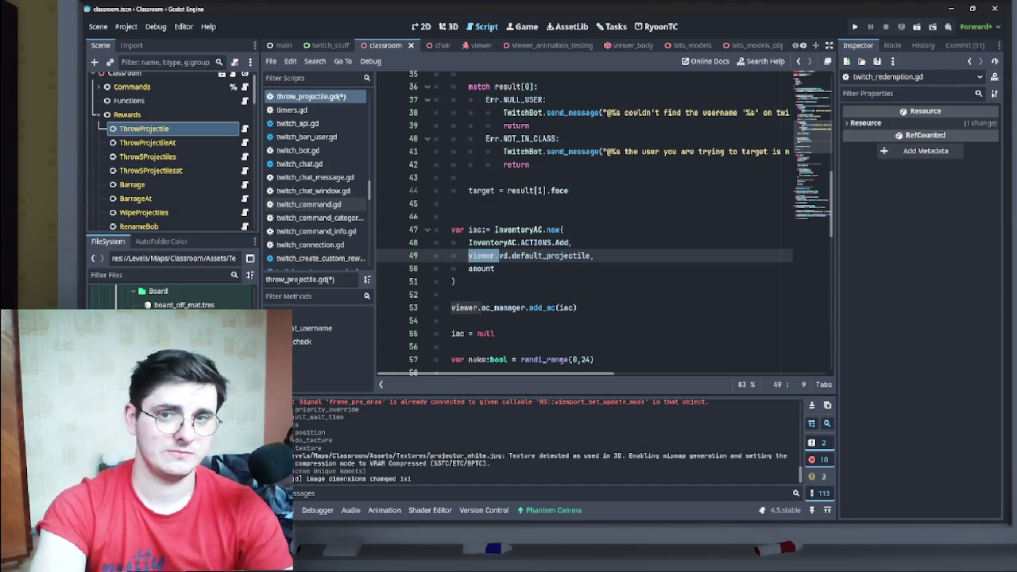
- Make line 49 use vd.default_projectile instead of viewer.vd.default_projectile
key("Delete")
key("Delete")
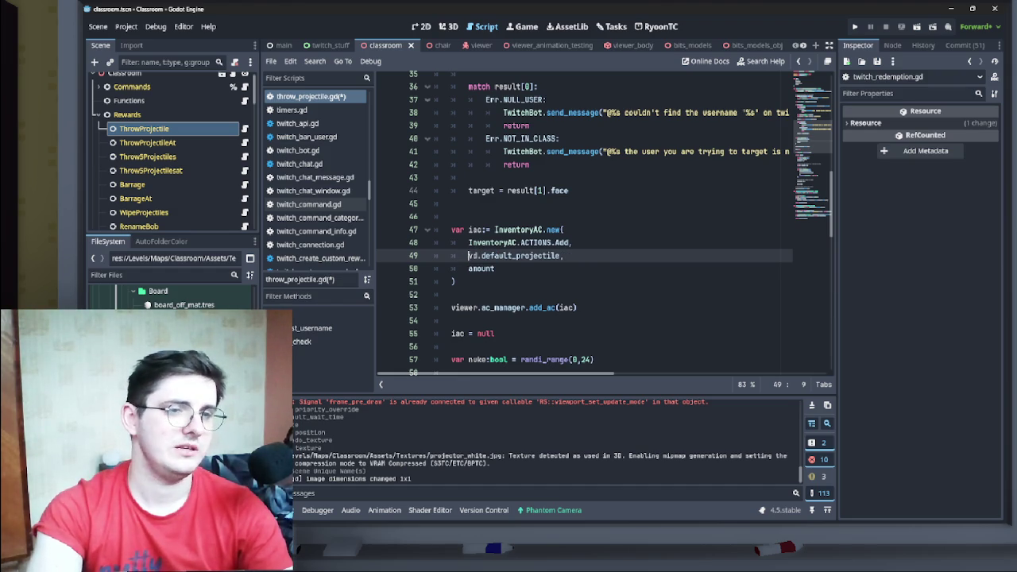
scroll(604, 222, "up", 10)
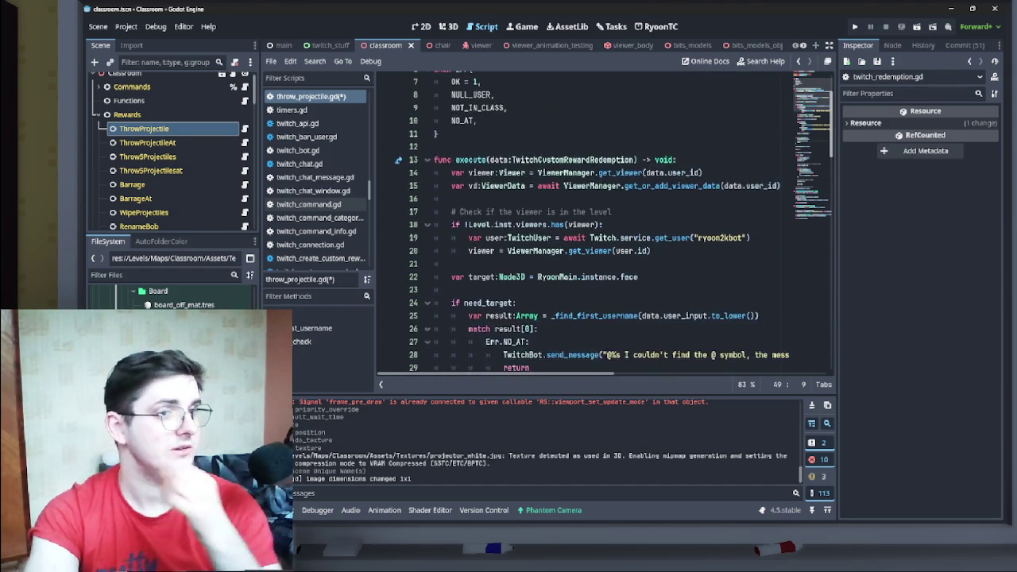
scroll(614, 224, "down", 1)
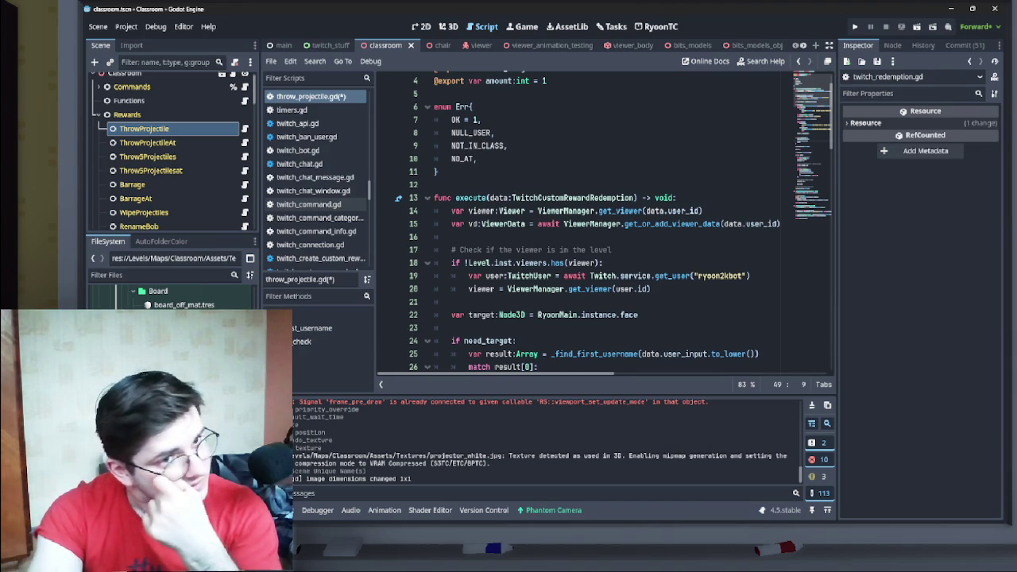
scroll(614, 224, "down", 2)
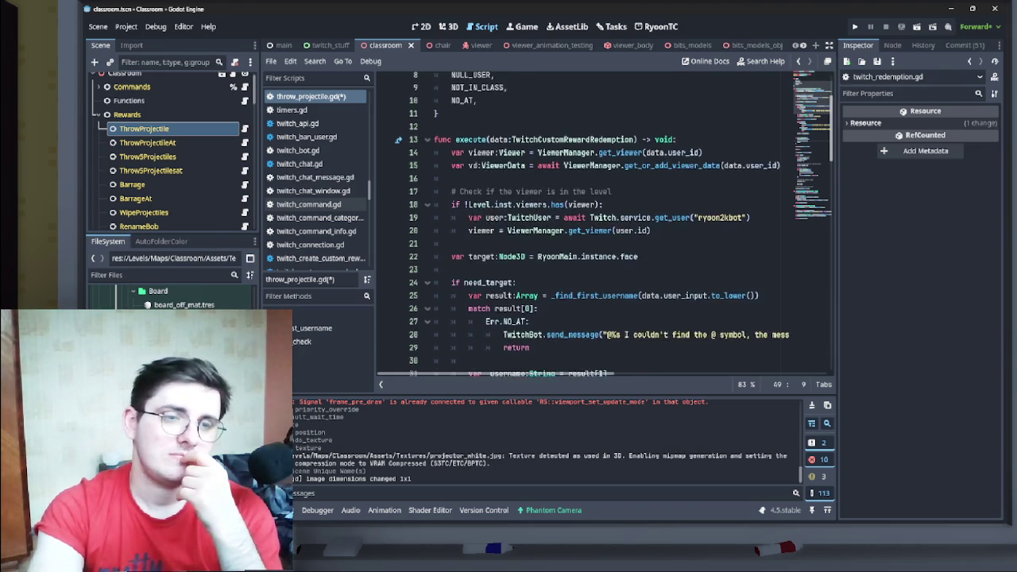
scroll(614, 224, "down", 2)
scroll(613, 224, "down", 10)
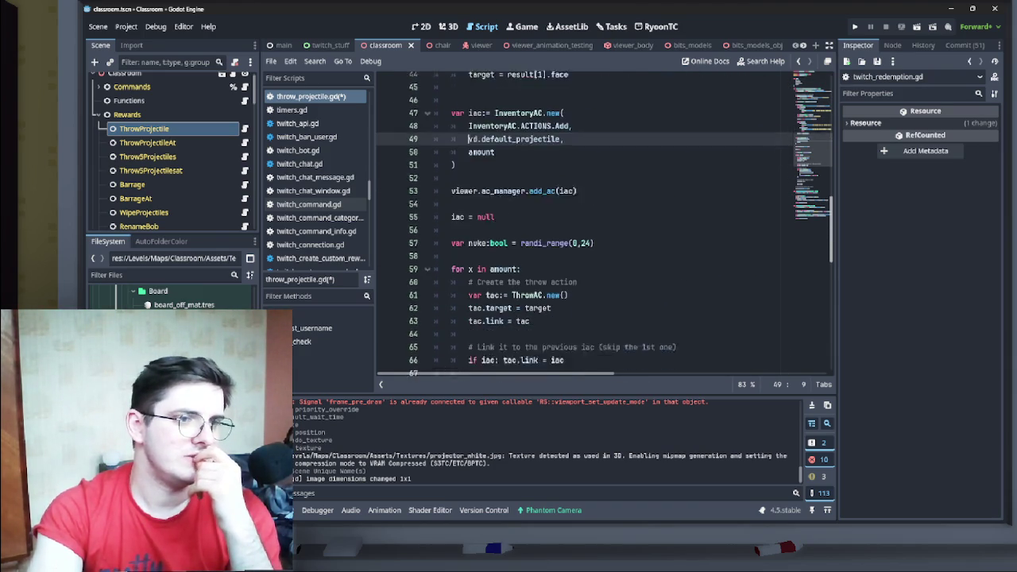
scroll(614, 224, "down", 4)
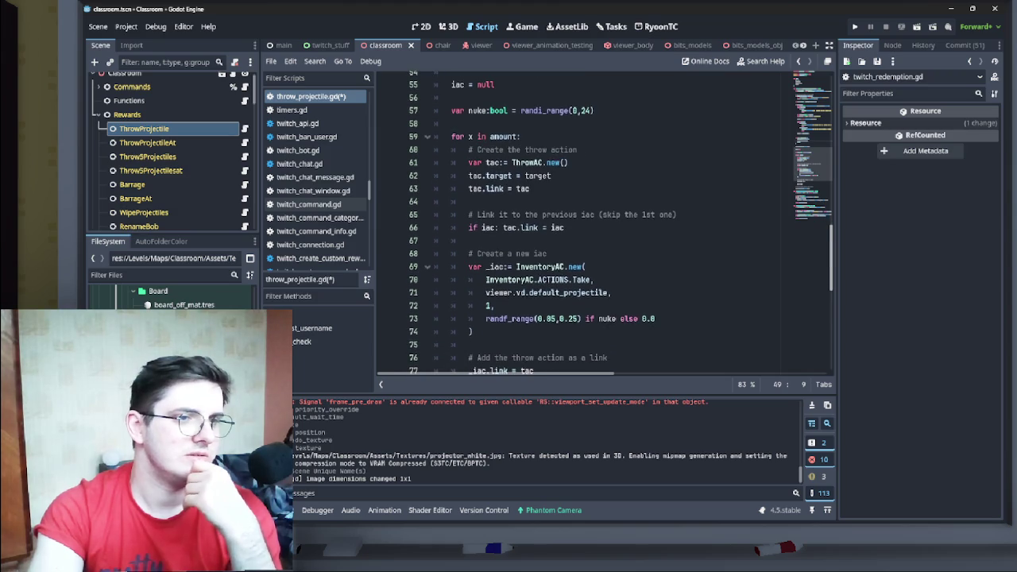
scroll(614, 224, "down", 2)
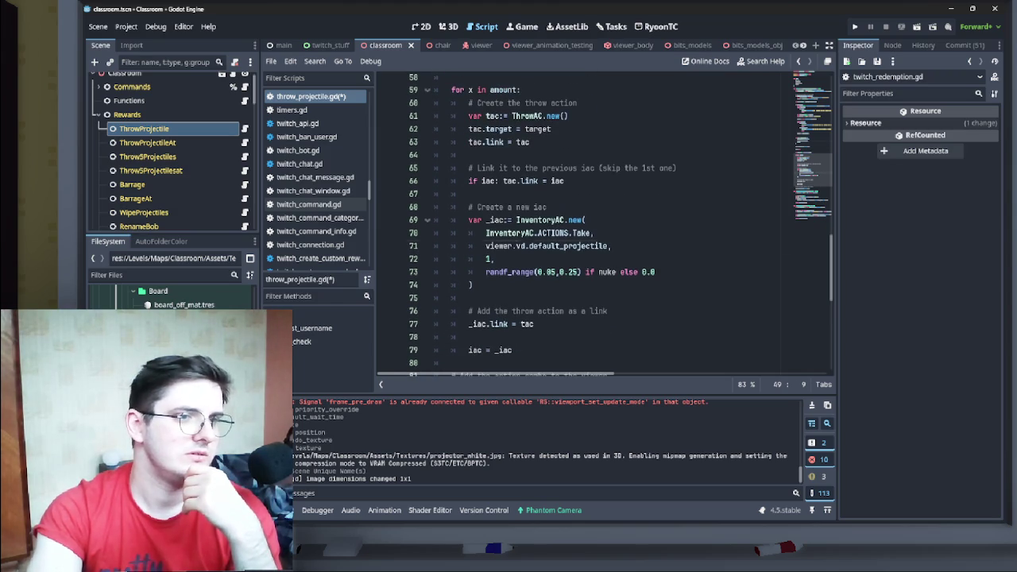
- Remove the viewer. prefix on line 71 so the Take action uses vd.default_projectile
double_click(501, 245)
key("Return")
key("Delete")
key("BackSpace")
key("BackSpace")
key("BackSpace")
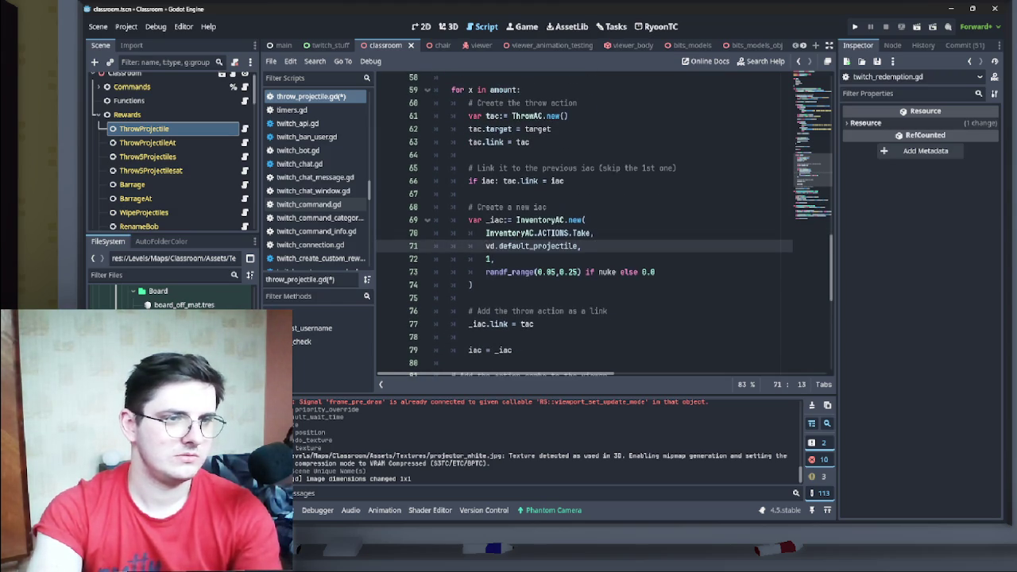
scroll(605, 225, "down", 5)
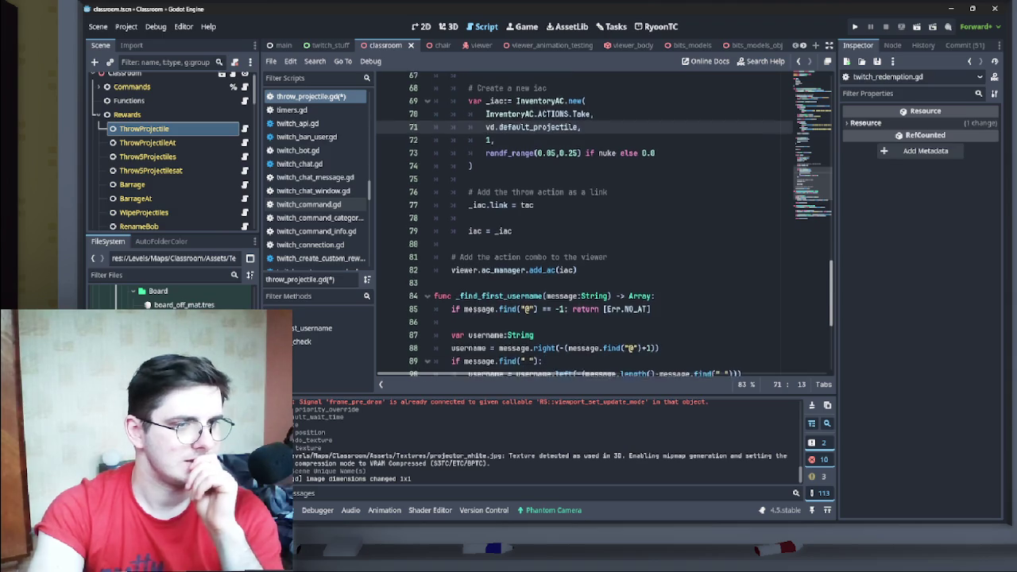
scroll(605, 225, "down", 5)
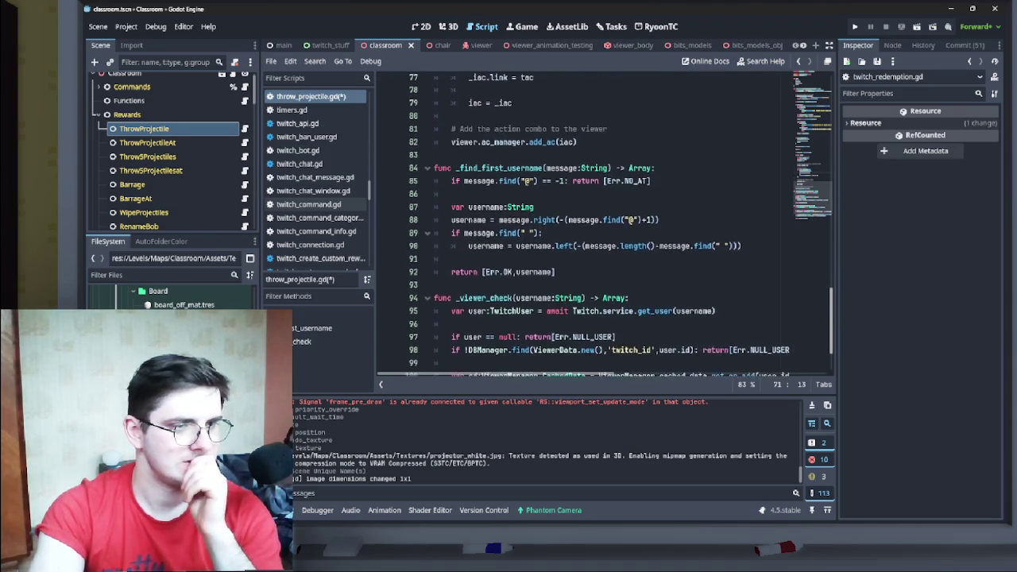
- Review the vd.default_projectile edits in throw_projectile.gd and save the script with Ctrl+S
scroll(605, 225, "down", 3)
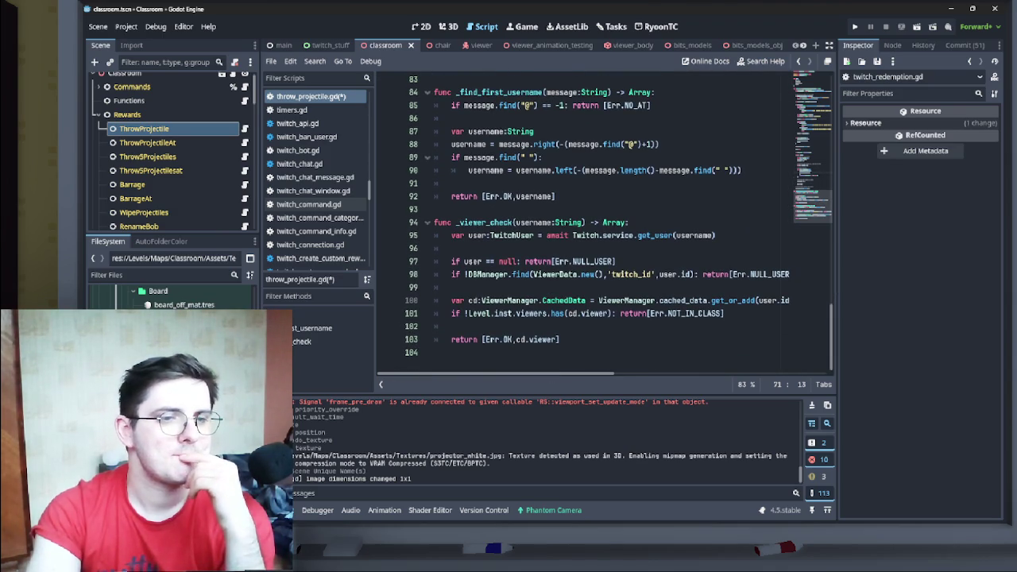
scroll(605, 225, "right", 6)
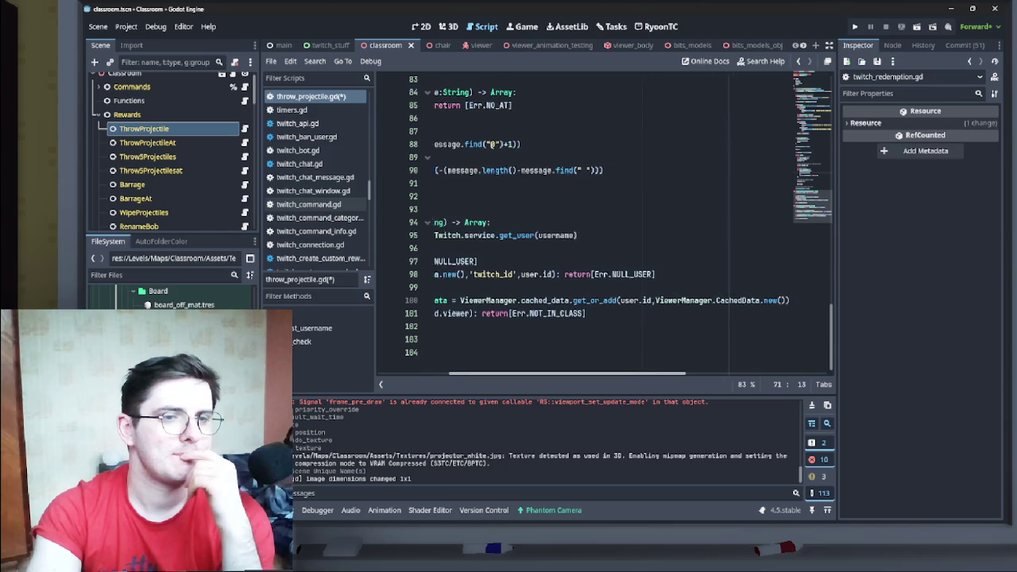
scroll(605, 225, "left", 6)
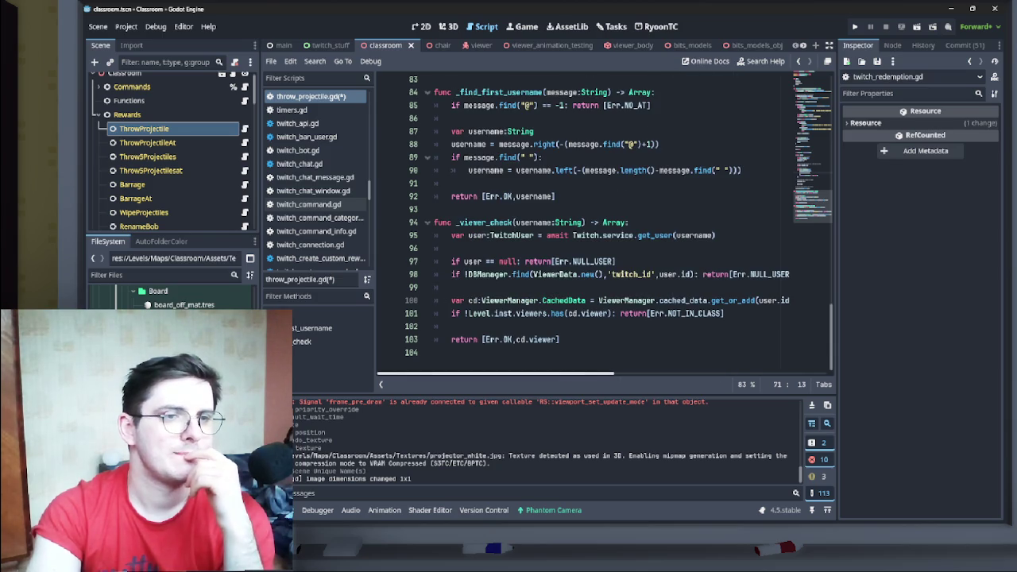
scroll(605, 225, "up", 3)
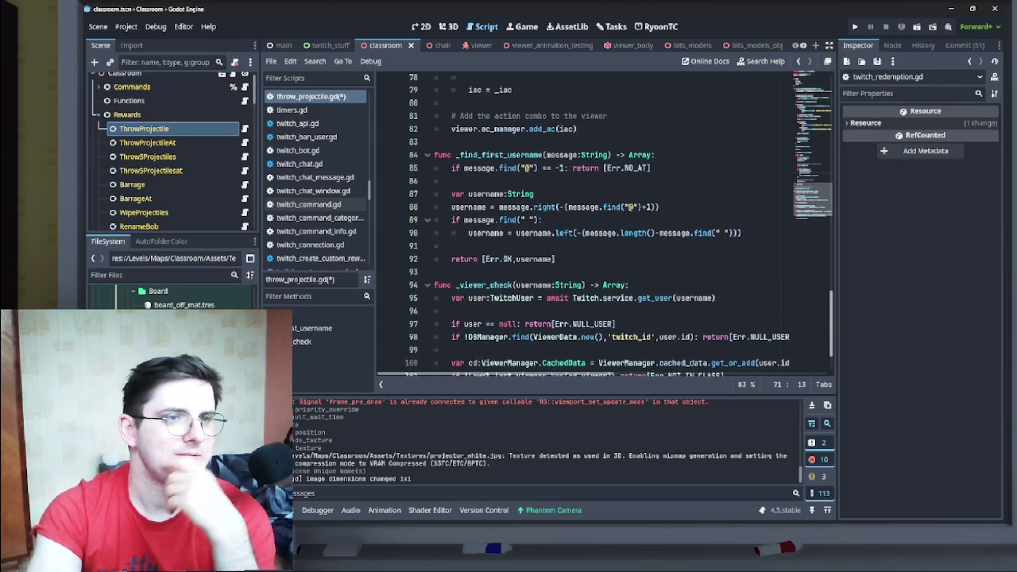
scroll(625, 263, "up", 20)
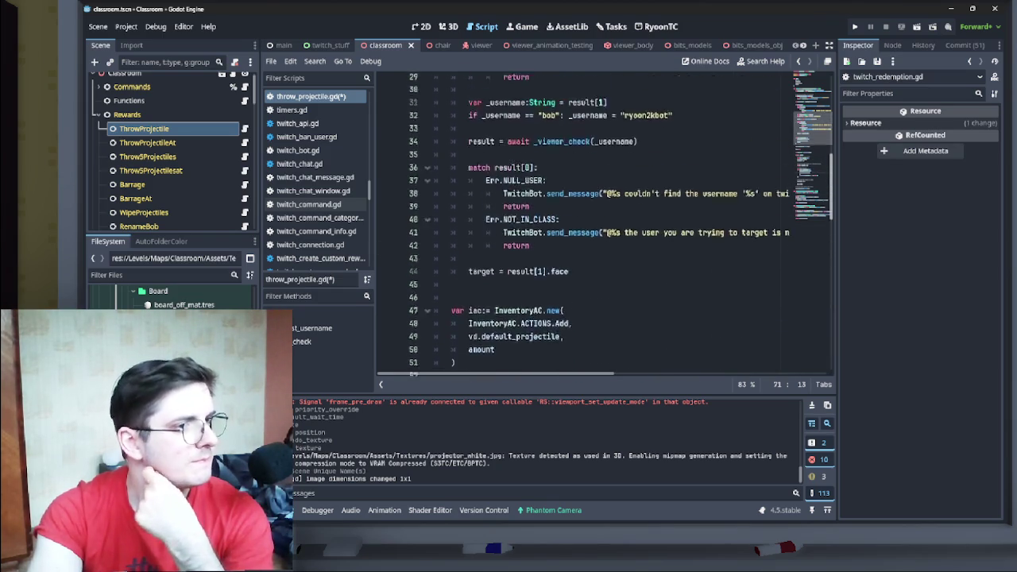
scroll(625, 263, "up", 4)
scroll(625, 263, "down", 13)
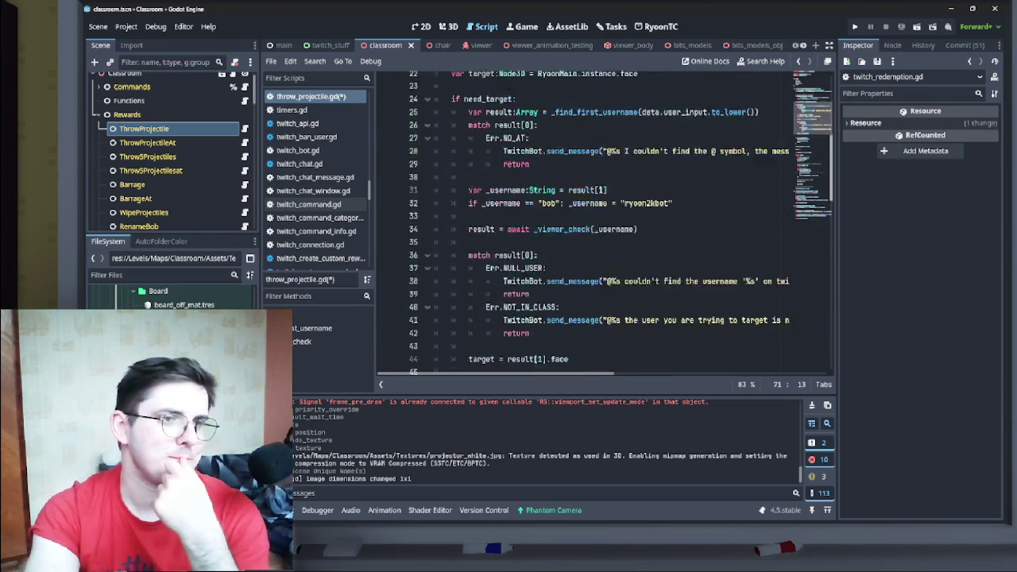
scroll(625, 263, "down", 5)
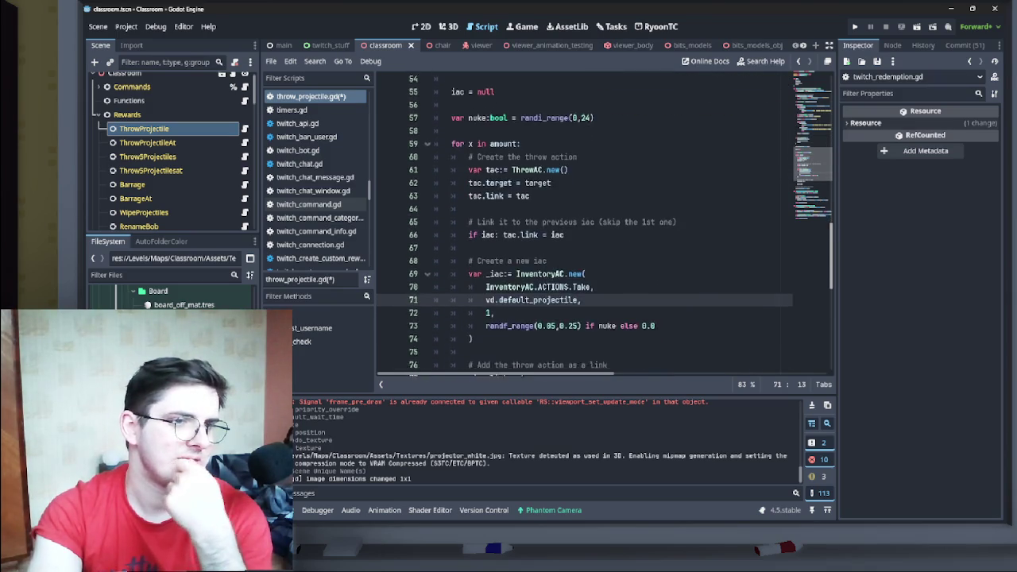
scroll(603, 223, "up", 12)
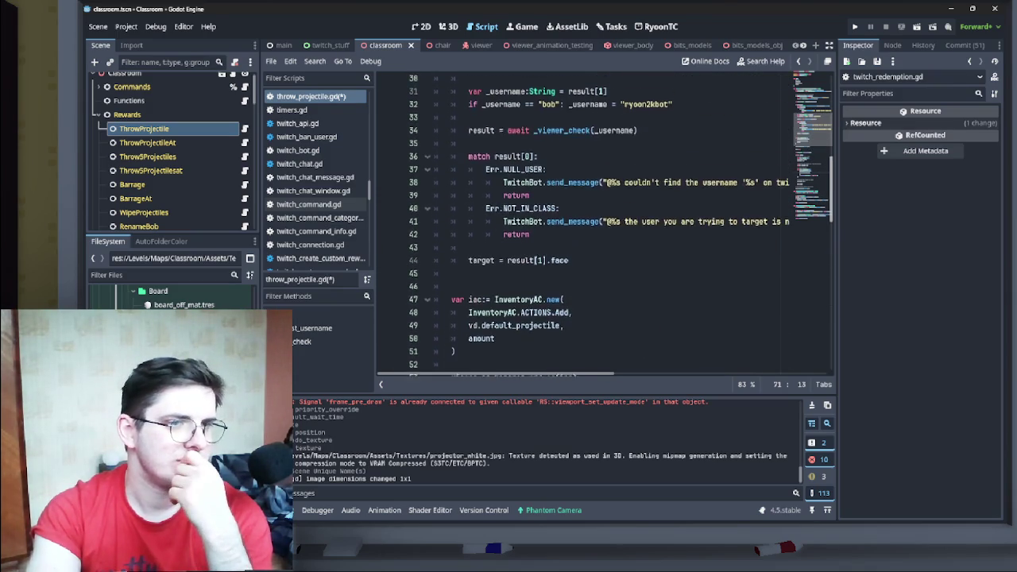
scroll(603, 222, "up", 3)
scroll(603, 222, "down", 7)
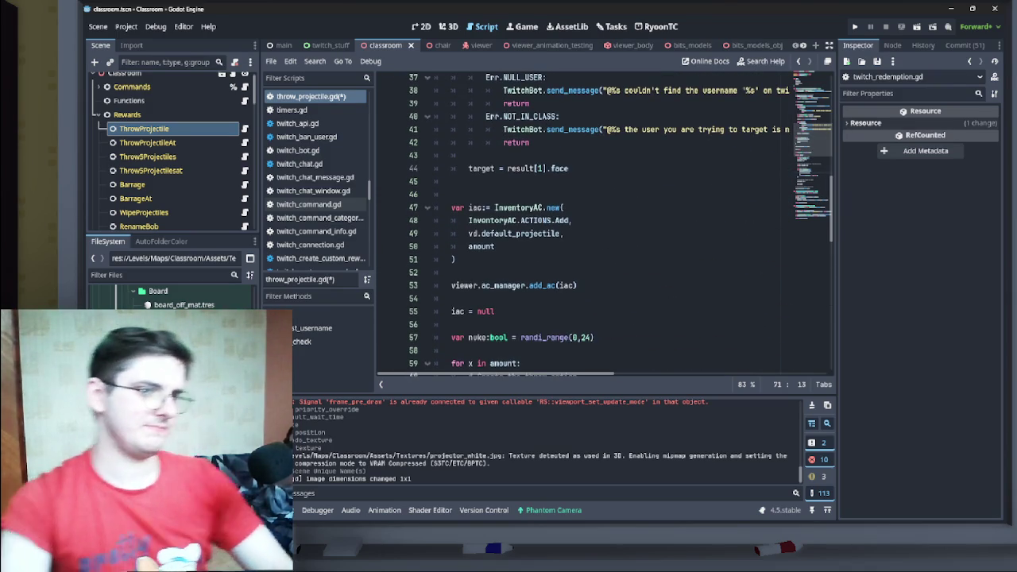
key("ctrl+s")
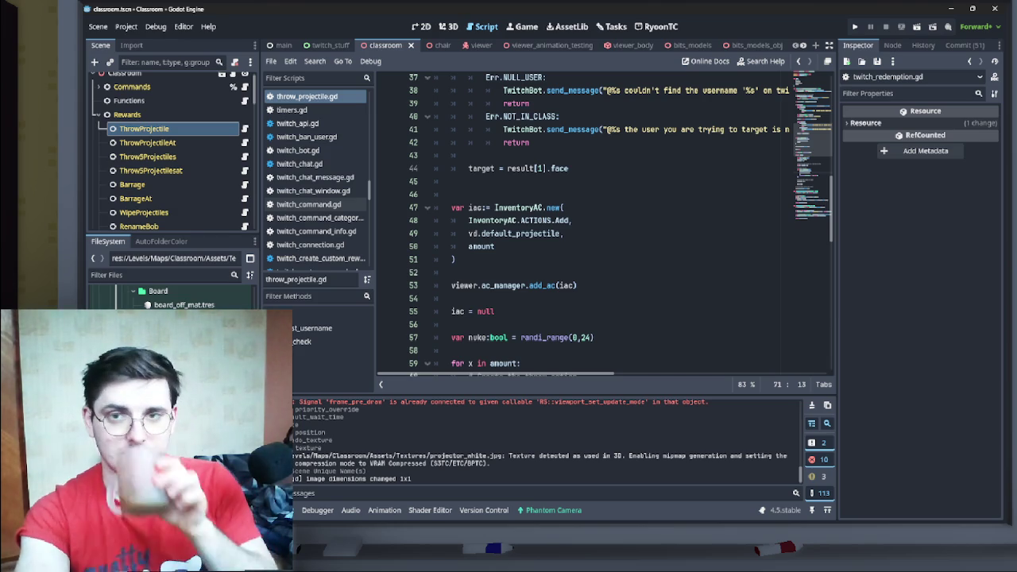
- Scroll back up and place the cursor on line 55 of the script
scroll(604, 222, "down", 6)
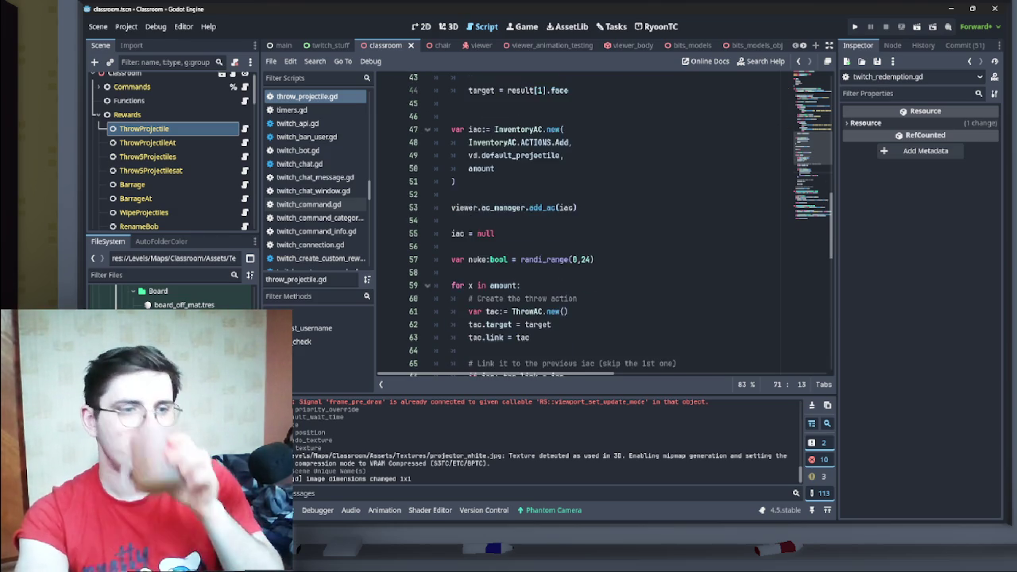
scroll(604, 222, "up", 1)
scroll(604, 222, "up", 3)
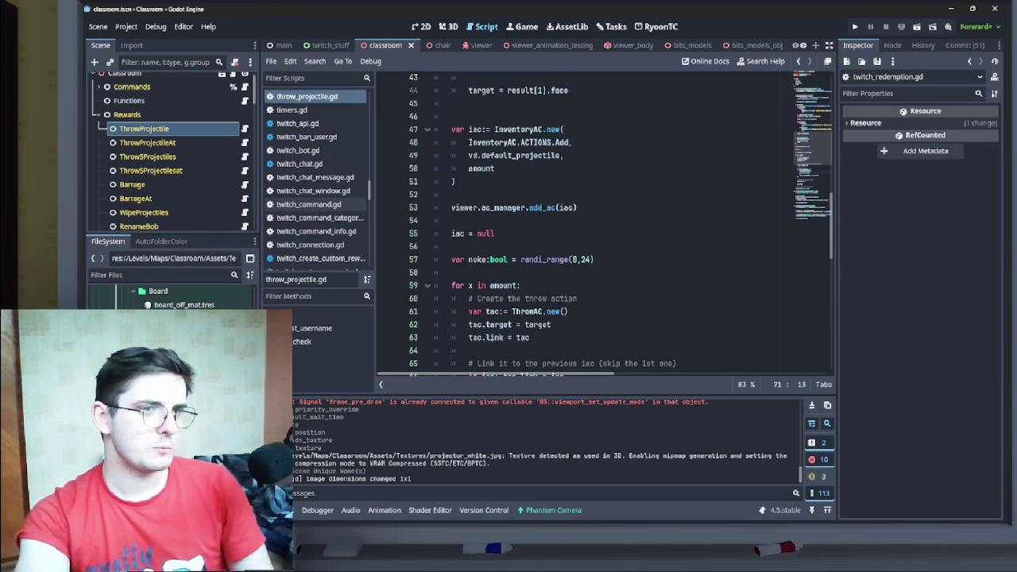
left_click(495, 232)
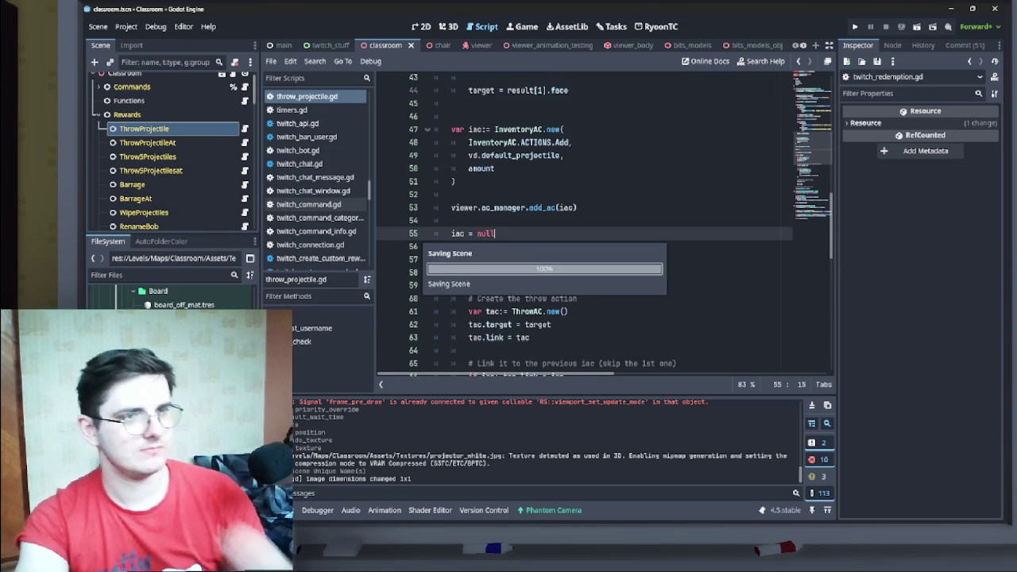
- Switch from the script to the RyoonTC main screen to view the Redemptions panel
scroll(603, 222, "up", 5)
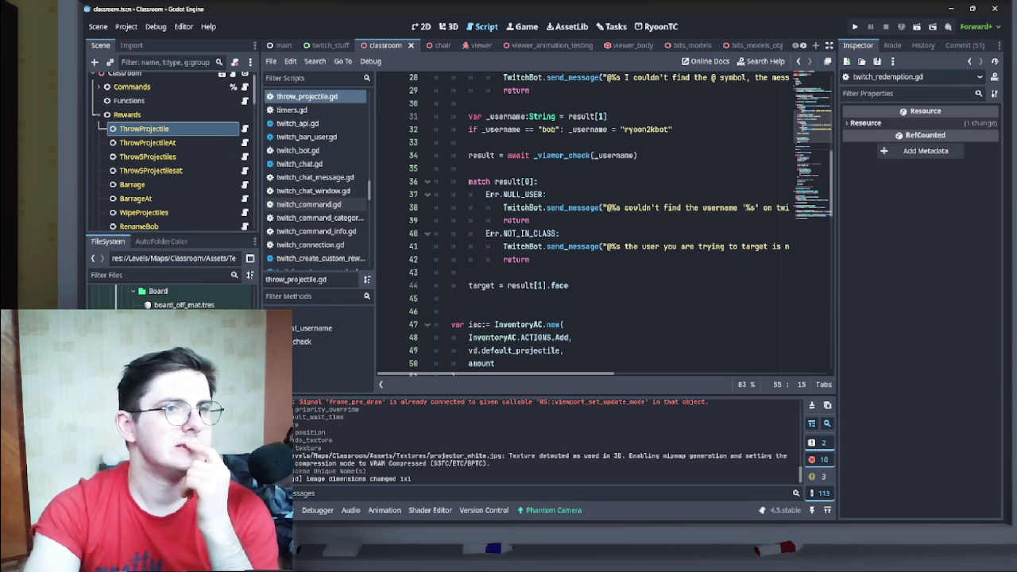
left_click(656, 26)
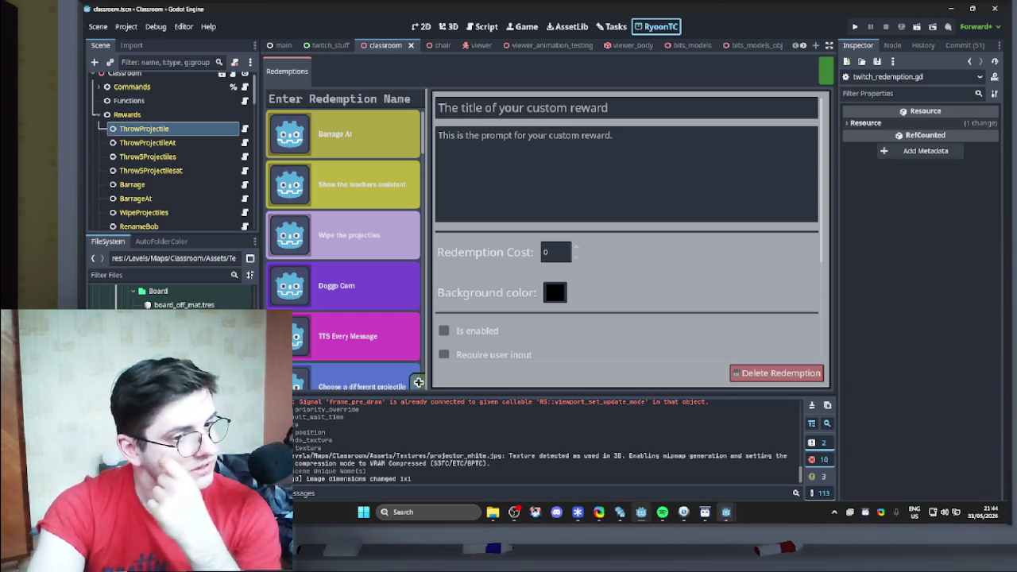
- Bring the running Classroom (DEBUG) game window to the front
mouse_move(641, 512)
left_click(673, 480)
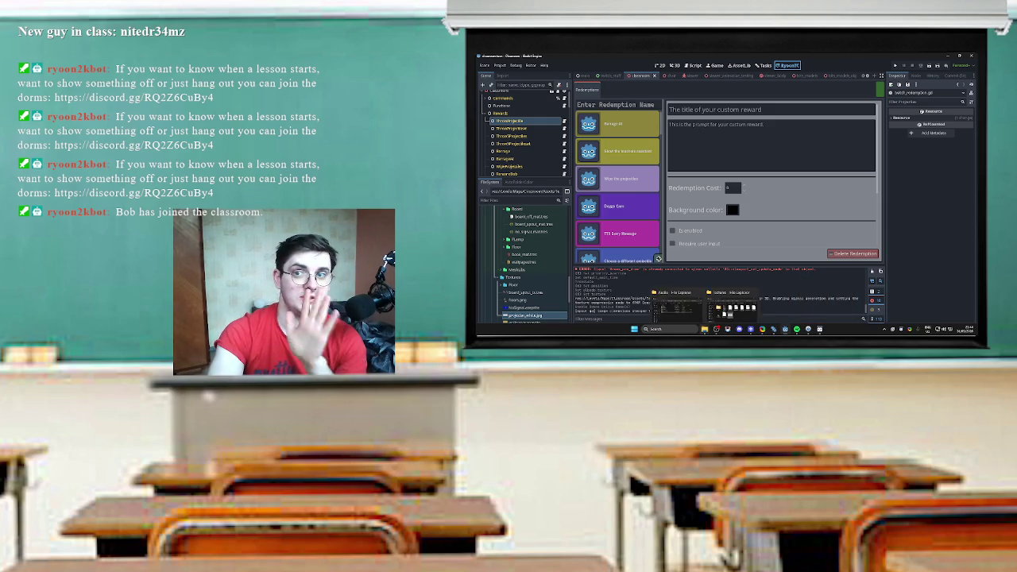
mouse_move(808, 328)
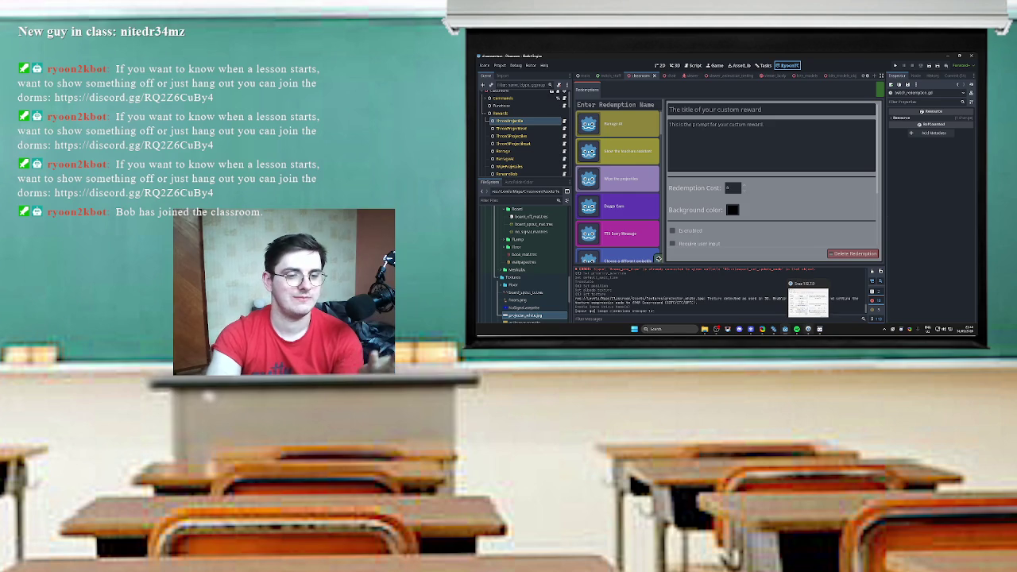
mouse_move(808, 300)
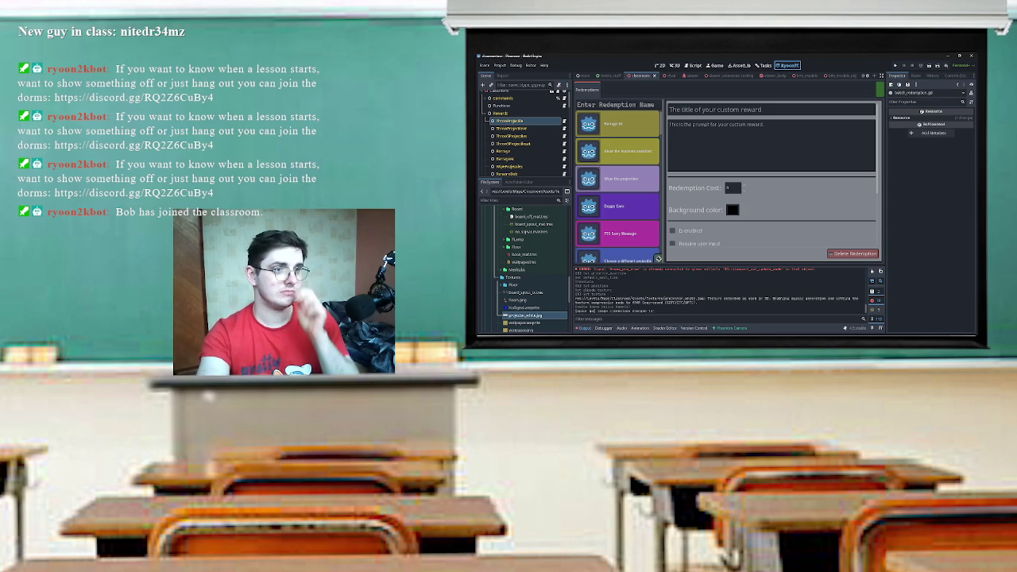
- Launch the Godot Project Manager from the Start menu and switch to it
key("super")
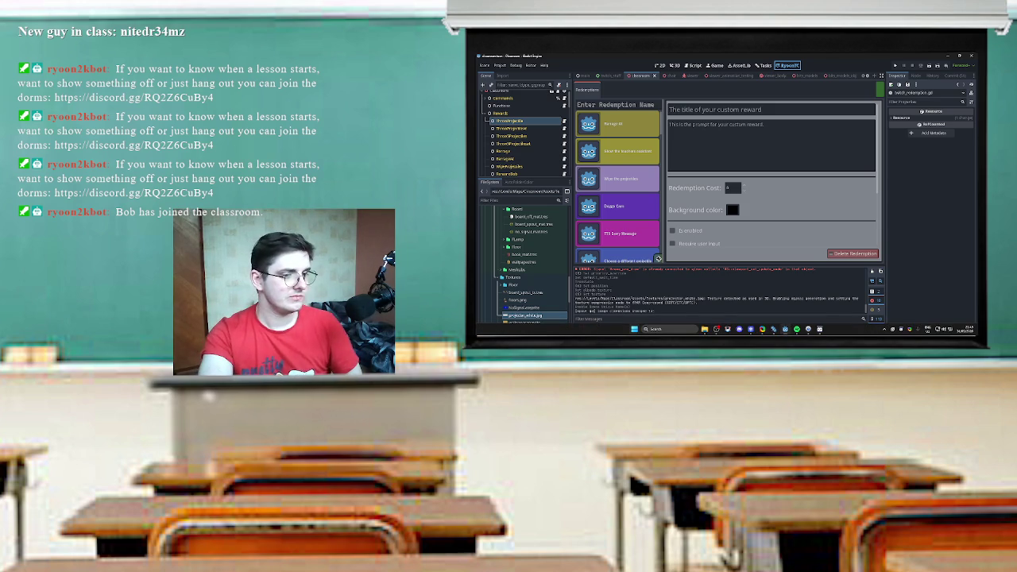
left_click(773, 328)
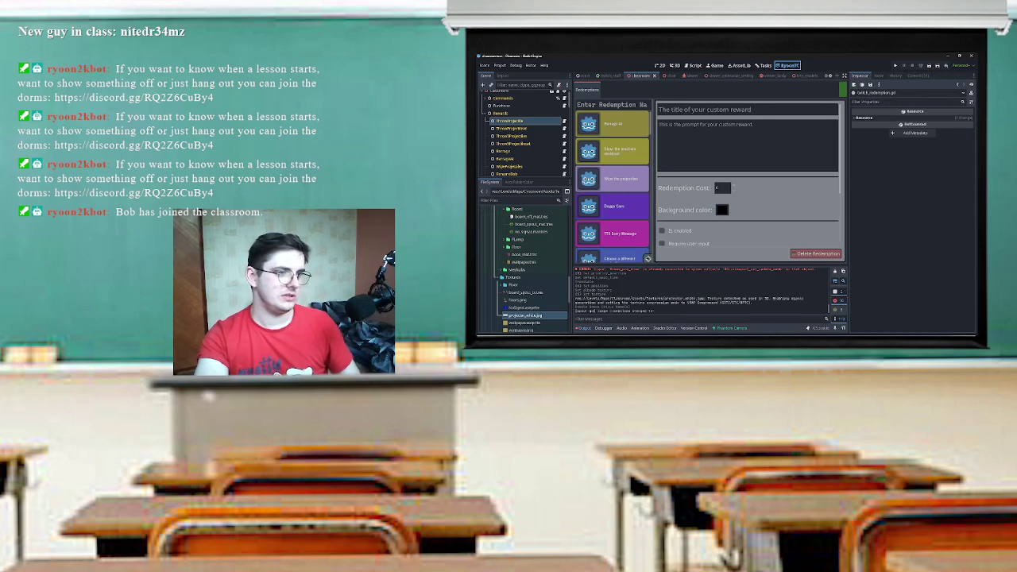
key("alt+Tab")
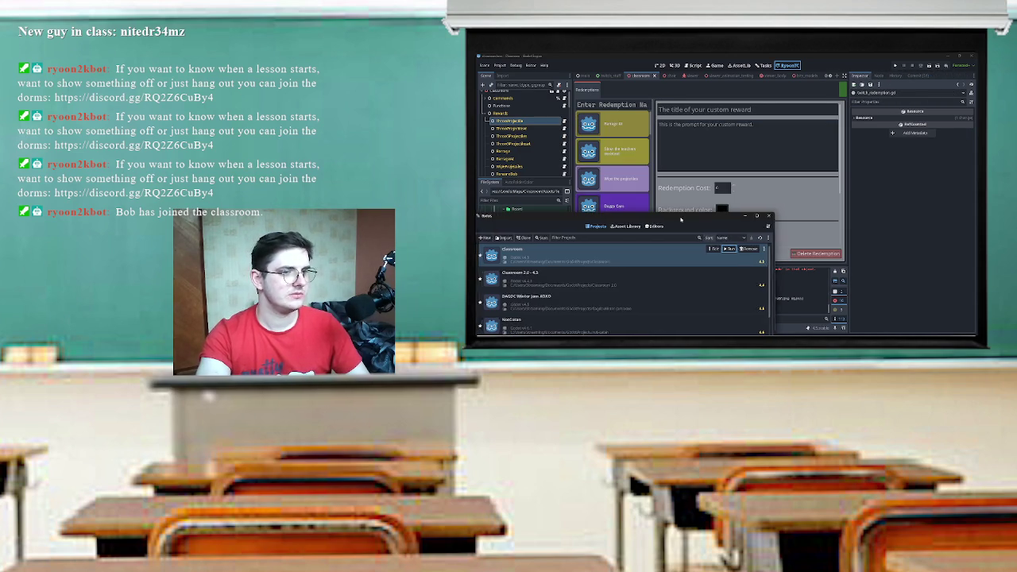
- Run the Classroom project and navigate past Twitch Connections to Level Select
left_click(819, 205)
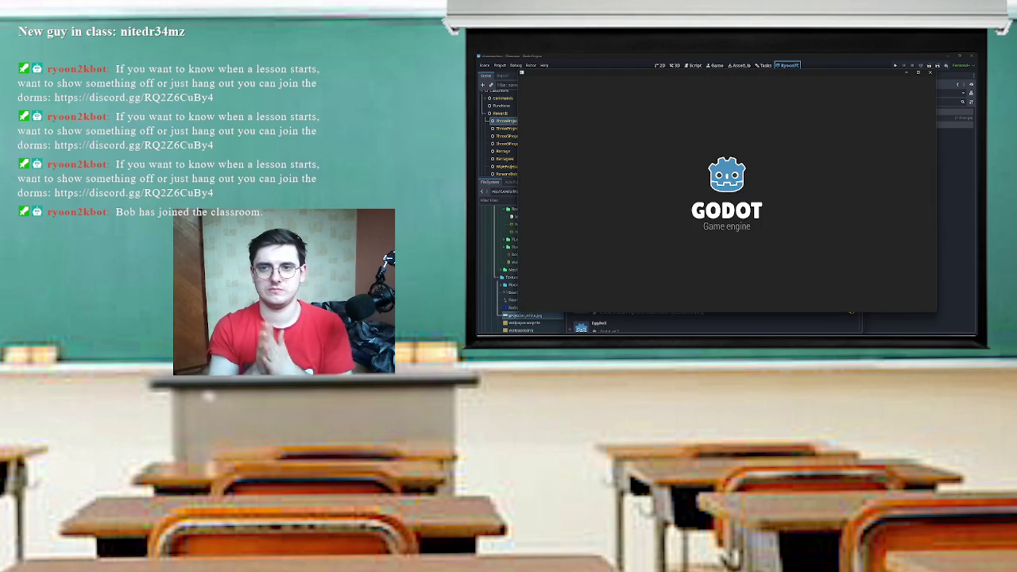
key("Down")
key("Return")
key("Return")
key("Escape")
key("Up")
key("Return")
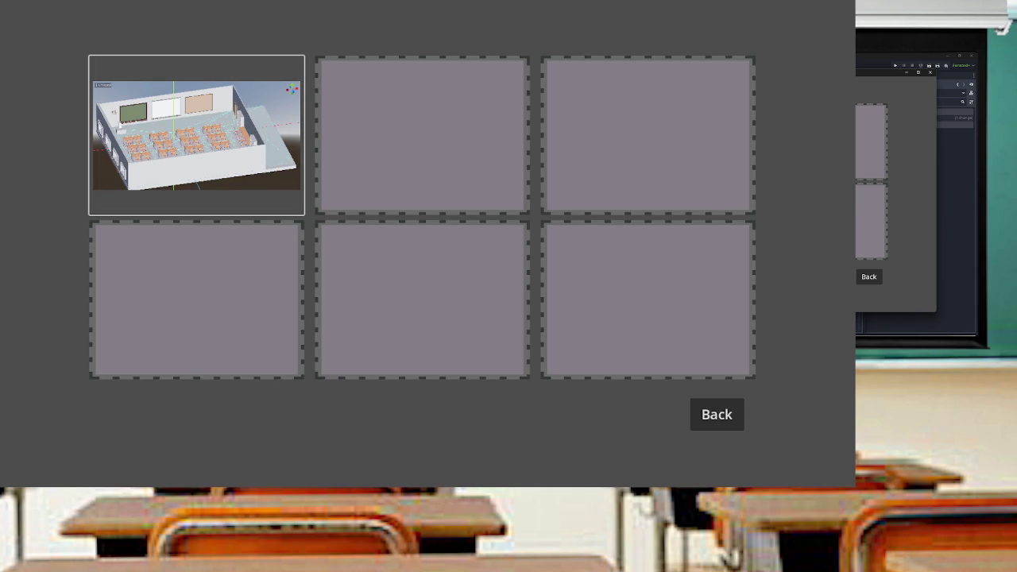
- Load the first classroom level and switch the game view to far_camera
key("Return")
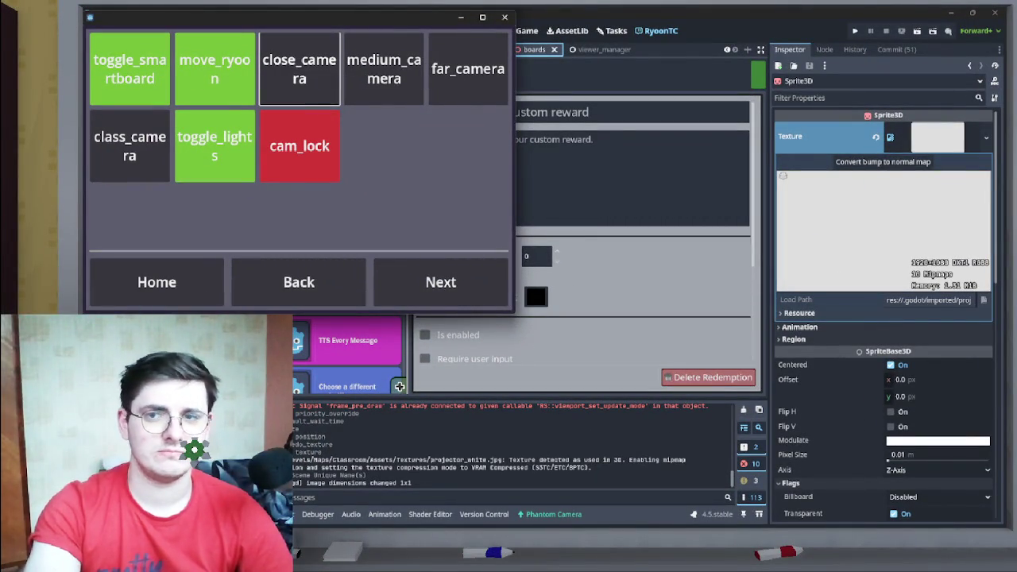
left_click(467, 69)
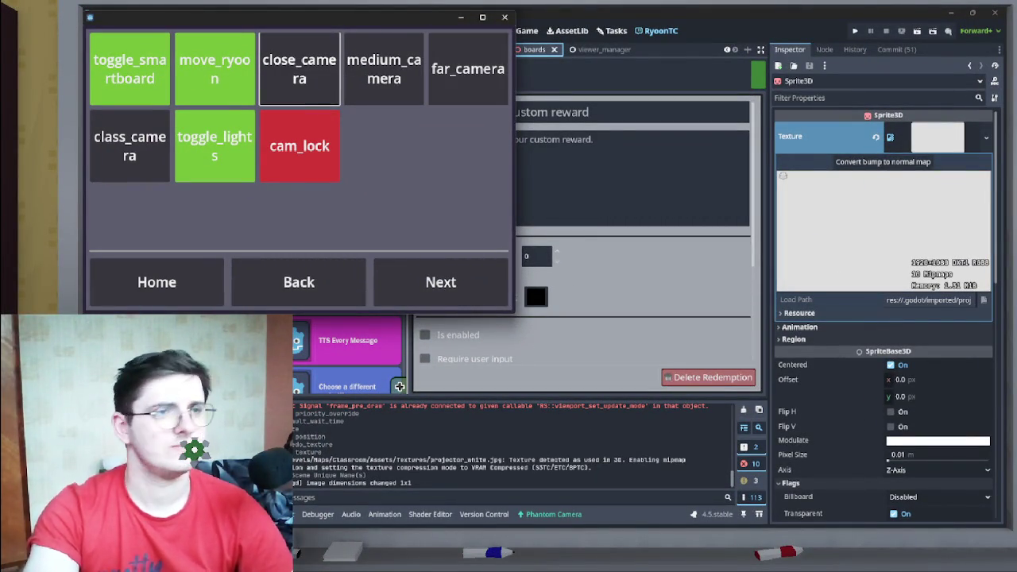
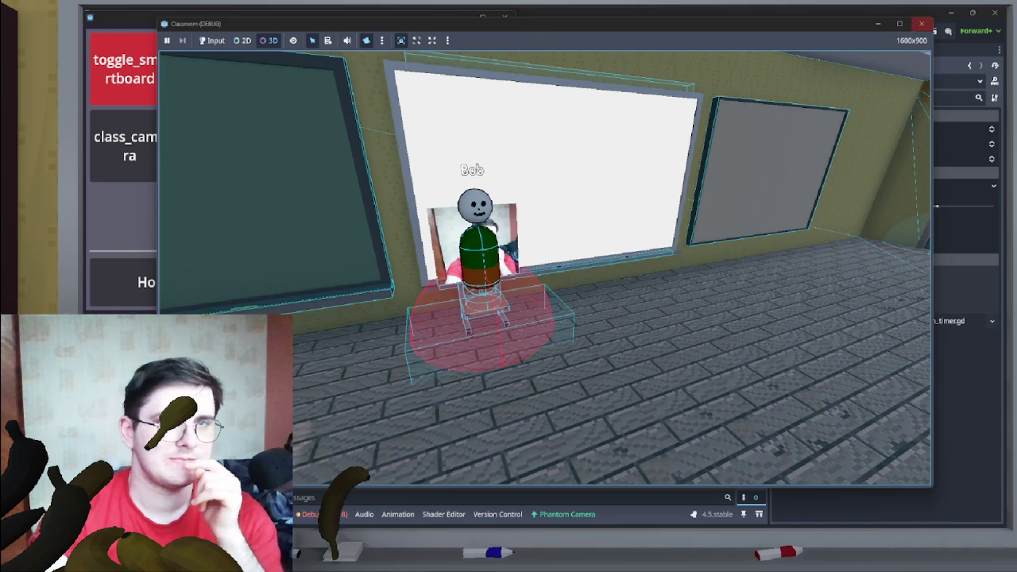
- Close the Classroom (DEBUG) game window to get back to the Godot editor
left_click(921, 23)
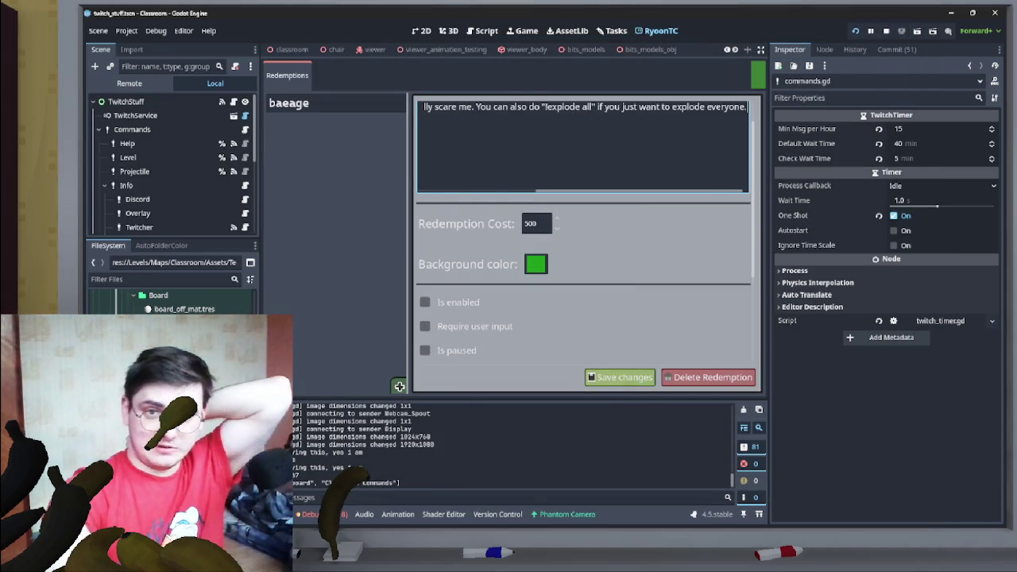
mouse_move(725, 517)
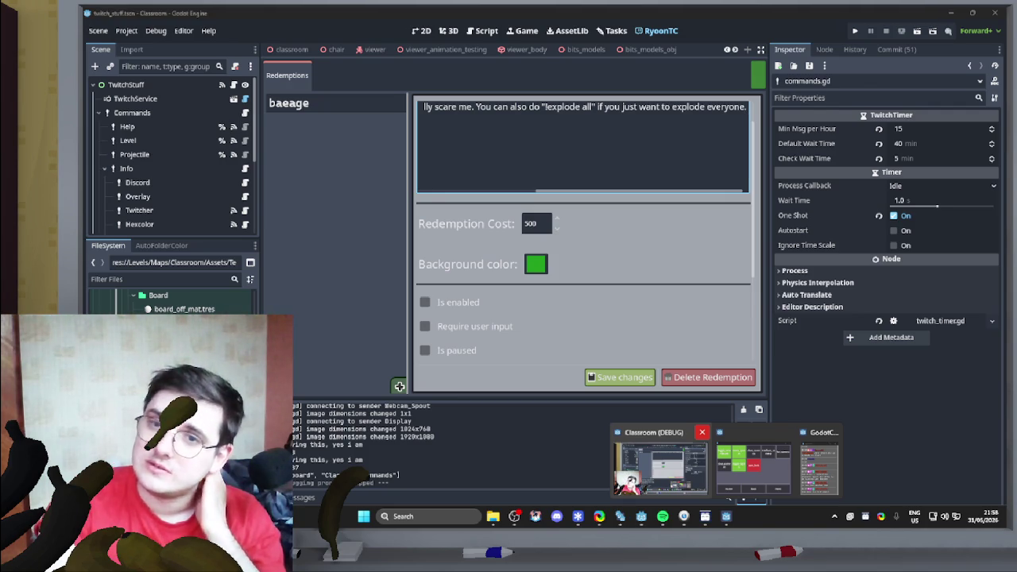
- Launch Godot Project Manager from the Start menu and run the Classroom project
left_click(659, 465)
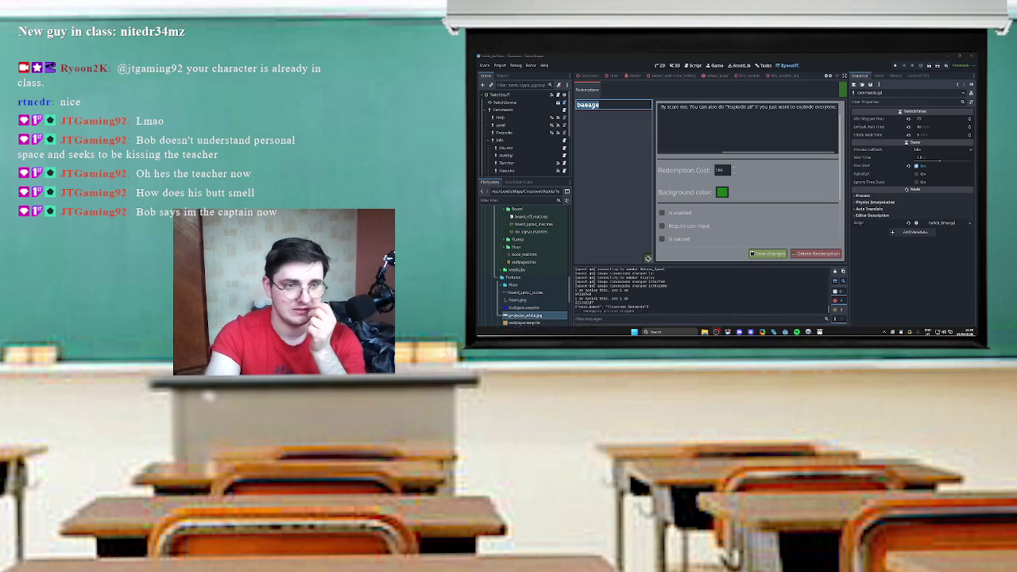
left_click(634, 329)
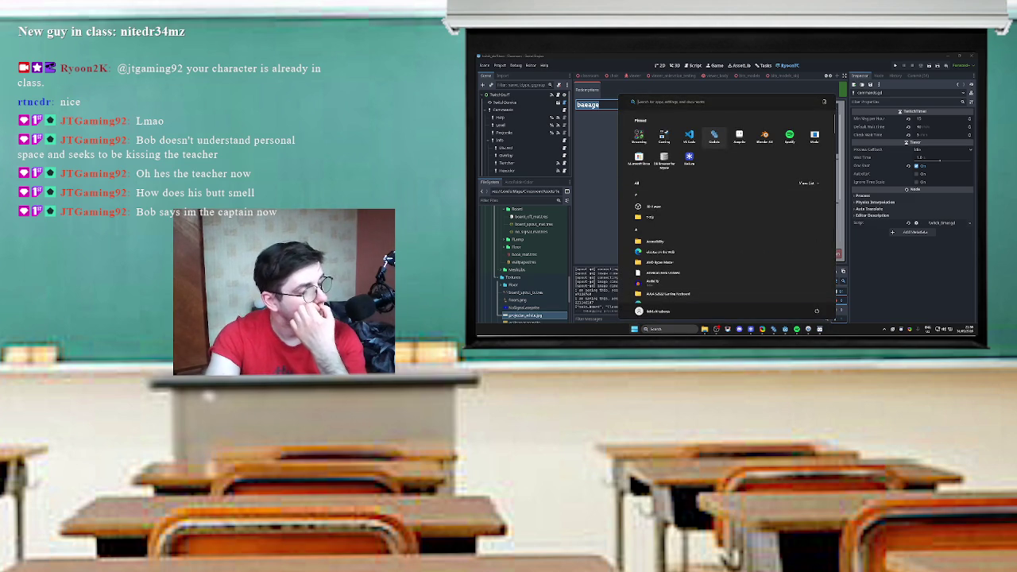
left_click(714, 137)
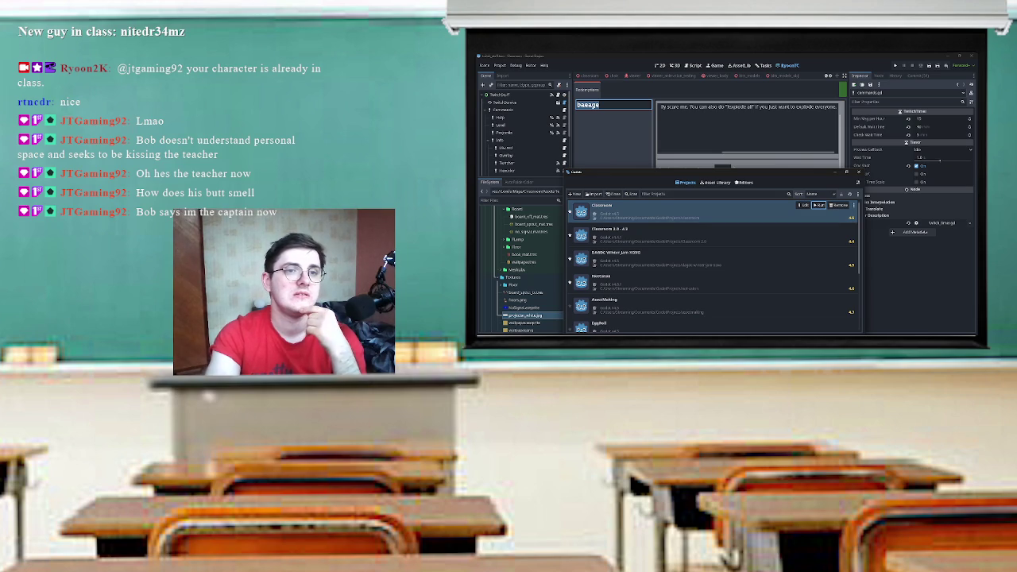
left_click(818, 205)
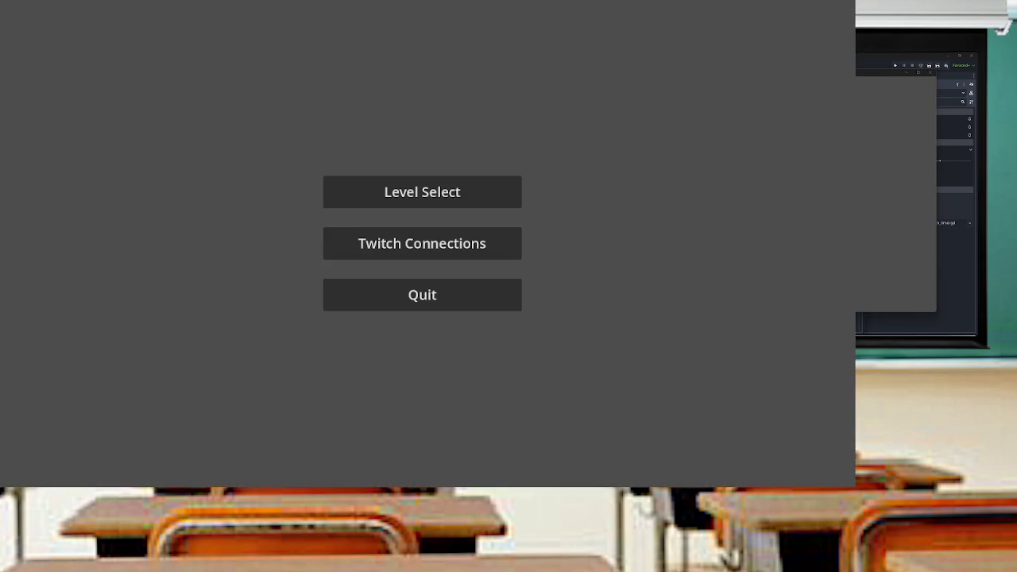
left_click(422, 243)
- Connect the game to Twitch, then load the first classroom level from Level Select
left_click(386, 234)
left_click(532, 431)
left_click(422, 191)
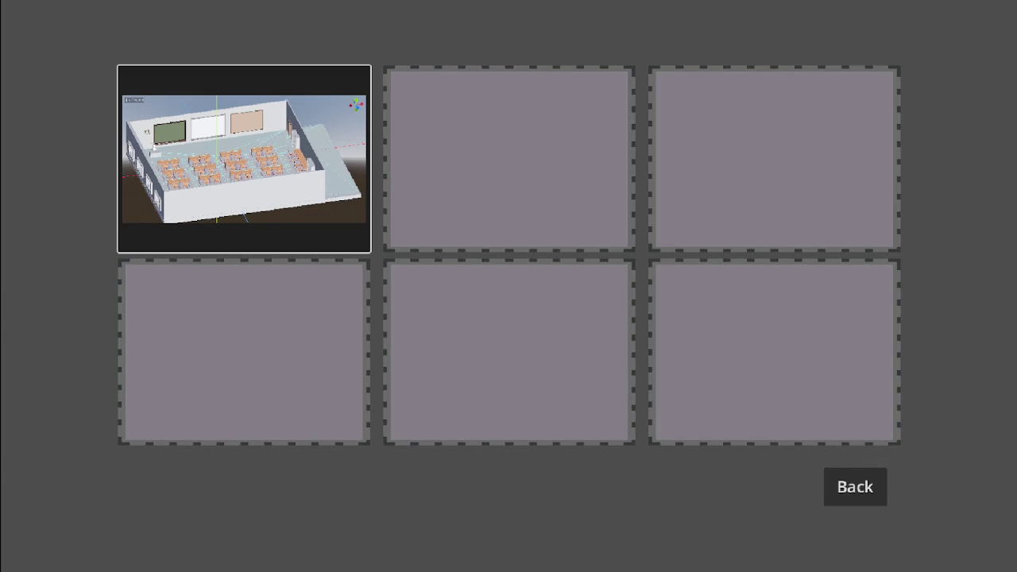
key("Return")
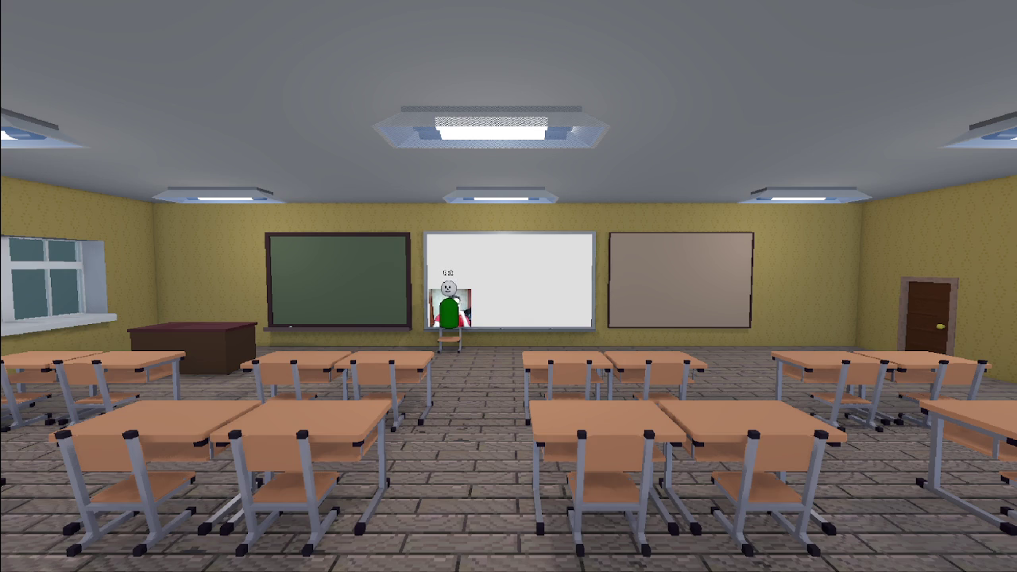
key("w")
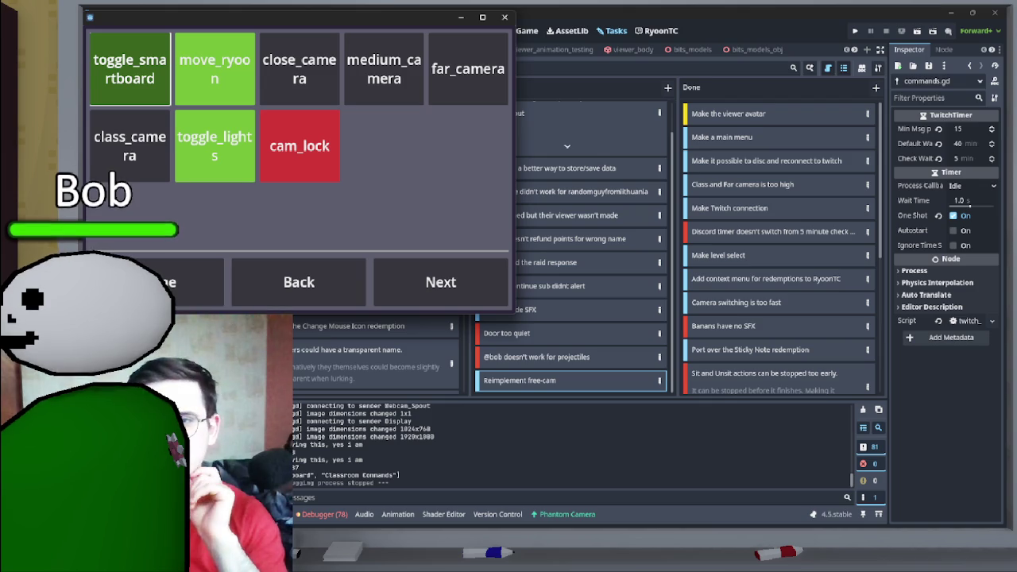
- Minimize the command-button window to reveal the editor's Tasks board
left_click(460, 17)
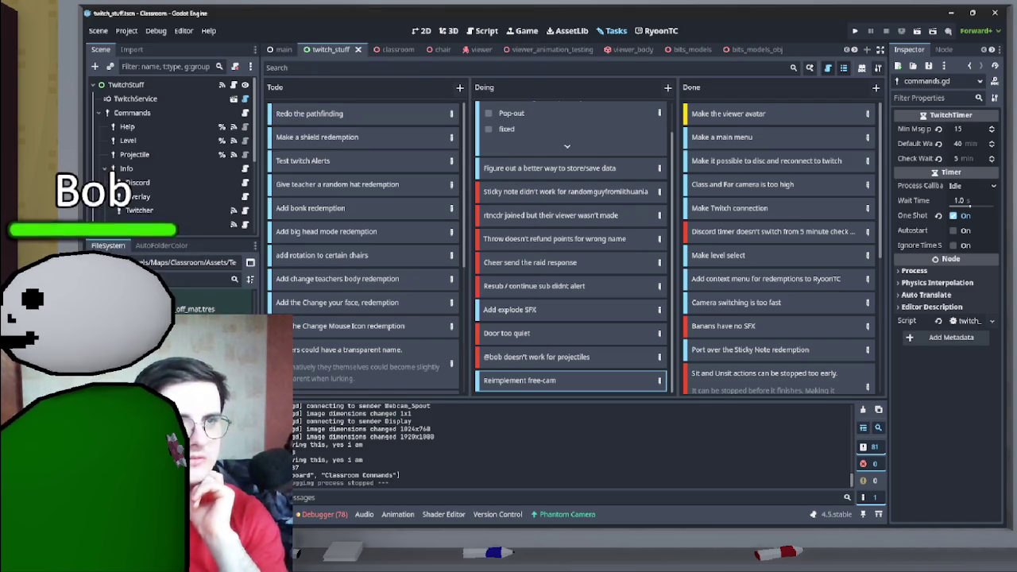
- Add a new Doing task card titled 'Make board receive shadows'
right_click(667, 89)
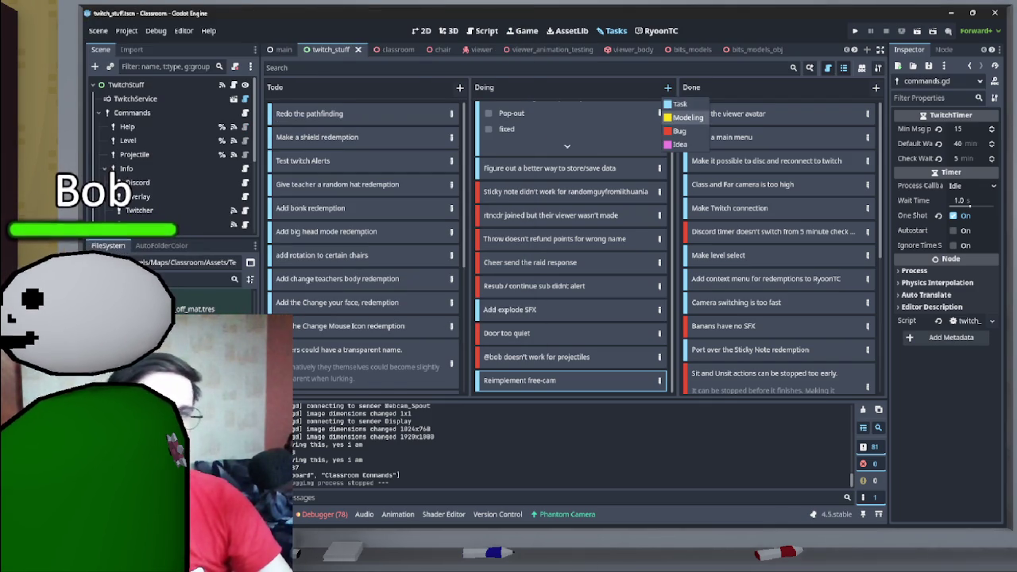
left_click(679, 104)
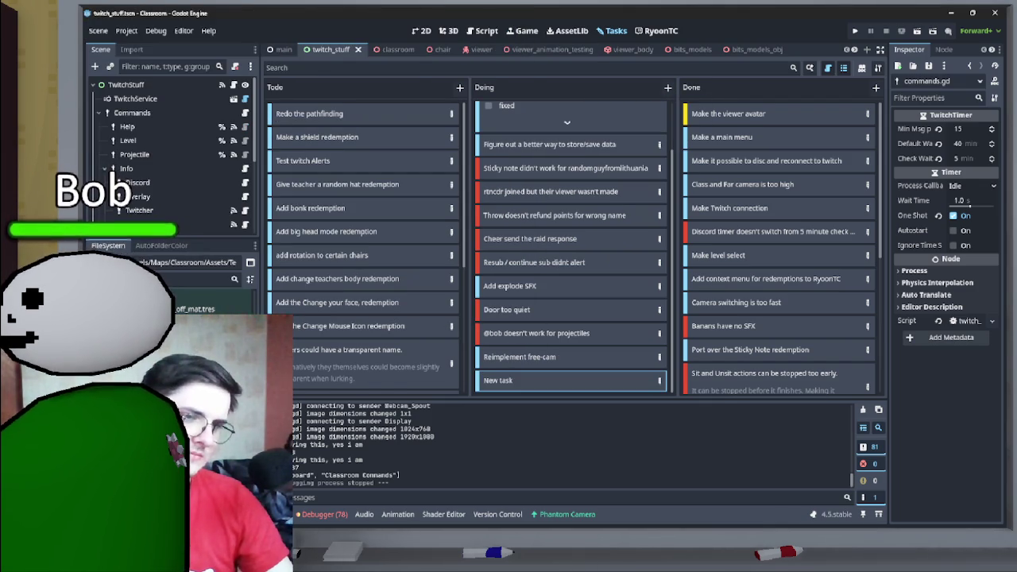
key("BackSpace")
key("BackSpace")
key("BackSpace")
type("Make ")
type("the")
key("BackSpace")
key("BackSpace")
key("BackSpace")
type("board r")
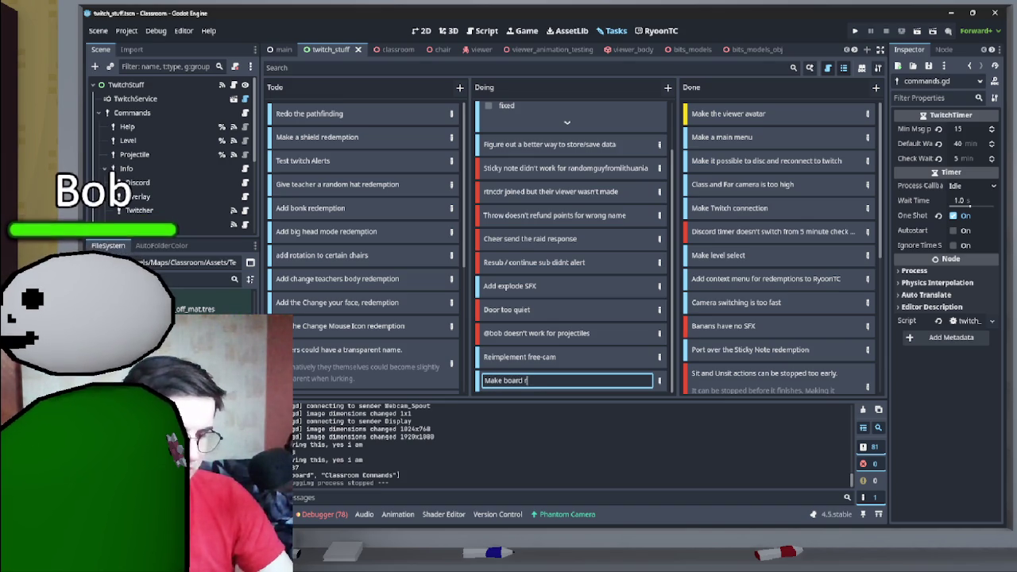
type("eceive shadows")
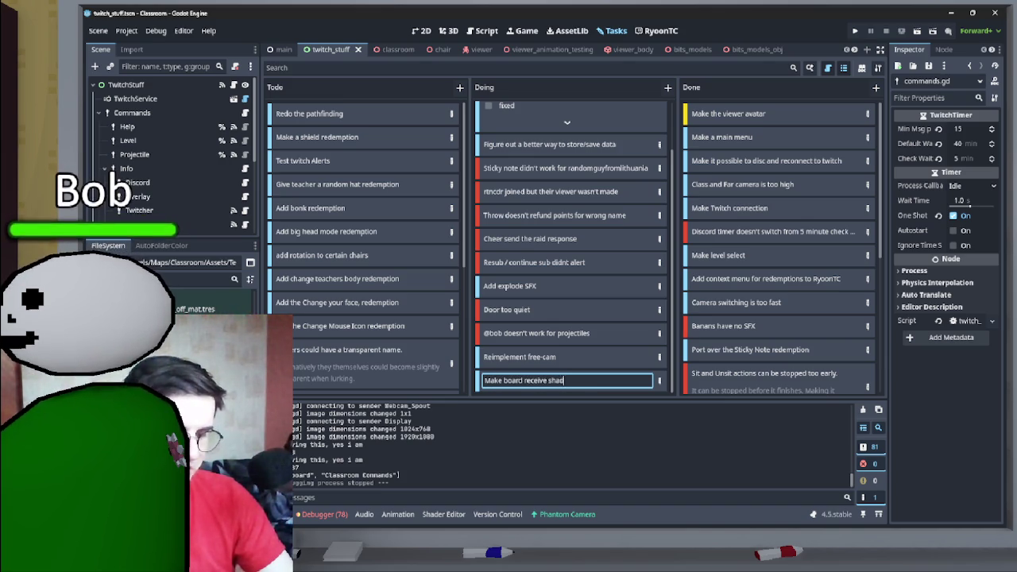
key("Return")
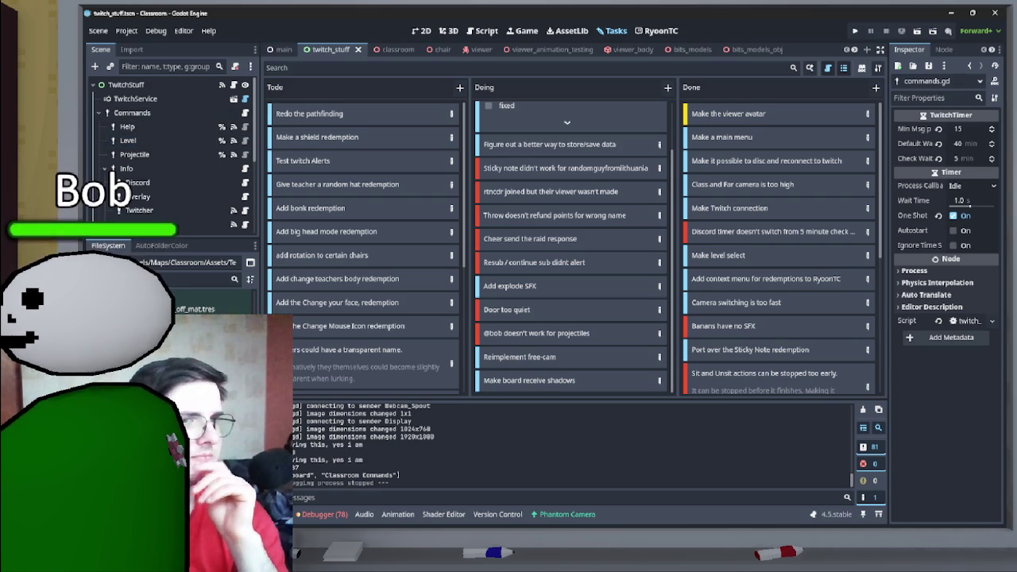
scroll(779, 246, "down", 4)
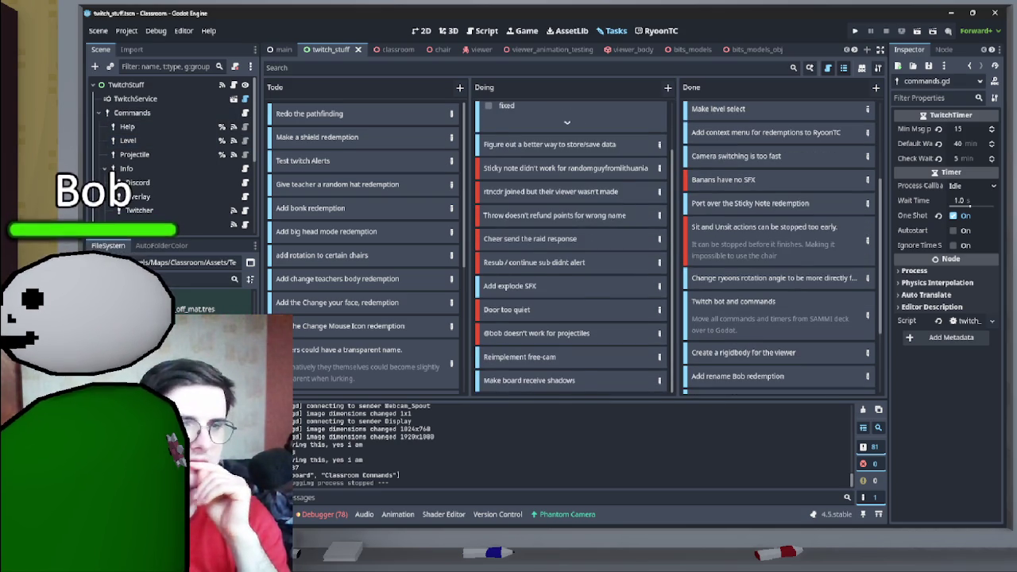
scroll(570, 246, "up", 2)
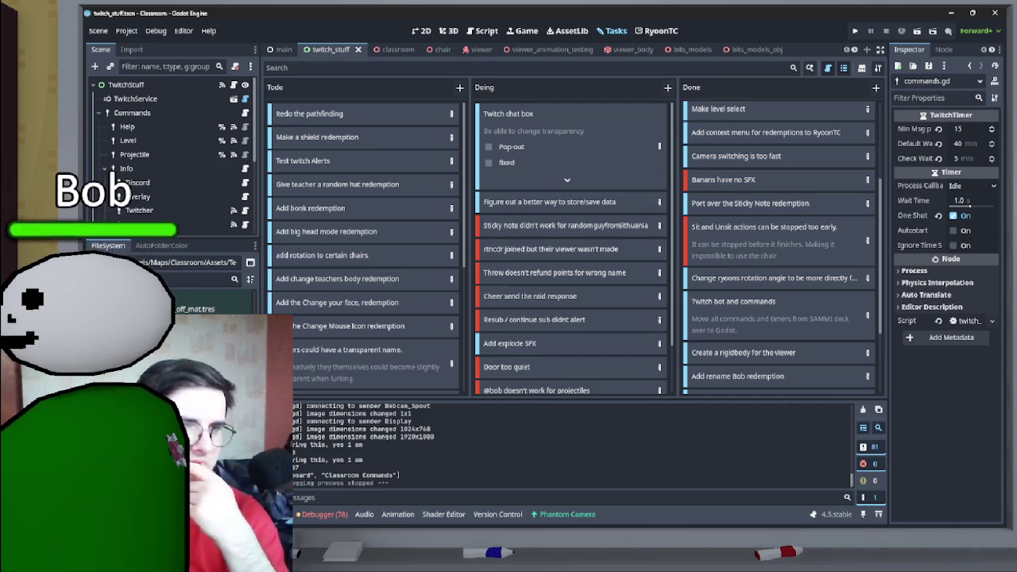
scroll(570, 246, "down", 2)
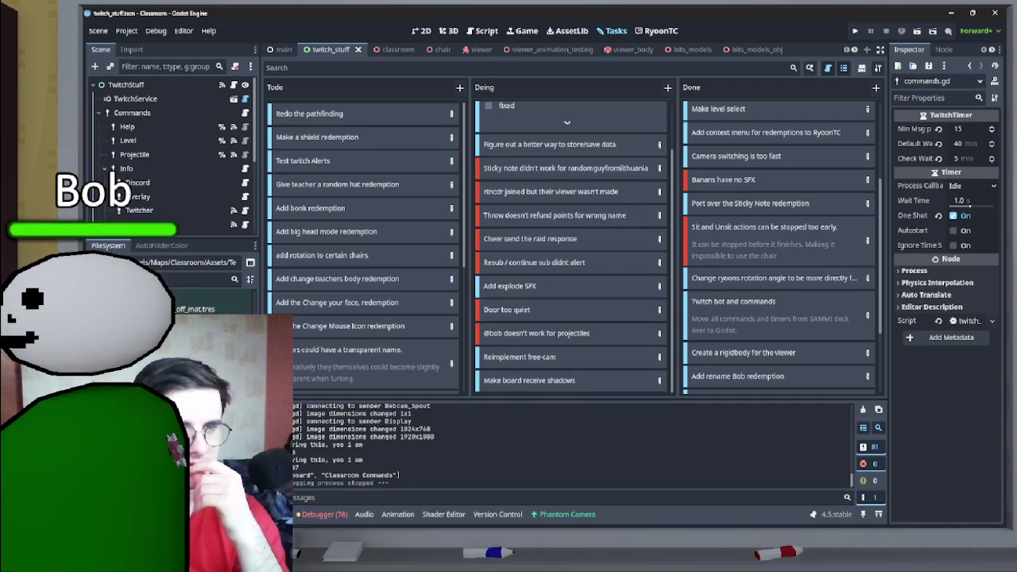
- Recategorize 'Door too quiet' from Bug to Task and move the missing-viewer card to Doing's top
double_click(508, 309)
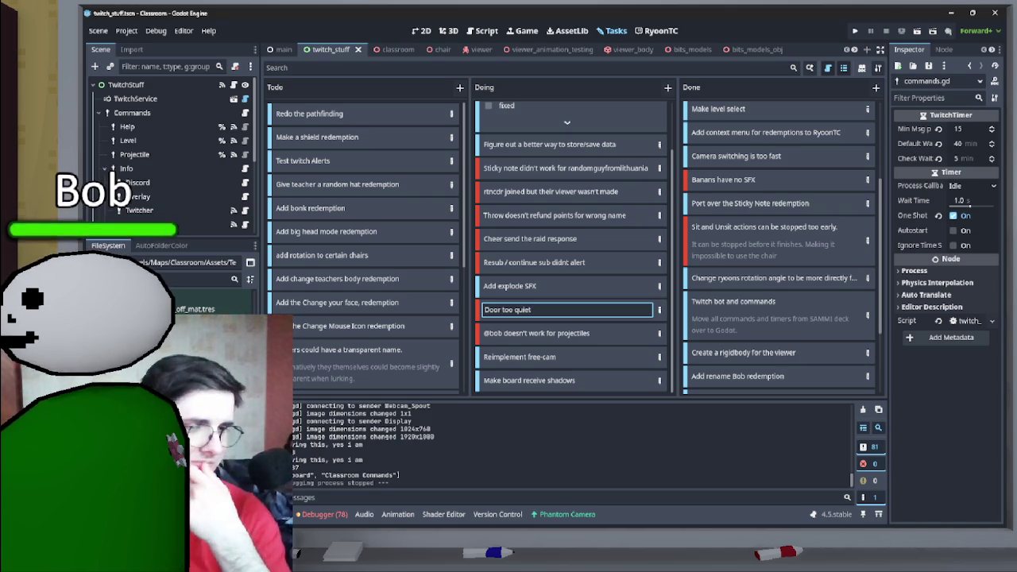
key("Return")
left_click(543, 157)
left_click(337, 168)
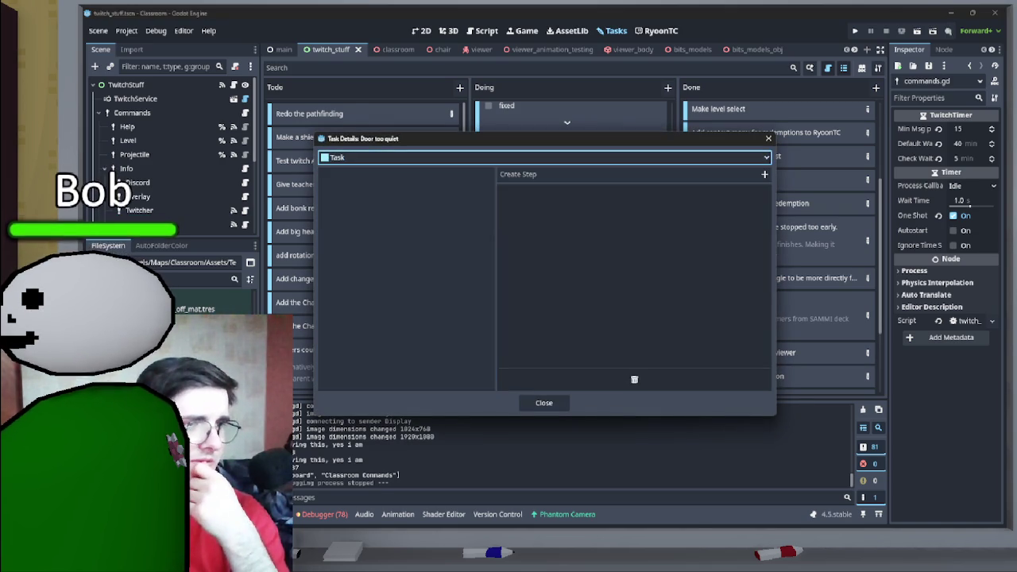
left_click(544, 402)
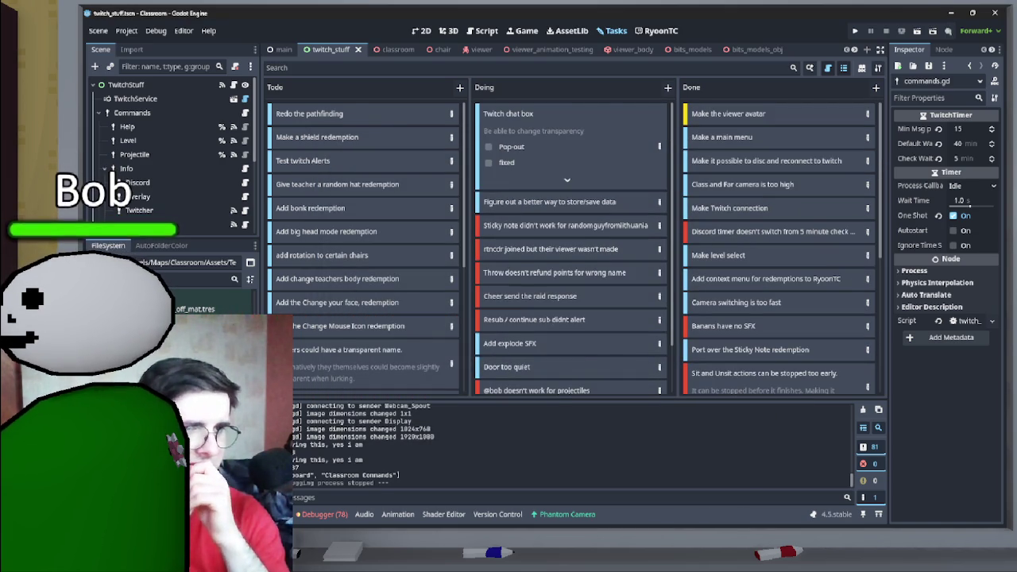
left_click_drag(556, 248, 556, 113)
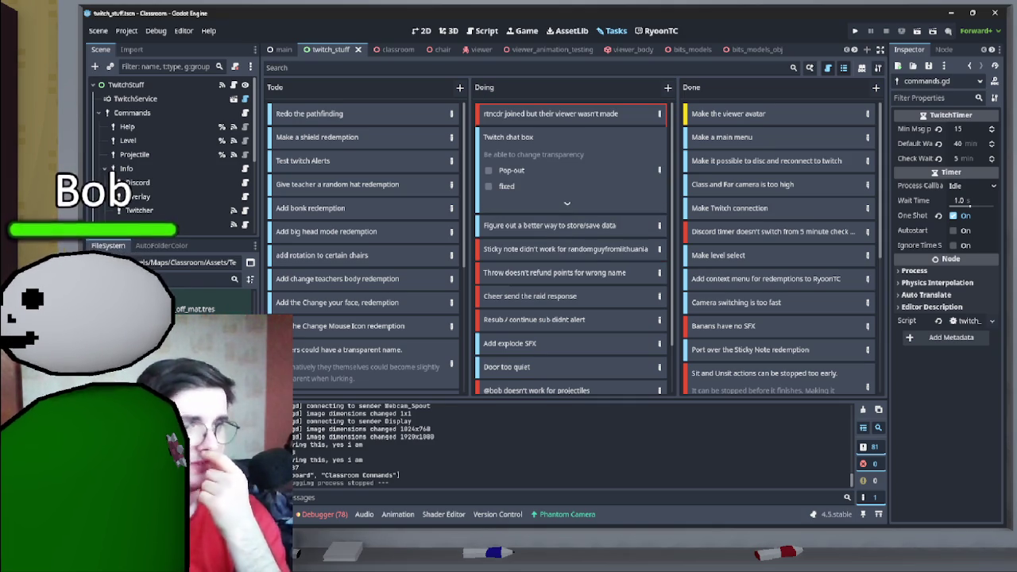
left_click(398, 49)
left_click(144, 140)
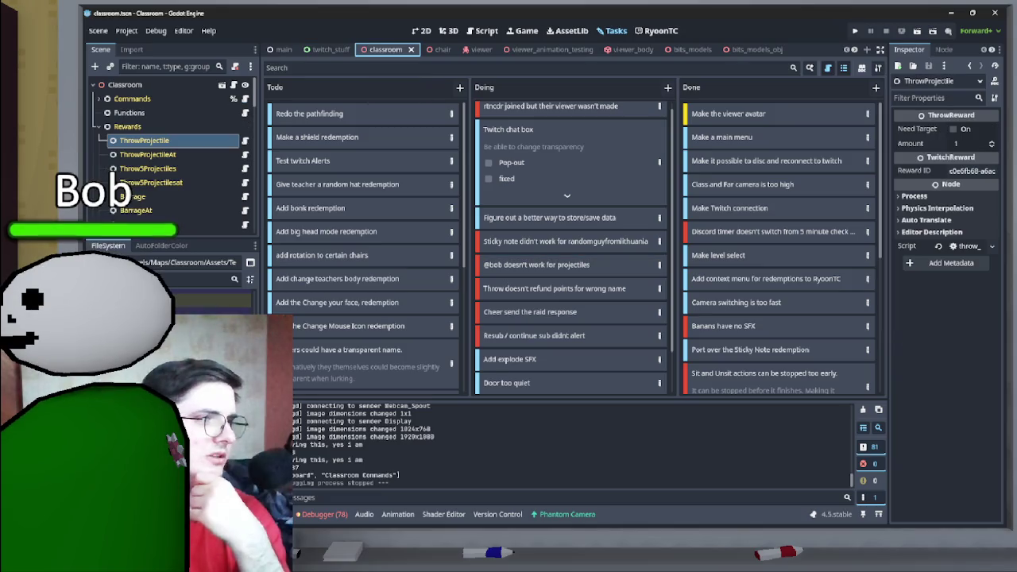
- In the ThrowProjectile script, append .to_lower() to the _username check on line 32
left_click(245, 140)
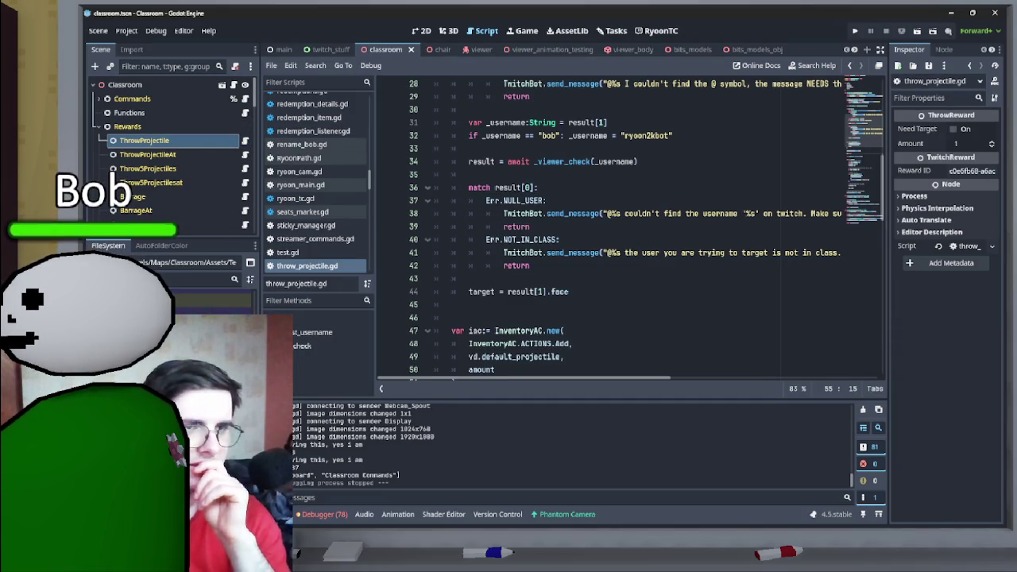
left_click_drag(545, 213, 830, 213)
key("shift+Home")
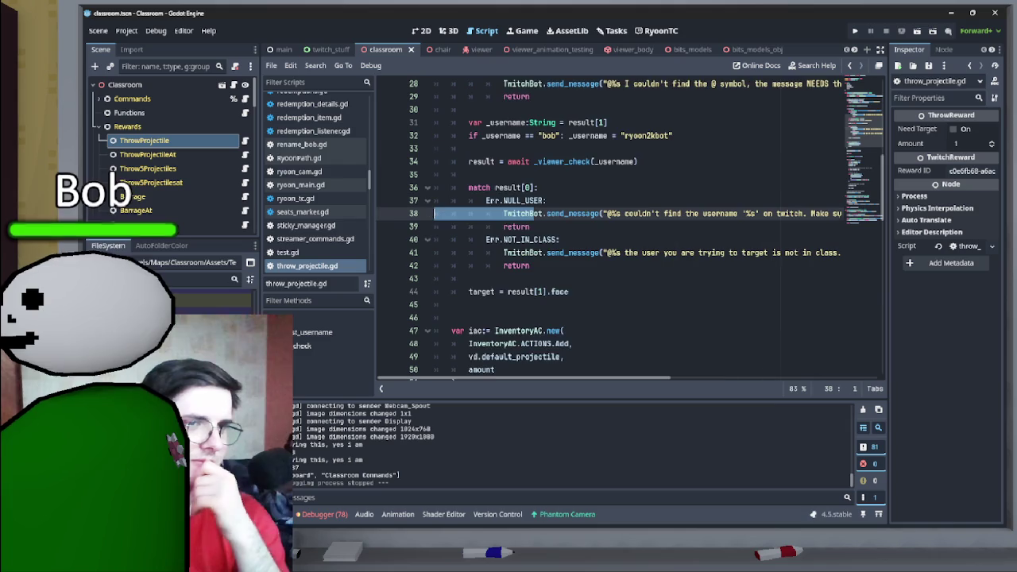
scroll(627, 231, "up", 2)
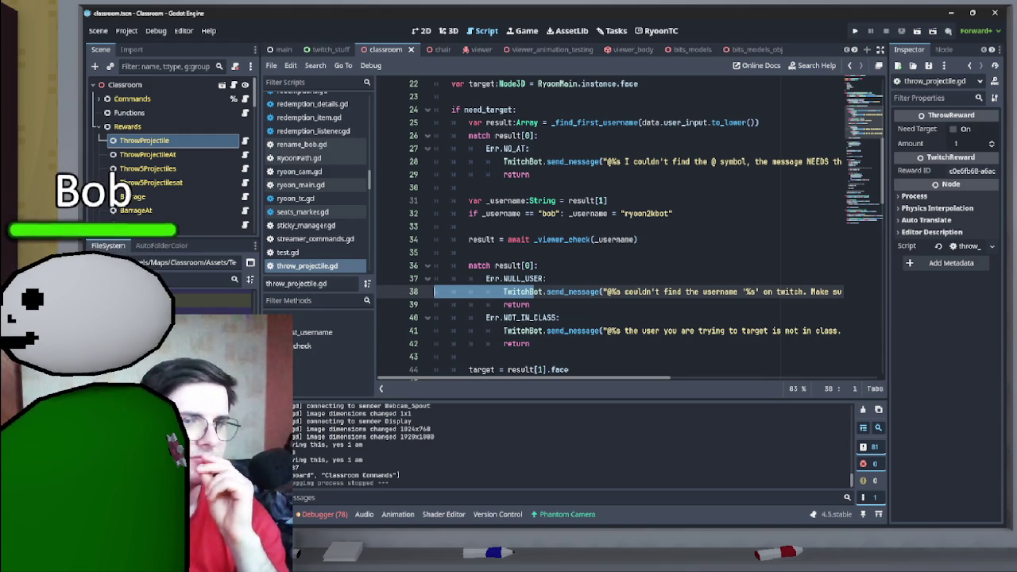
left_click(518, 213)
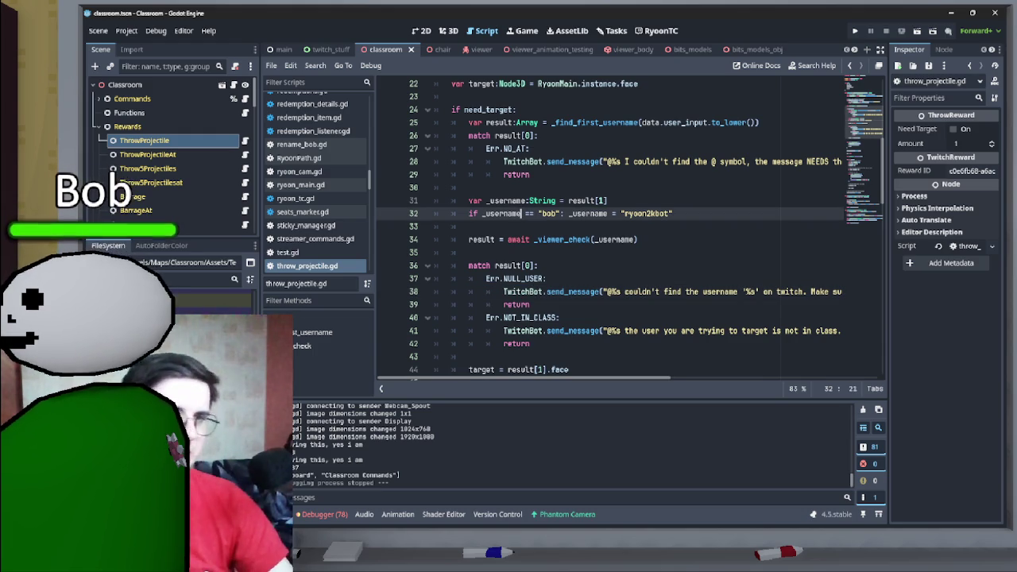
type(".to")
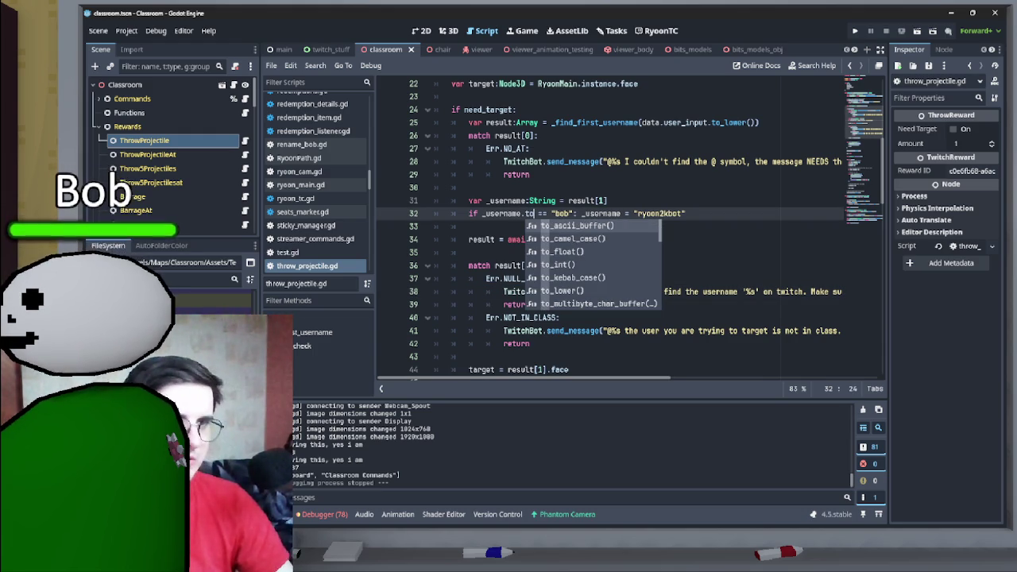
type("_lo")
key("Return")
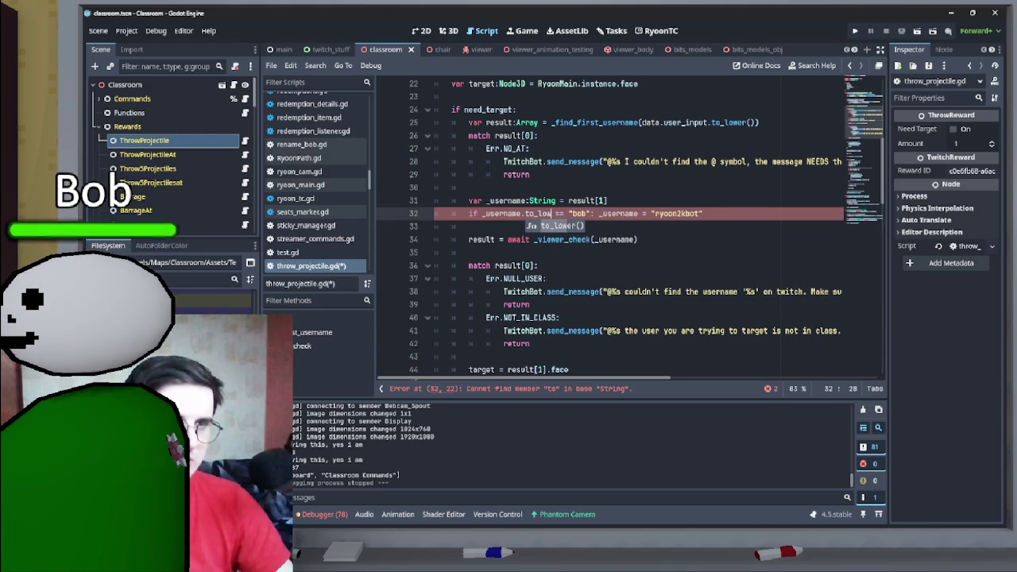
- Move the to_lower() call from line 32 to after result[1] on line 31
scroll(631, 227, "up", 5)
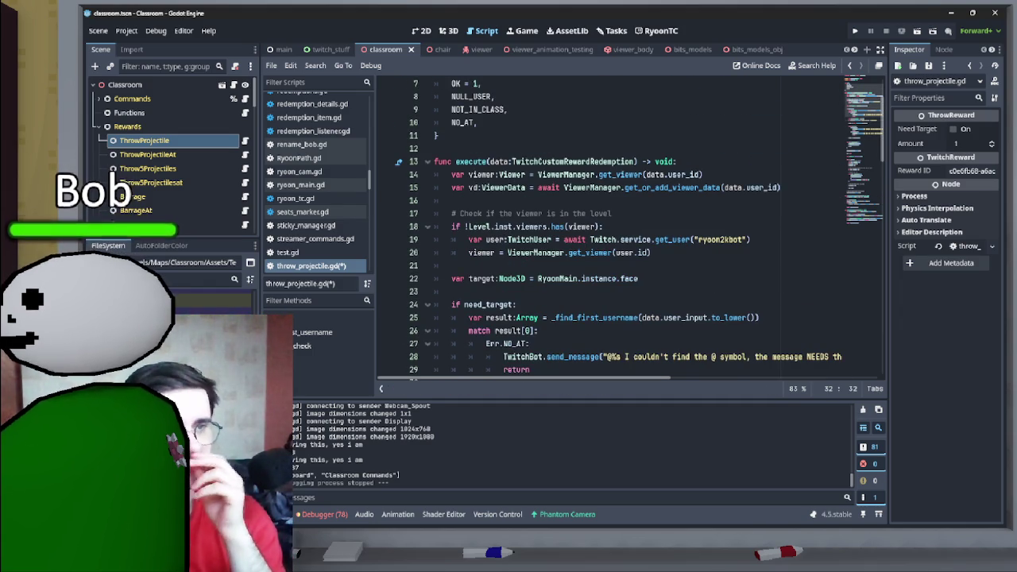
scroll(631, 227, "down", 4)
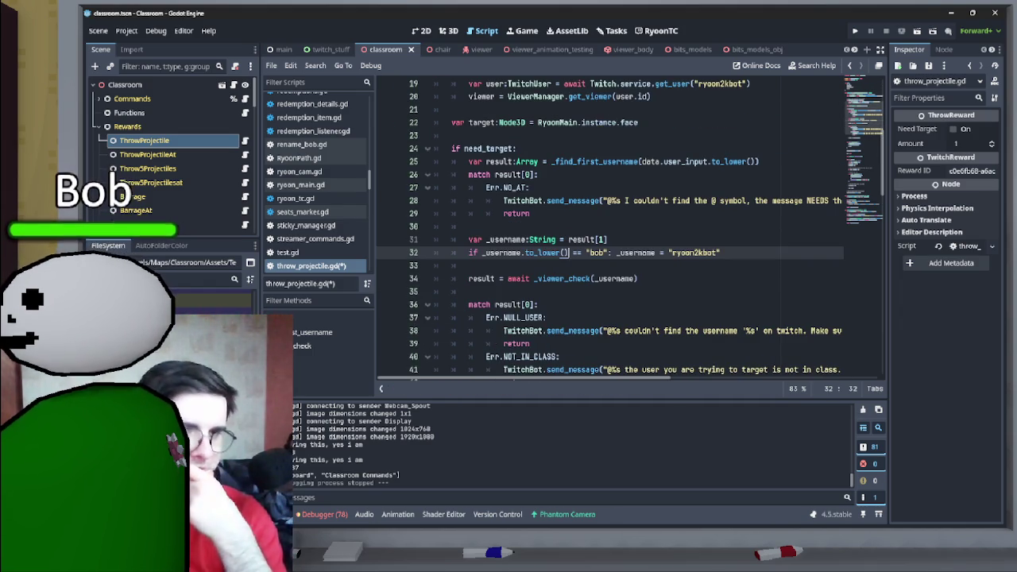
scroll(631, 227, "up", 1)
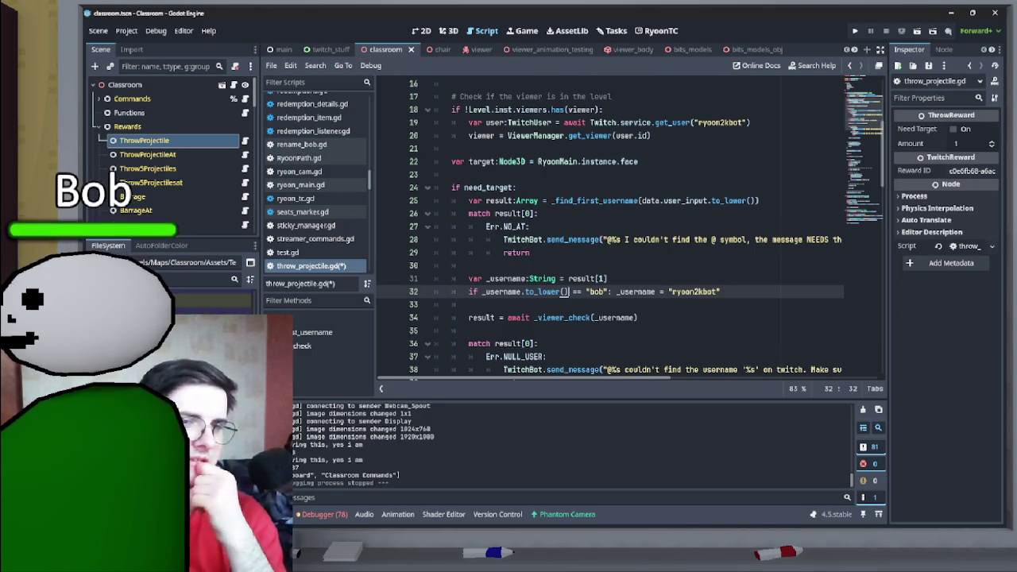
key("ctrl+shift+Left")
key("ctrl+shift+Left")
key("shift+Left")
key("ctrl+x")
key("Up")
key("End")
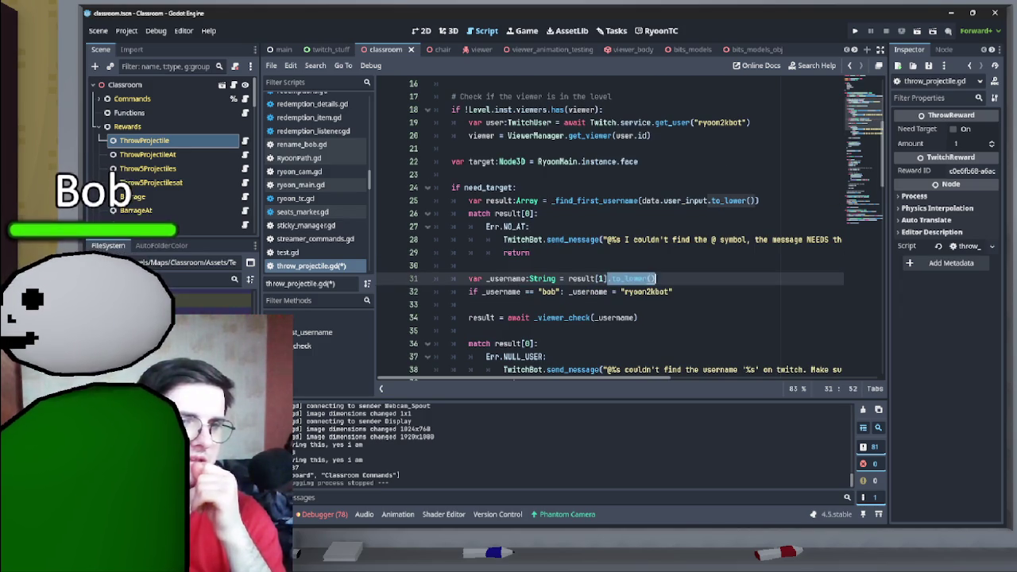
key("ctrl+v")
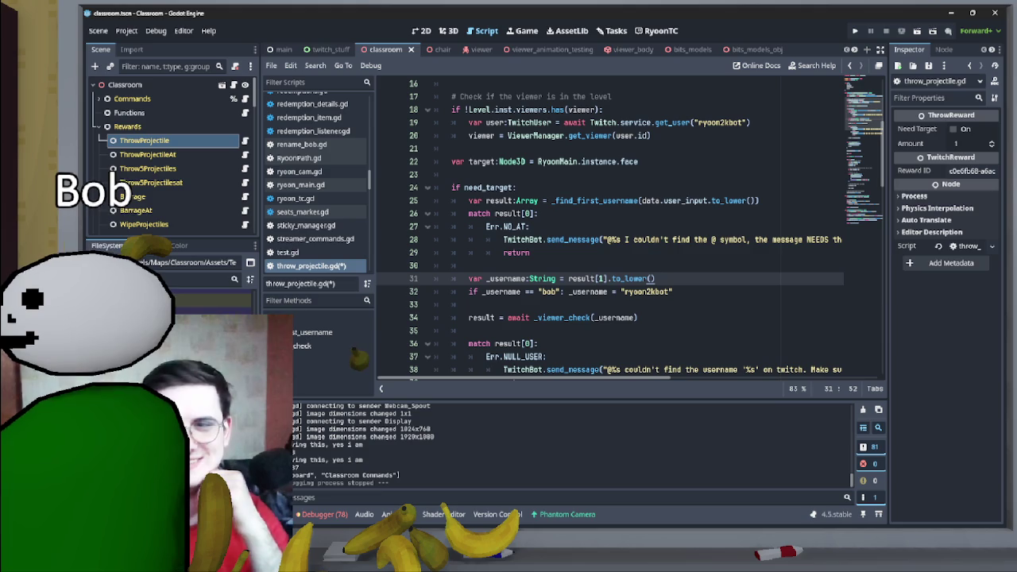
scroll(627, 230, "down", 3)
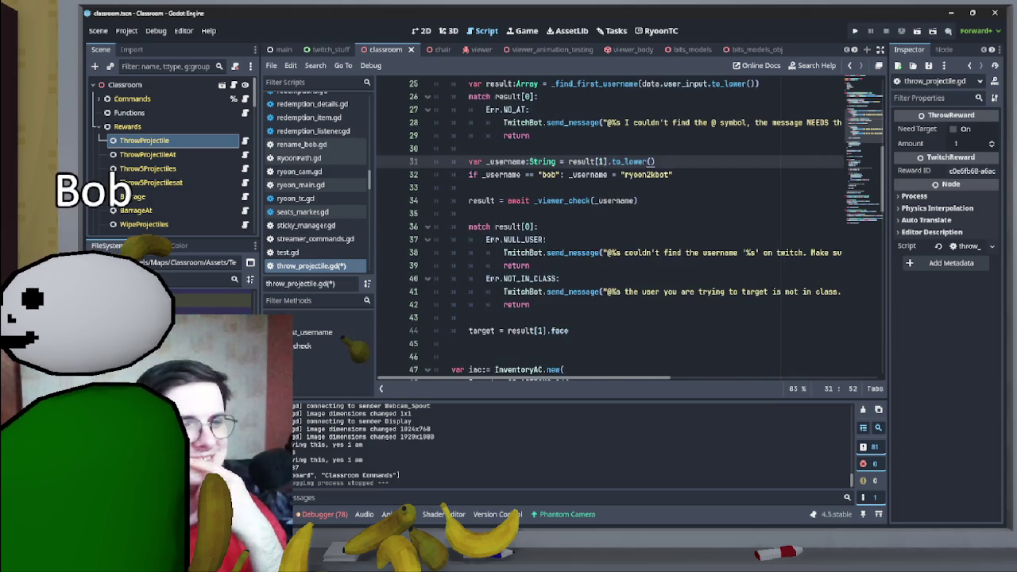
- Switch to the Tasks board and open its settings on the Stages layout editor
scroll(627, 230, "up", 1)
key("shift+Home")
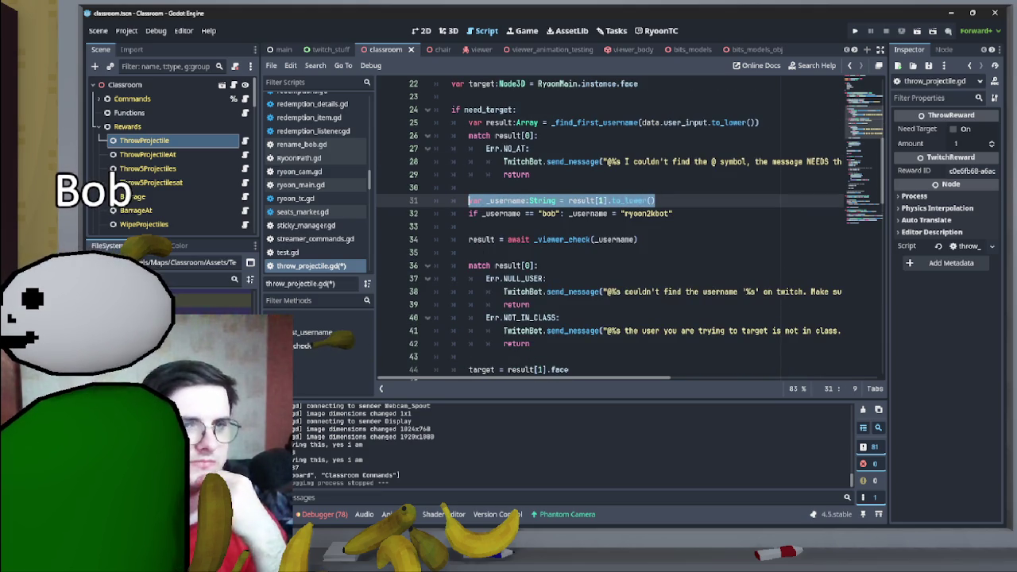
left_click(611, 30)
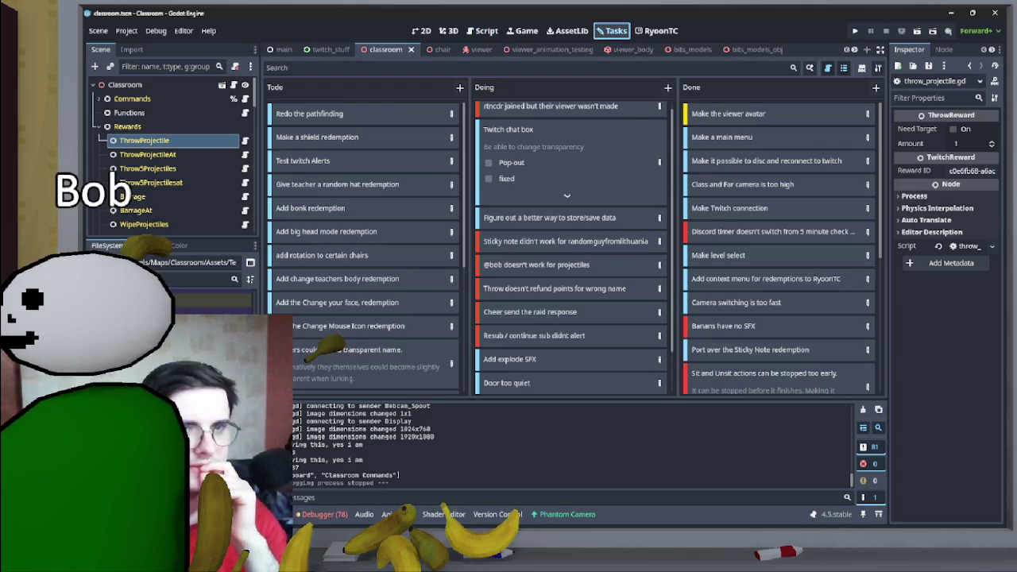
scroll(572, 239, "up", 1)
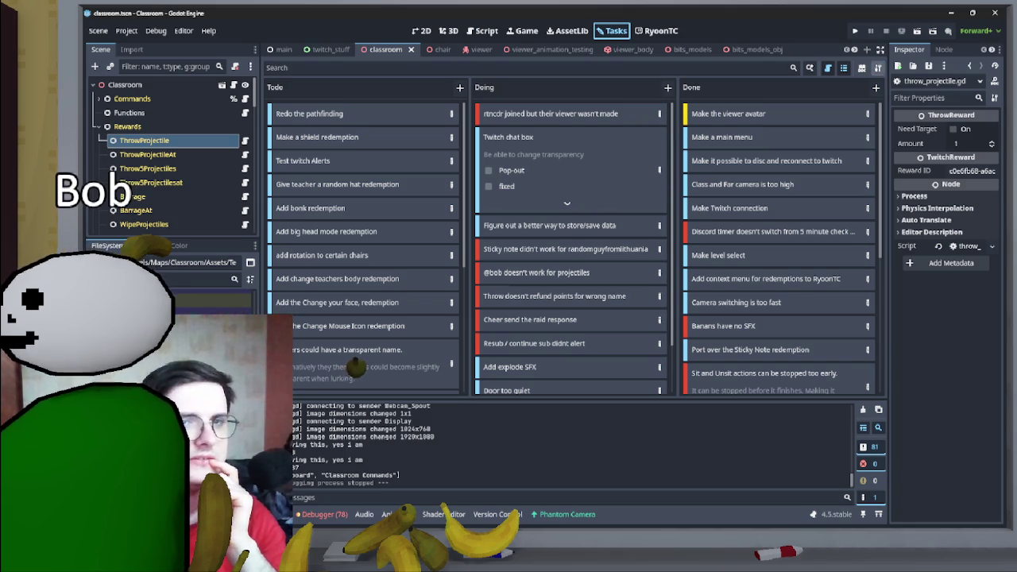
left_click(878, 67)
left_click(275, 81)
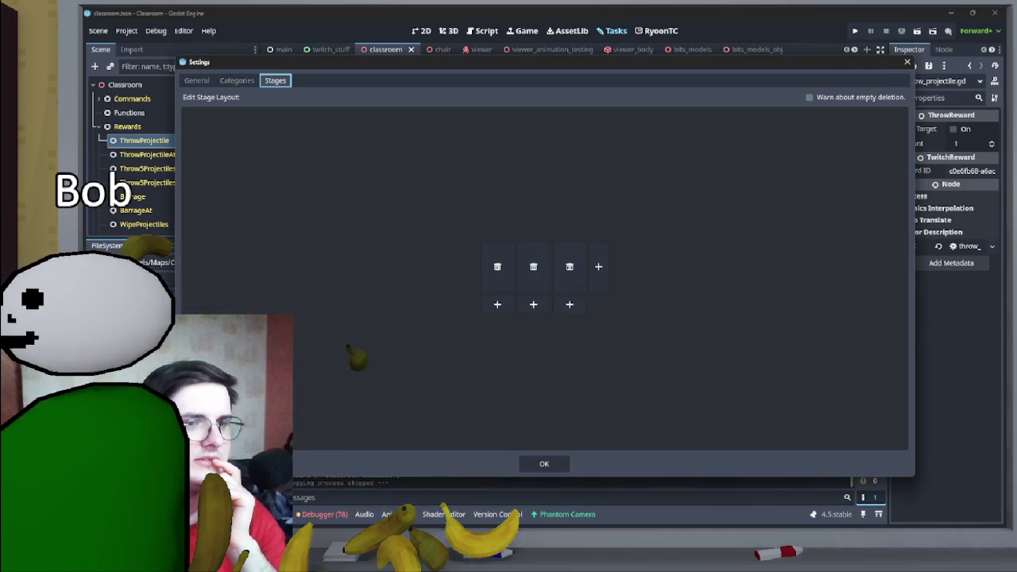
key("Escape")
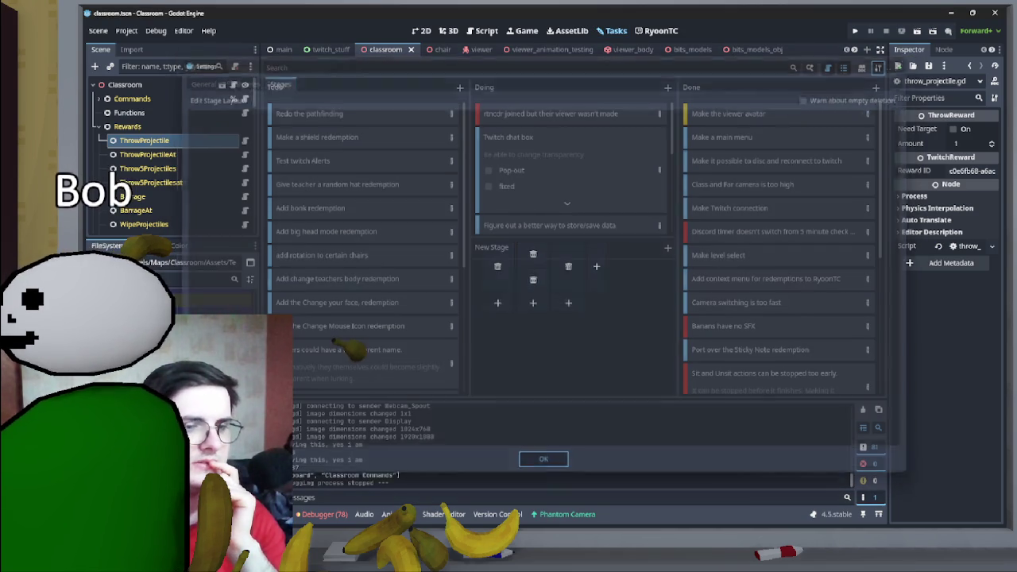
type("Testing")
key("Return")
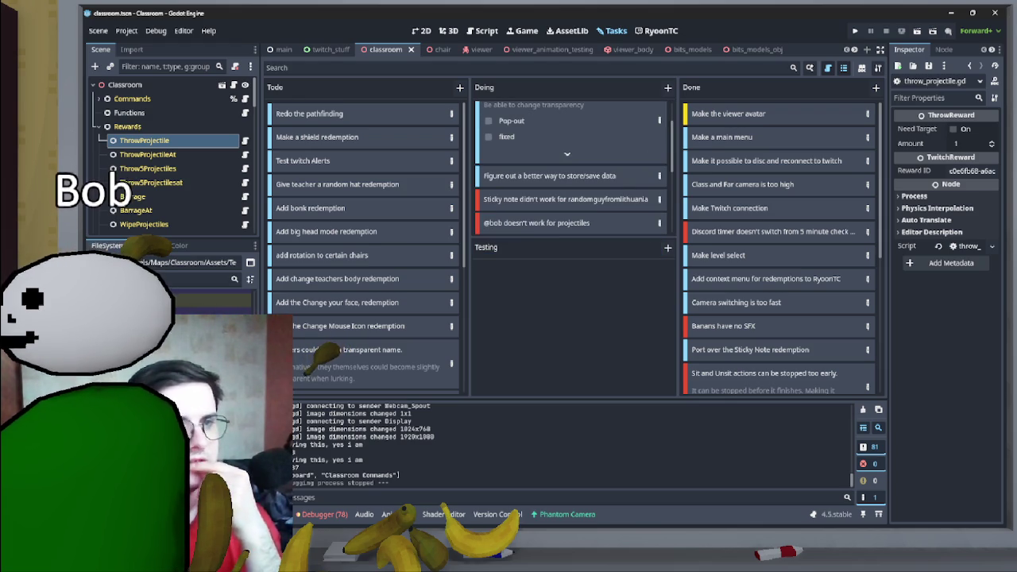
left_click_drag(556, 222, 572, 273)
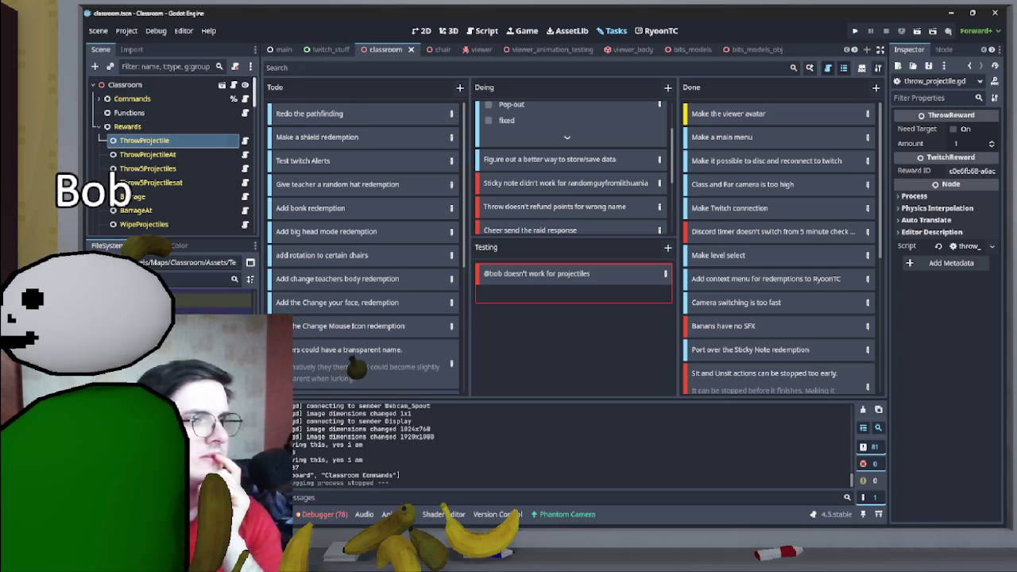
left_click(245, 139)
left_click(672, 213)
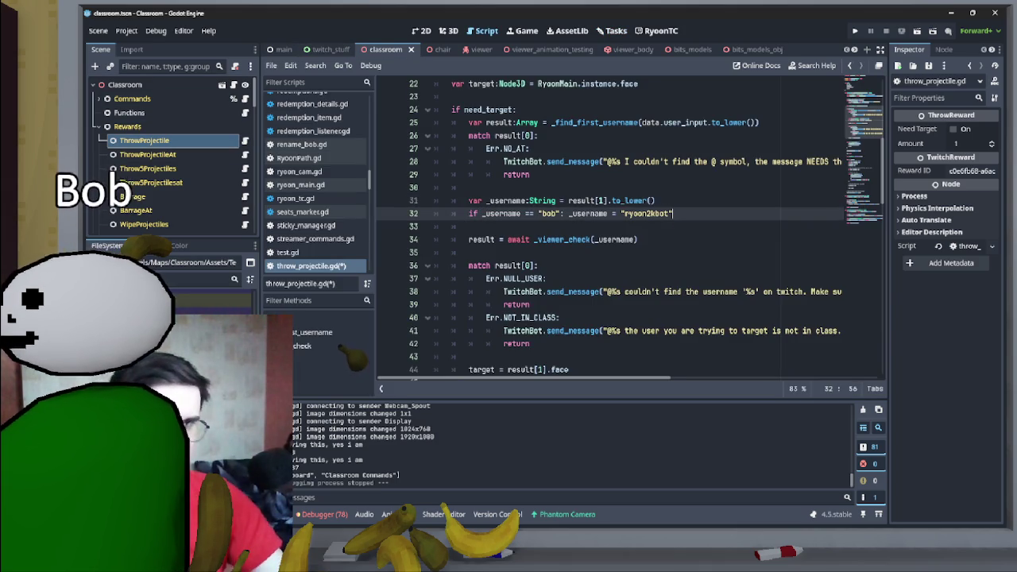
- Copy the commented cancel-redemption lines 3–4 from the TwitchReward base script
scroll(635, 226, "up", 7)
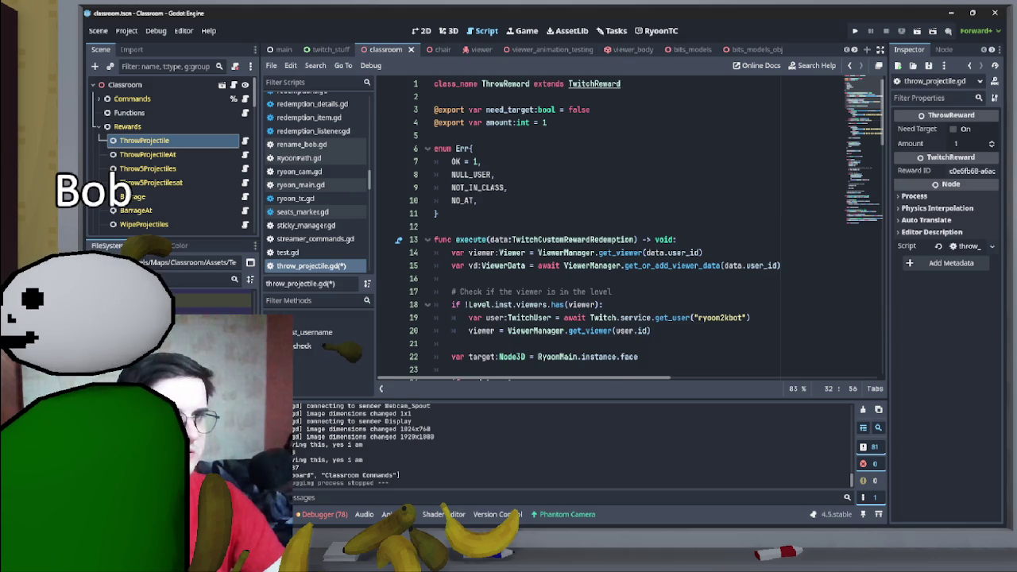
left_click(594, 84, "ctrl")
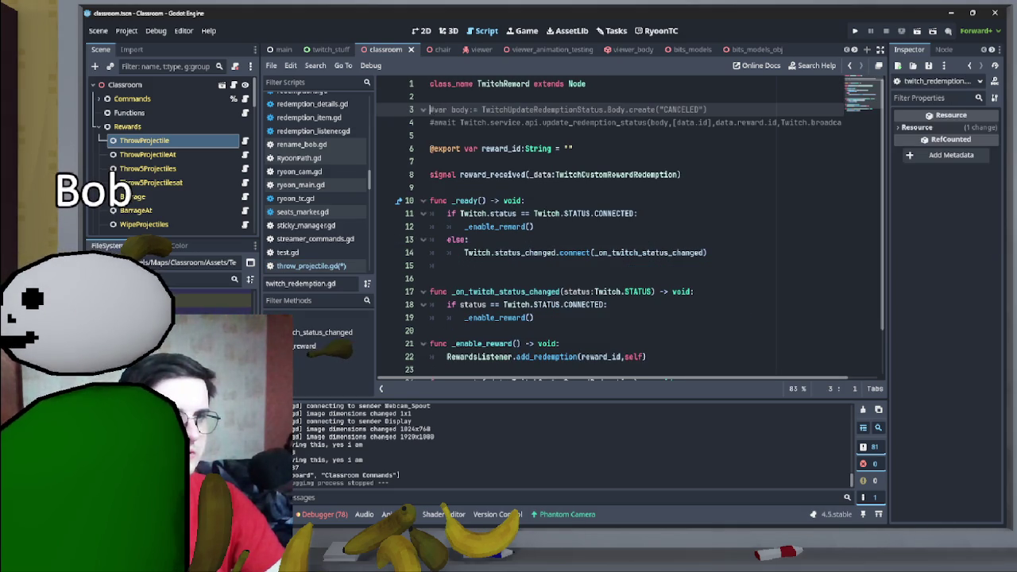
key("shift+Down")
key("shift+End")
- Back in throw_projectile.gd, search for 'refund' and place the cursor before return on line 29
key("alt+Left")
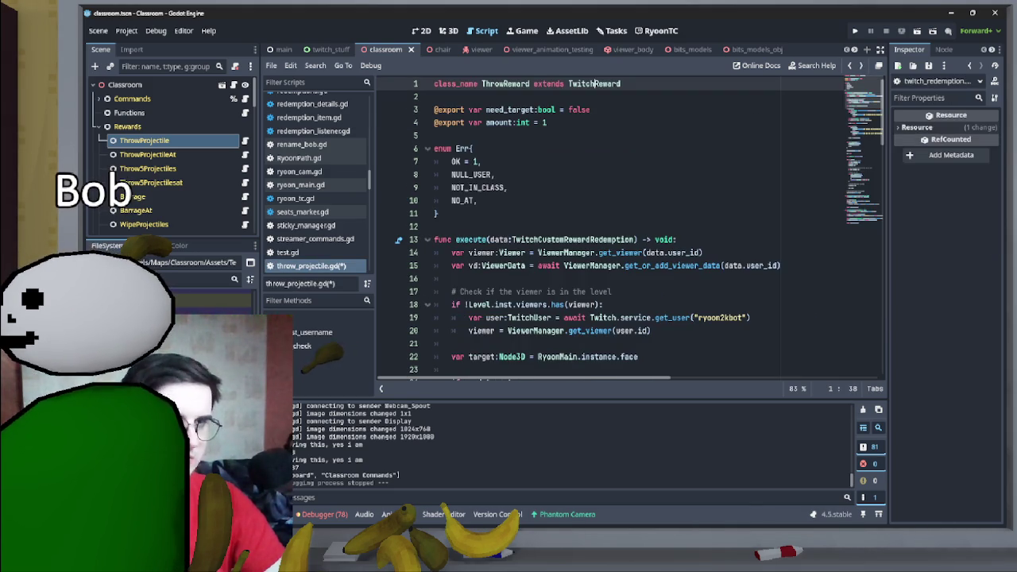
key("ctrl+f")
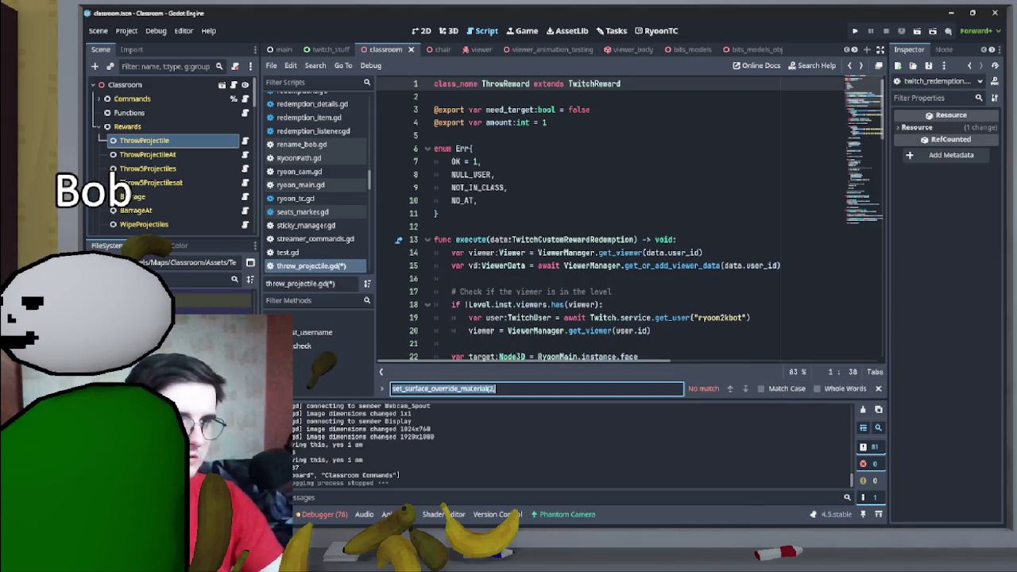
type("refund")
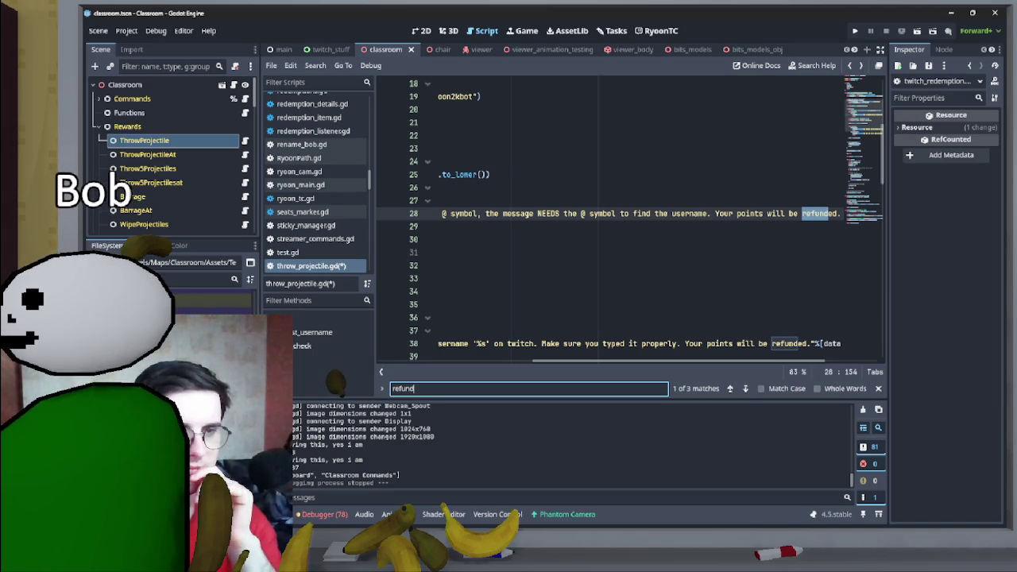
scroll(635, 222, "left", 10)
scroll(620, 222, "left", 2)
left_click(502, 226)
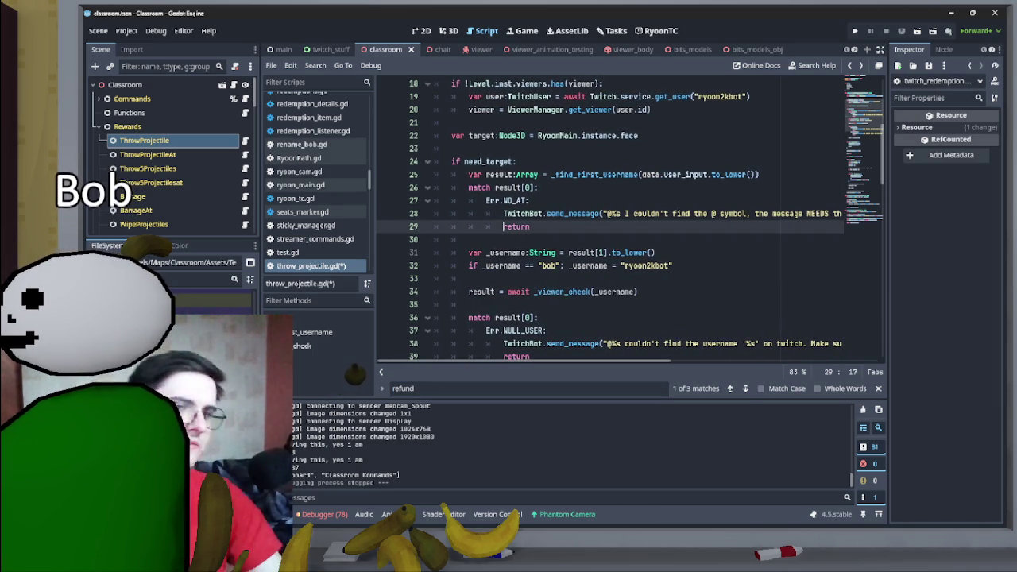
- Paste the cancel-redemption lines into the NO_AT branch above return and indent them
key("Up")
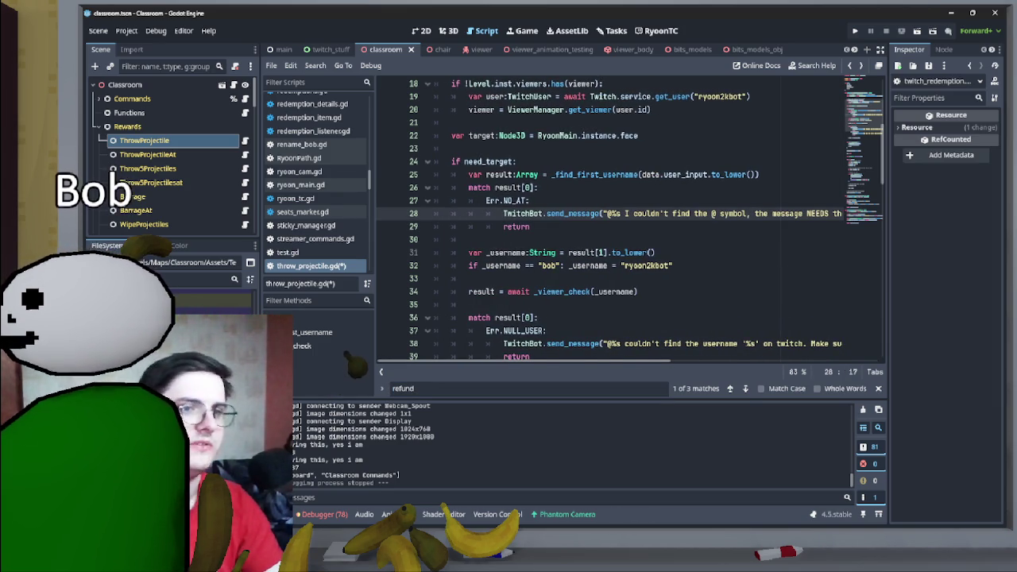
key("Return")
key("Up")
key("ctrl+v")
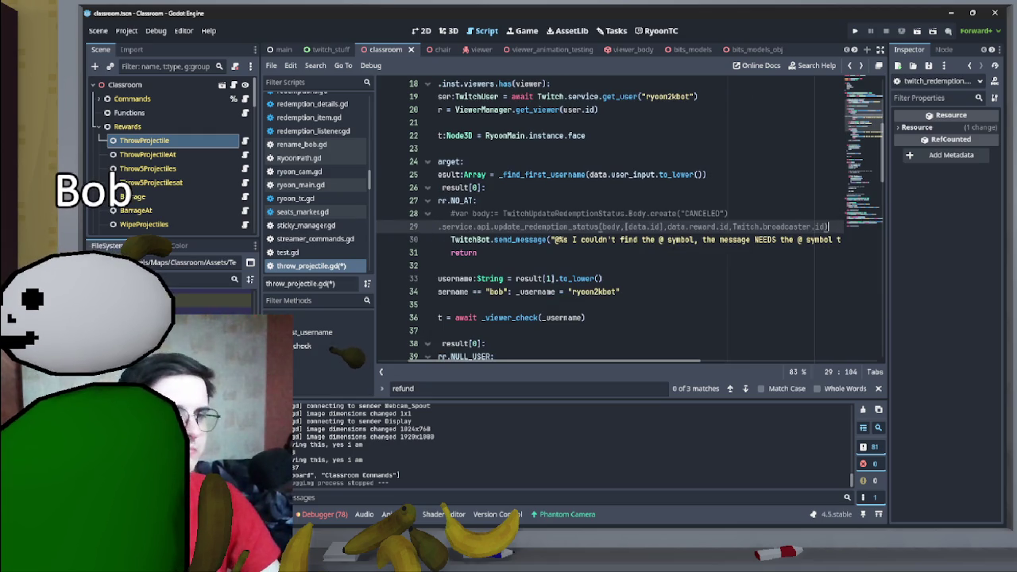
key("Home")
key("Tab")
key("Tab")
key("Tab")
- Uncomment the two cancel-redemption lines and add a blank line before the chat message
key("shift+Up")
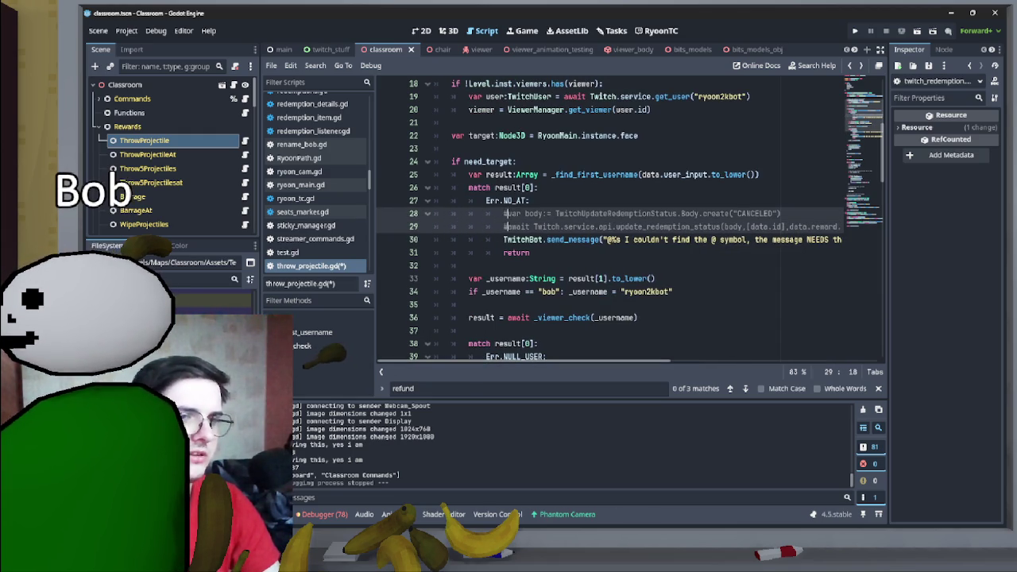
key("ctrl+k")
key("Up")
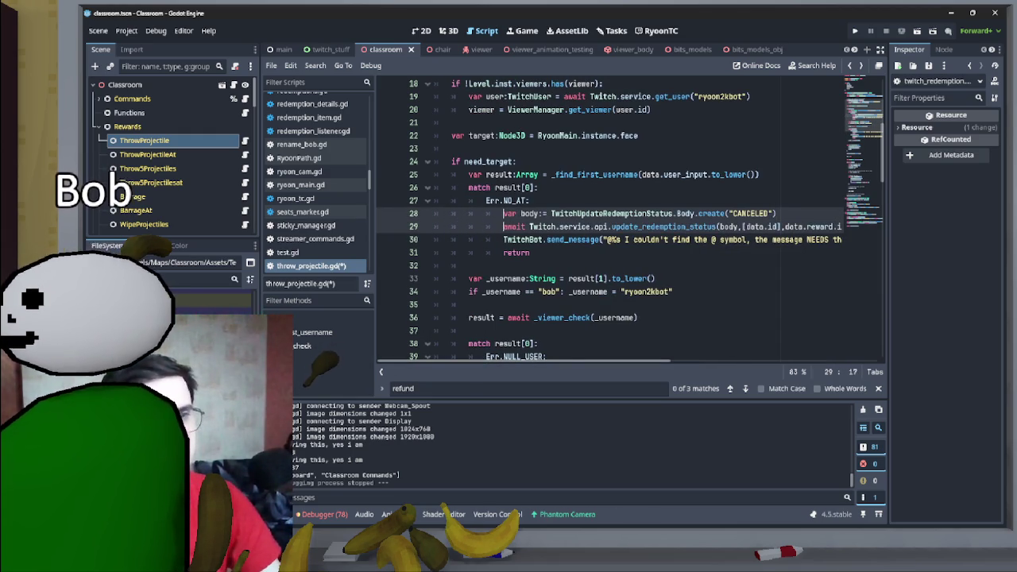
key("shift+End")
key("End")
key("Home")
key("shift+Down")
key("shift+End")
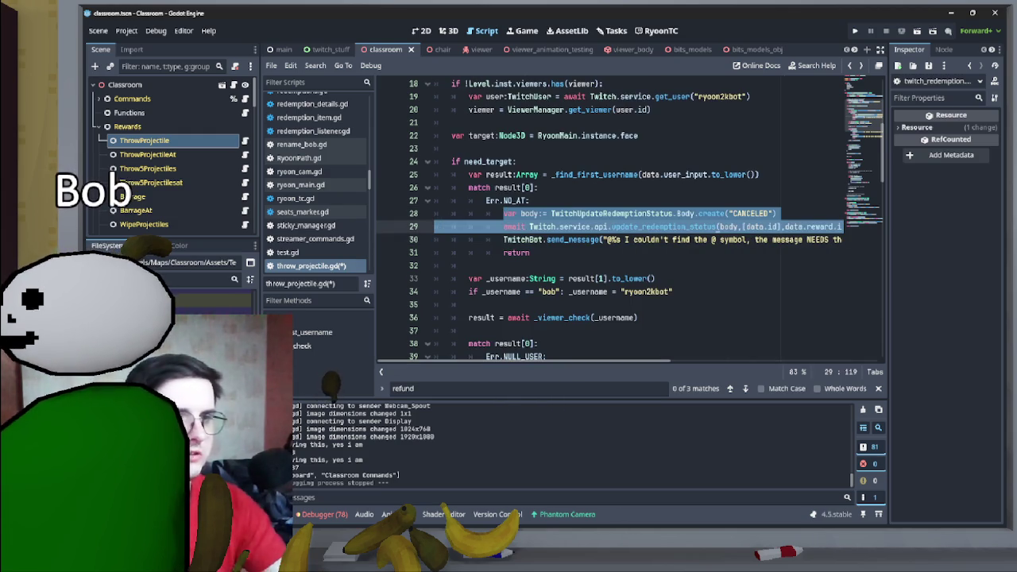
key("Down")
key("Home")
key("Return")
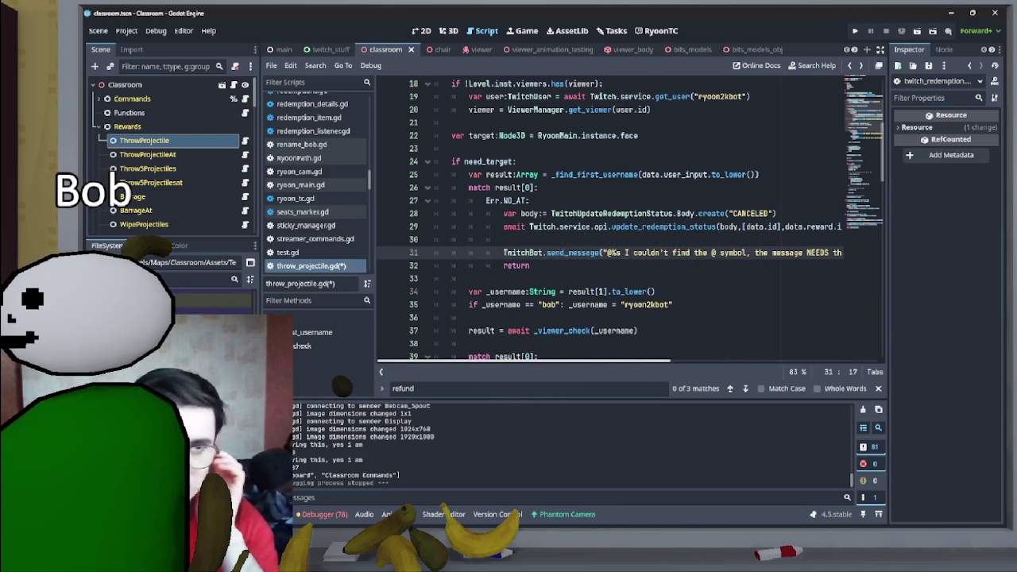
- Change 'will' to 'should' in all three 'points will be refunded' messages
scroll(636, 218, "right", 6)
mouse_move(725, 253)
left_mouse_down()
mouse_move(842, 253)
mouse_move(681, 253)
left_mouse_up()
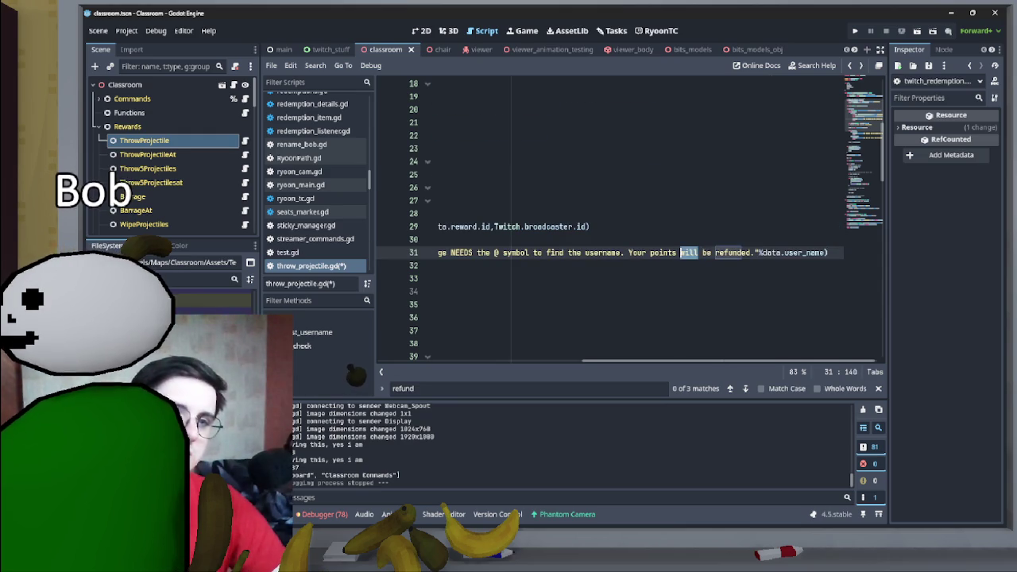
type("should")
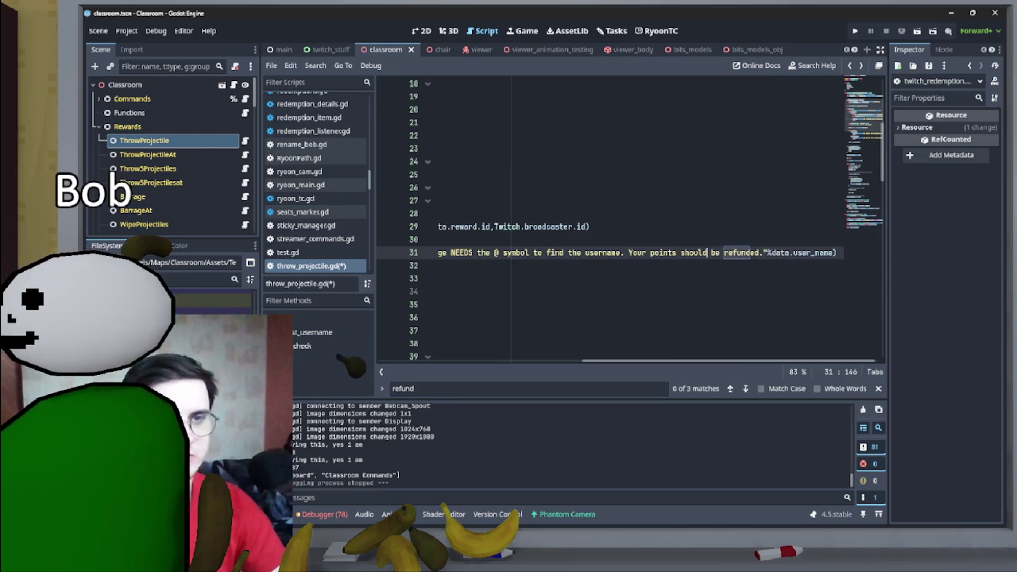
scroll(635, 218, "down", 4)
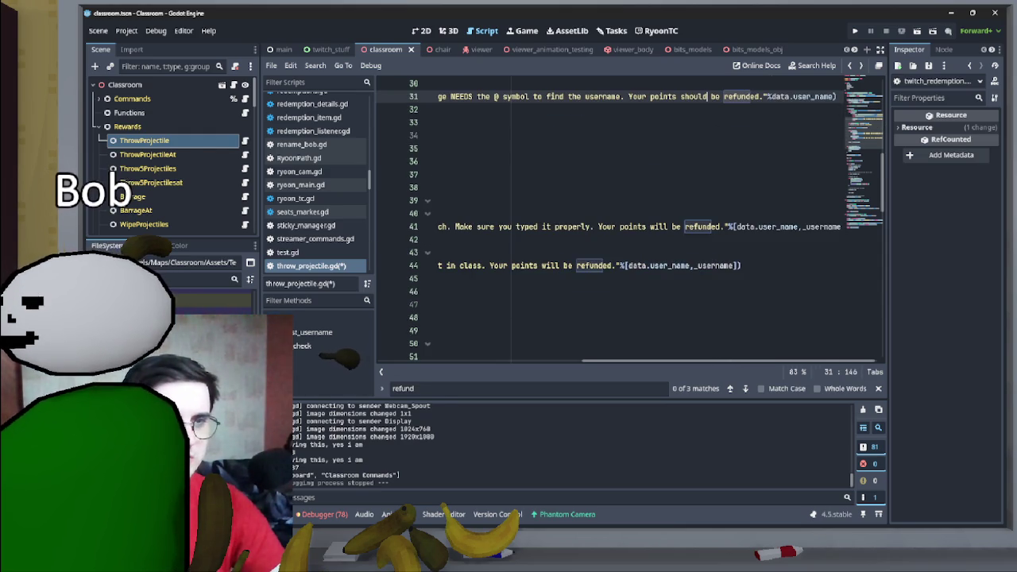
double_click(659, 226)
type("should")
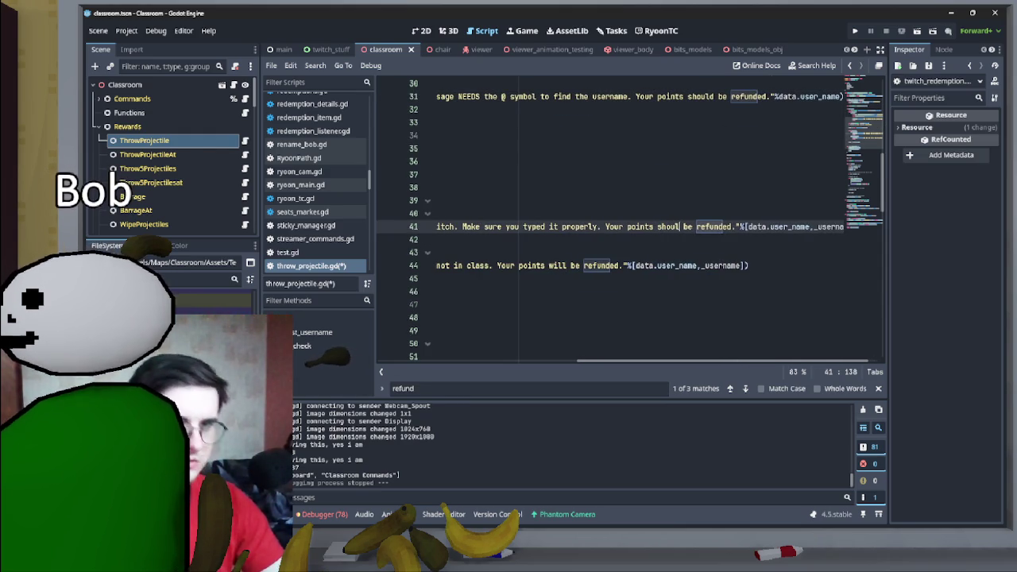
double_click(567, 266)
type("should")
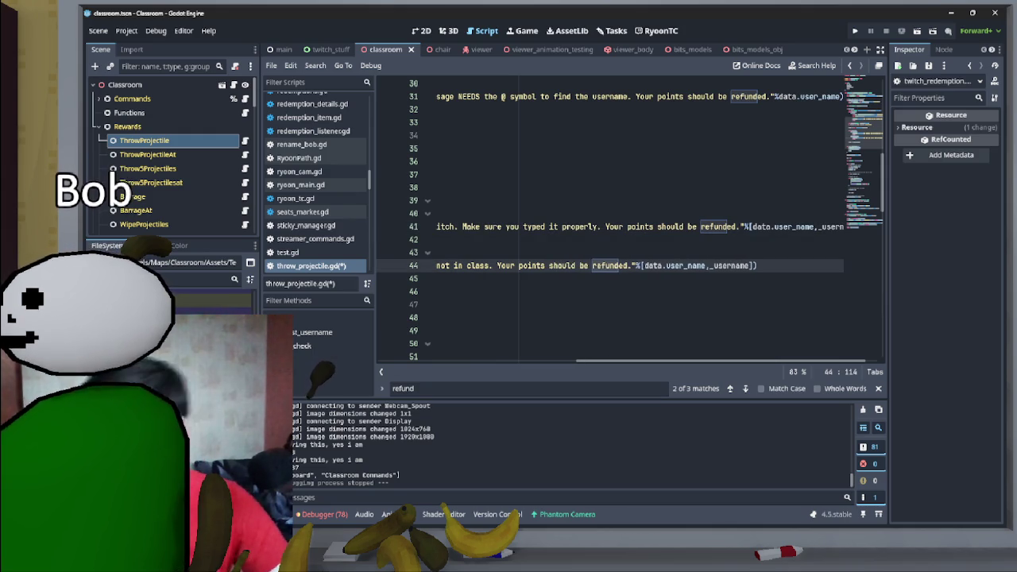
scroll(636, 222, "left", 5)
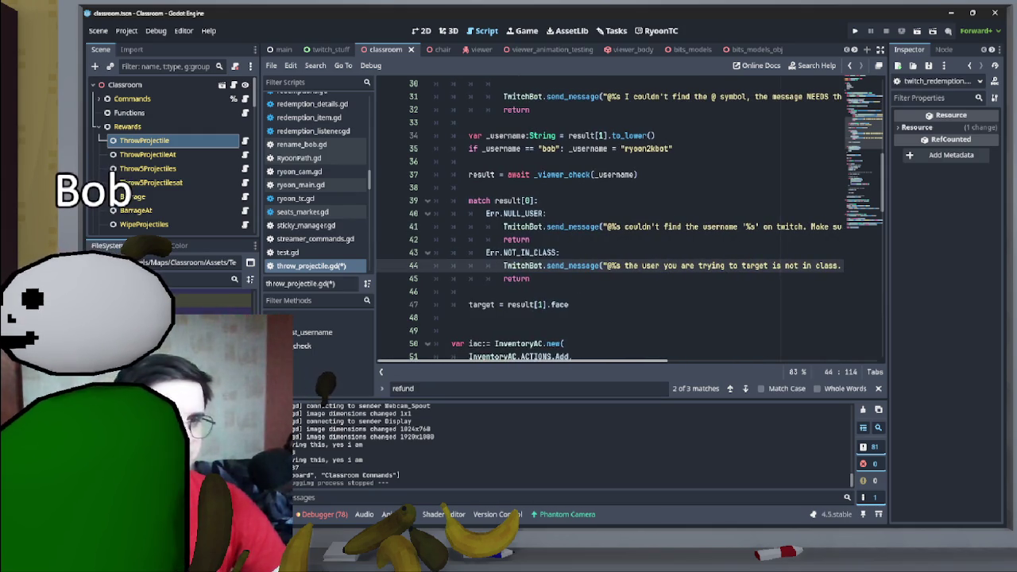
- Paste the Body.create("CANCELED") redemption-update lines under both Err.NULL_USER and Err.NOT_IN_CLASS
left_click(546, 213)
key("ctrl+z")
key("ctrl+z")
key("ctrl+z")
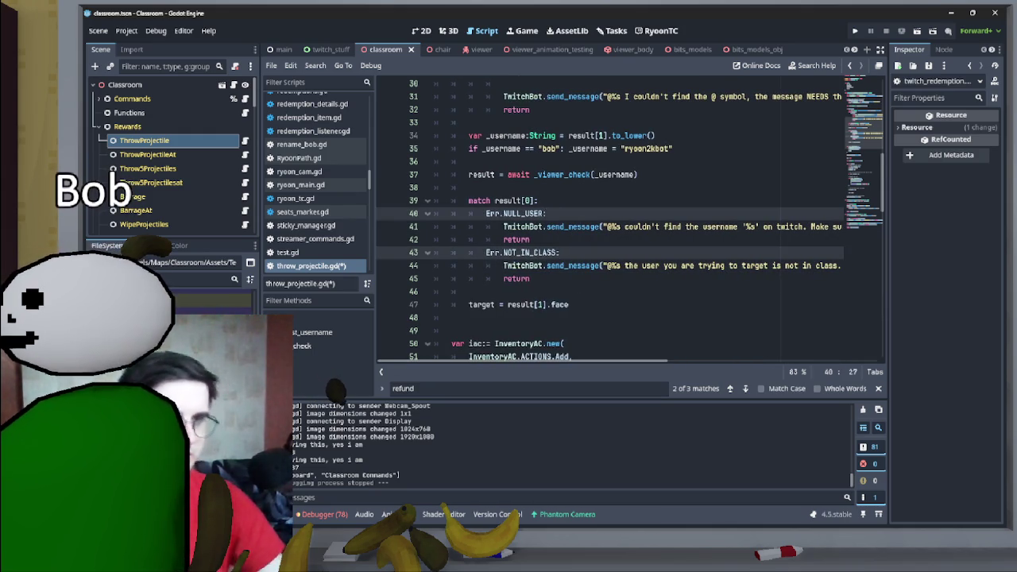
key("ctrl+y")
key("ctrl+y")
key("ctrl+y")
key("Down")
key("ctrl+v")
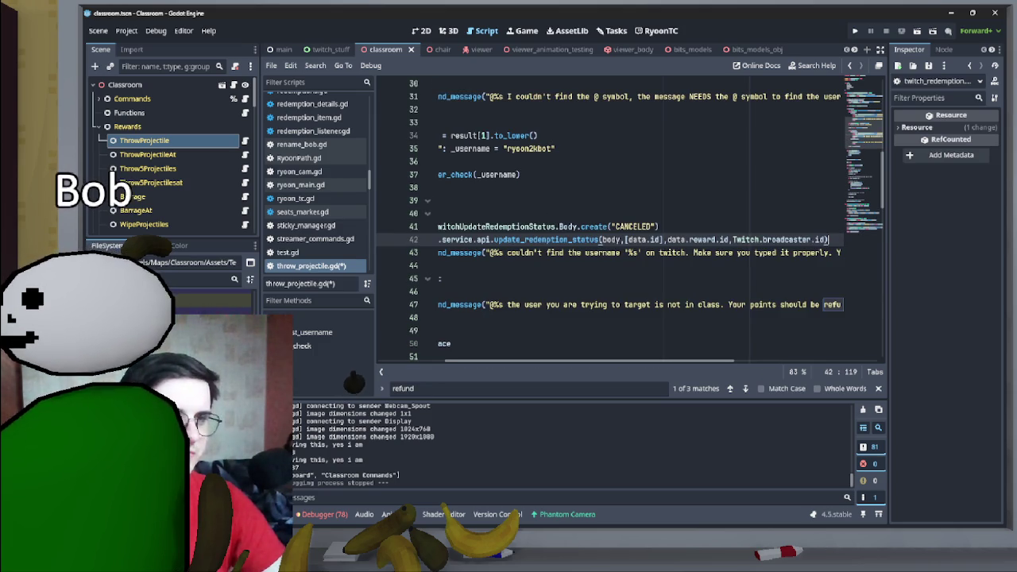
key("Home")
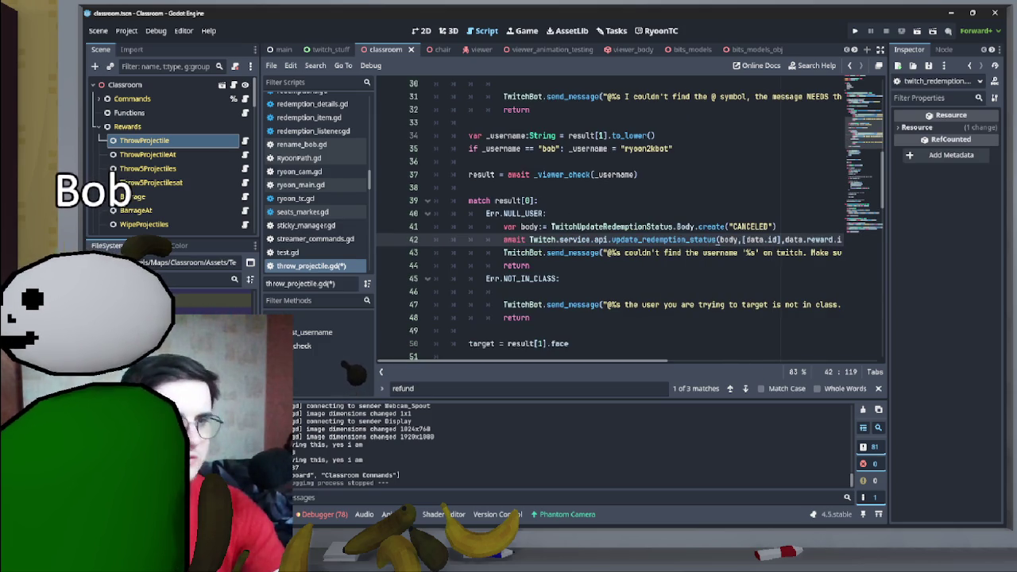
key("Down")
key("Down")
key("Down")
type("var body:= TwitchUpdateRedemptionStatus.Body.create(\"CANCELED\") \t\t\t\tawait Twitch.service.api.update_redemption_status(body,[data.id],data.reward.id,Twitch.broadcaster.id)")
key("Home")
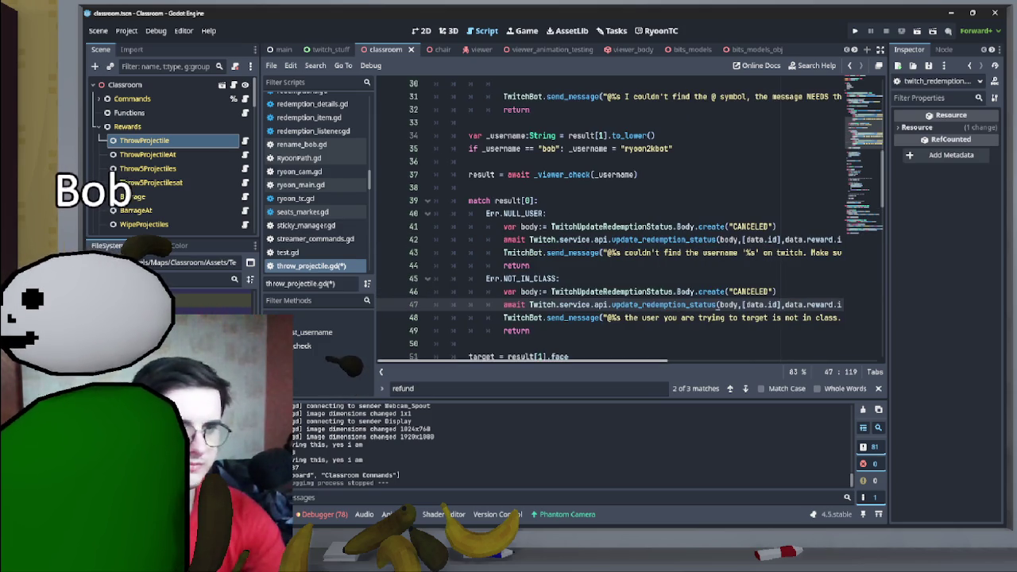
key("Down")
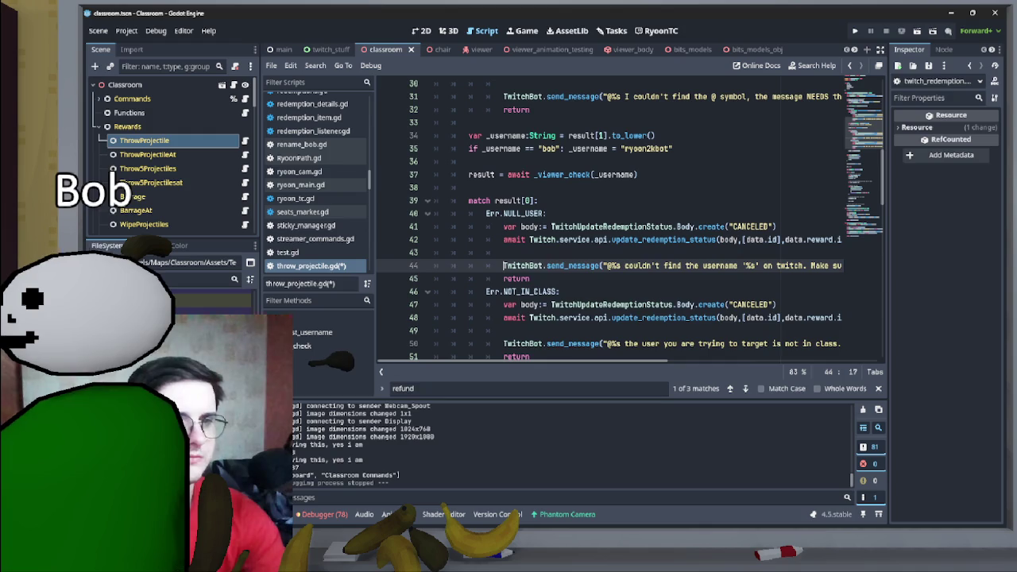
- Scroll through the edited throw script to review both cancel blocks
left_click(469, 188)
scroll(612, 222, "down", 5)
scroll(627, 215, "down", 15)
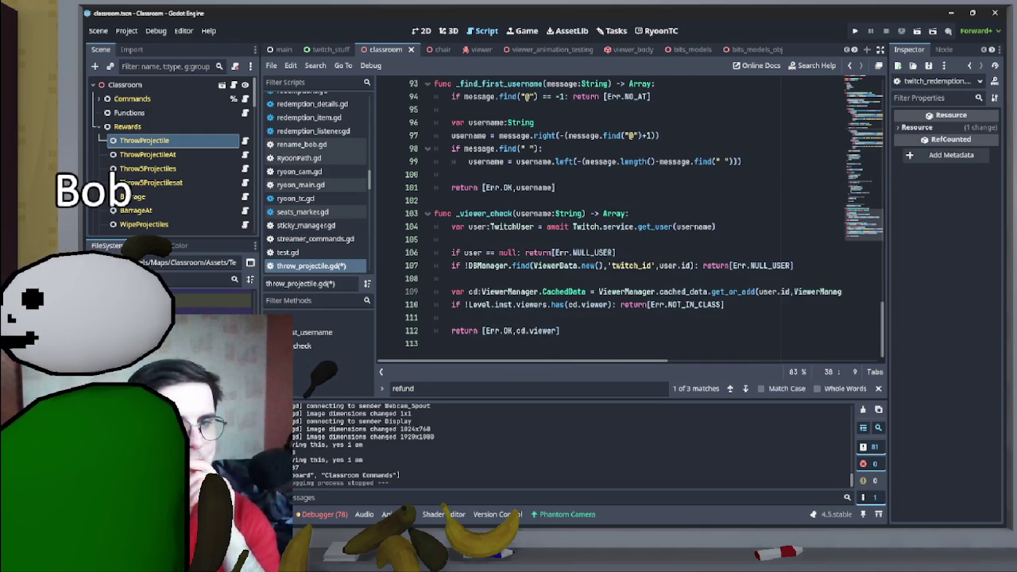
scroll(627, 215, "up", 20)
scroll(628, 219, "up", 7)
scroll(628, 218, "up", 2)
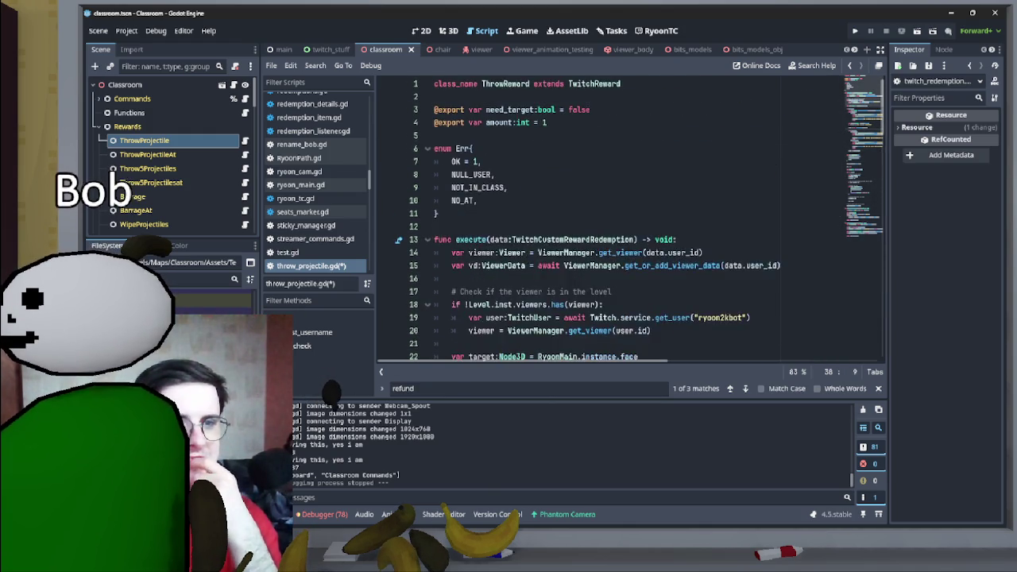
scroll(627, 218, "down", 9)
scroll(627, 219, "right", 10)
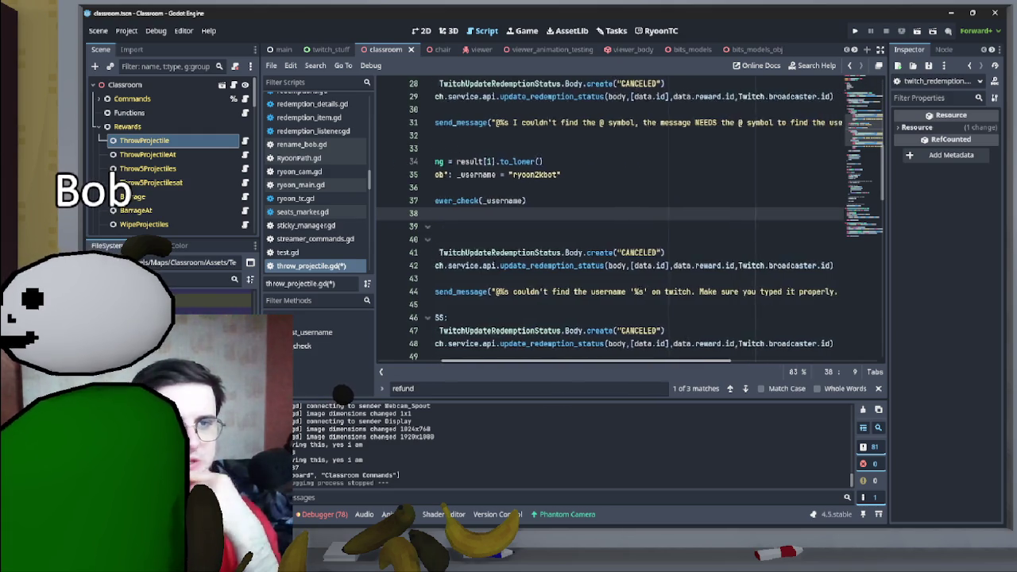
scroll(609, 222, "left", 9)
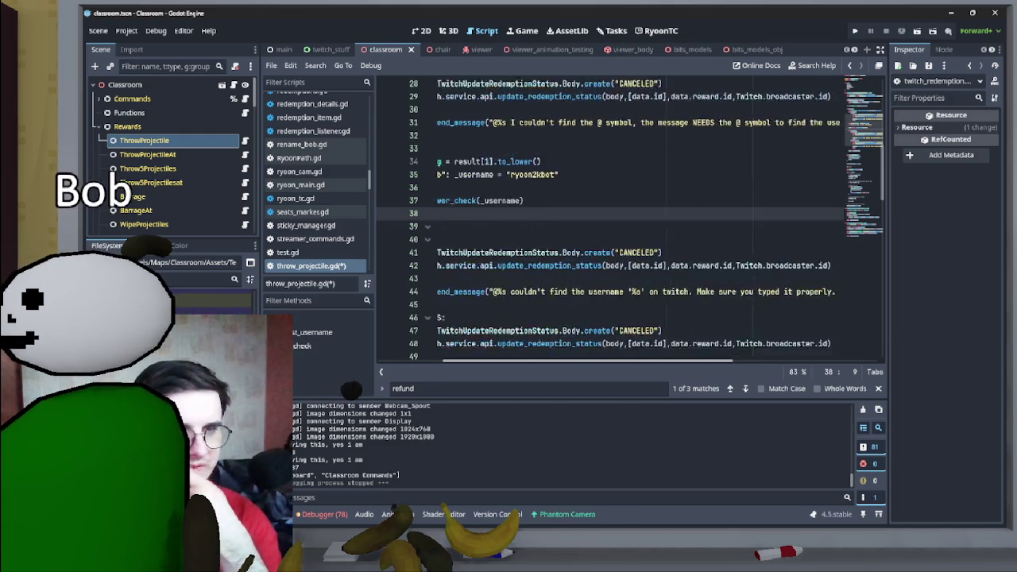
scroll(609, 222, "right", 5)
scroll(609, 222, "left", 2)
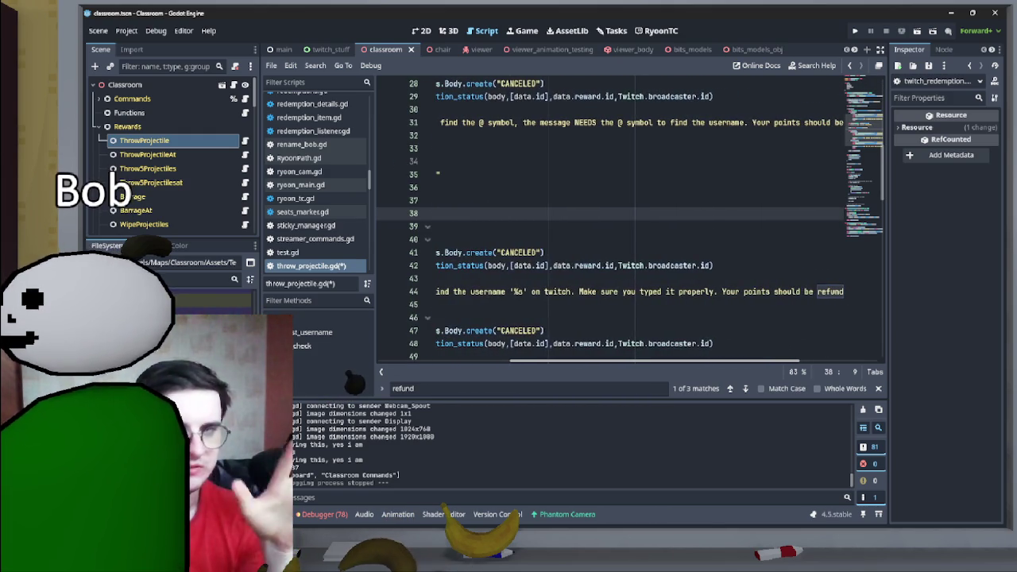
left_click(616, 30)
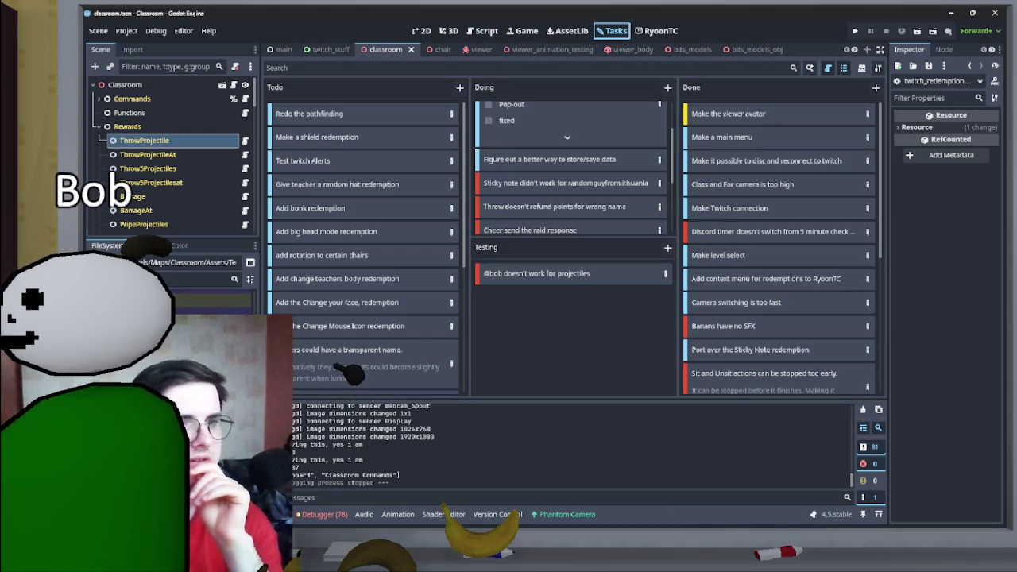
- Move the 'Throw doesn't refund points for wrong name' card to Testing, then switch to twitch_stuff
left_click_drag(556, 206, 588, 306)
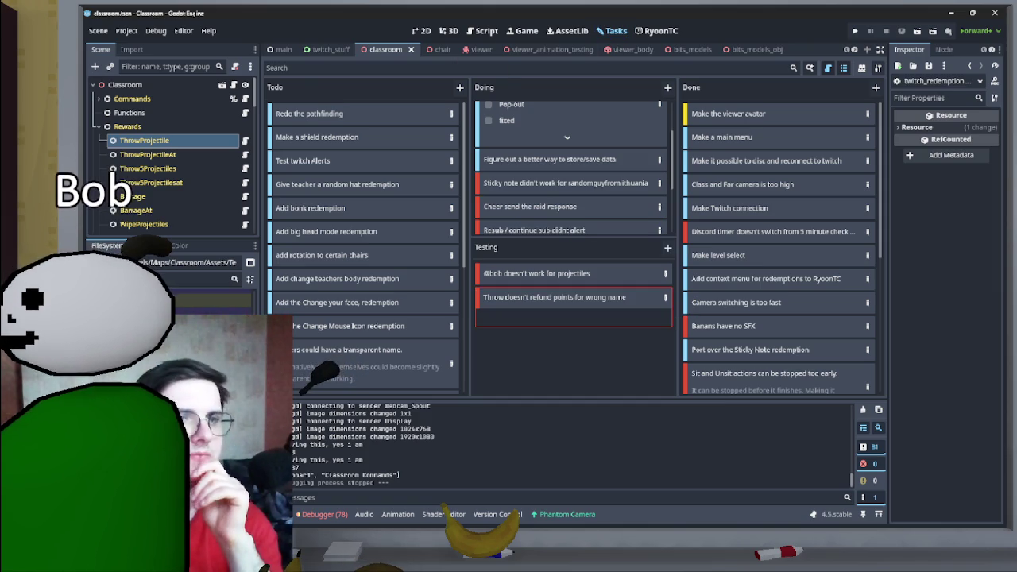
left_click(330, 49)
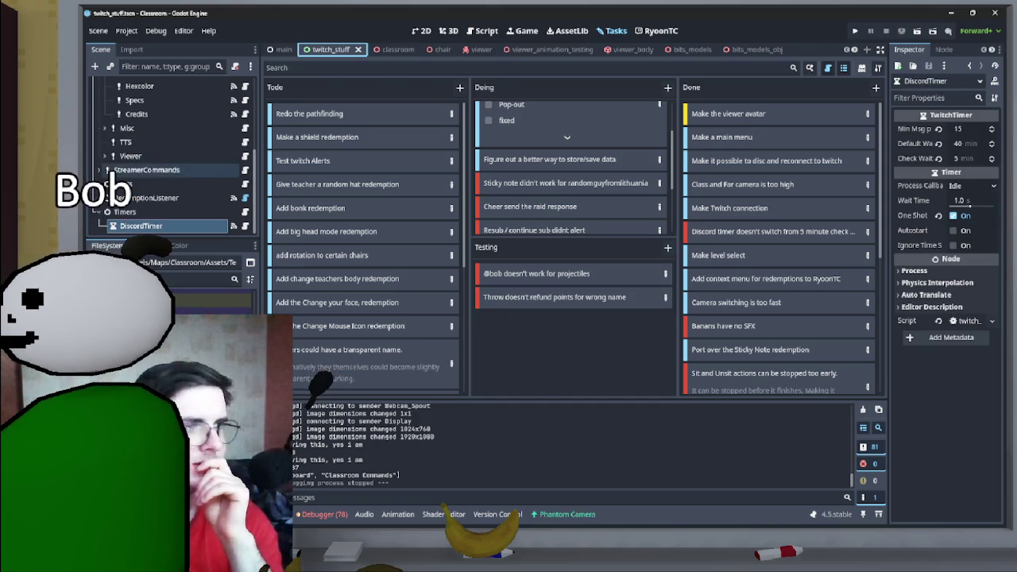
scroll(175, 199, "down", 4)
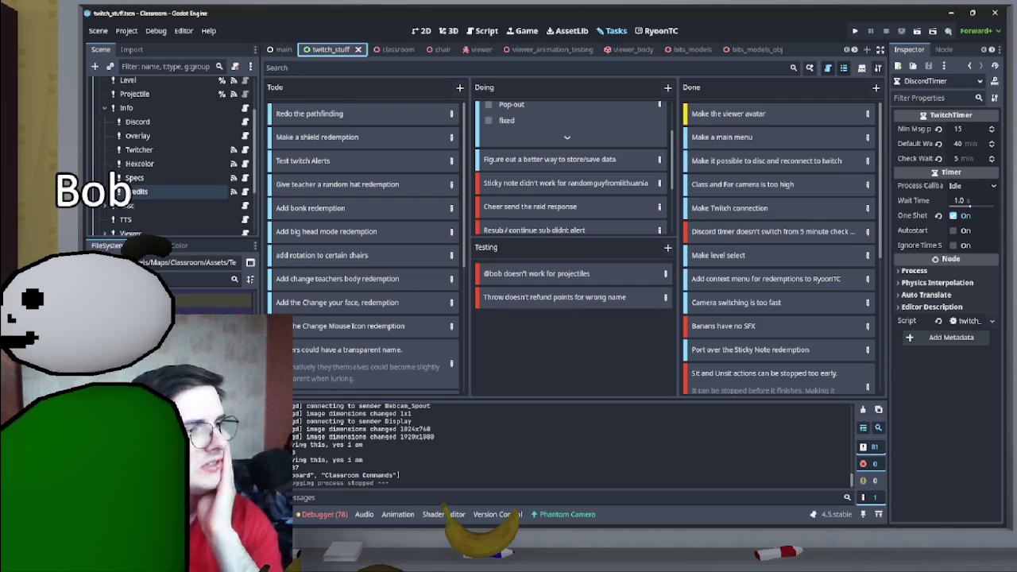
scroll(174, 199, "up", 2)
scroll(198, 198, "down", 2)
- Collapse Info and Commands, expand Alerts, and select FollowListener
left_click(104, 127)
scroll(104, 127, "up", 2)
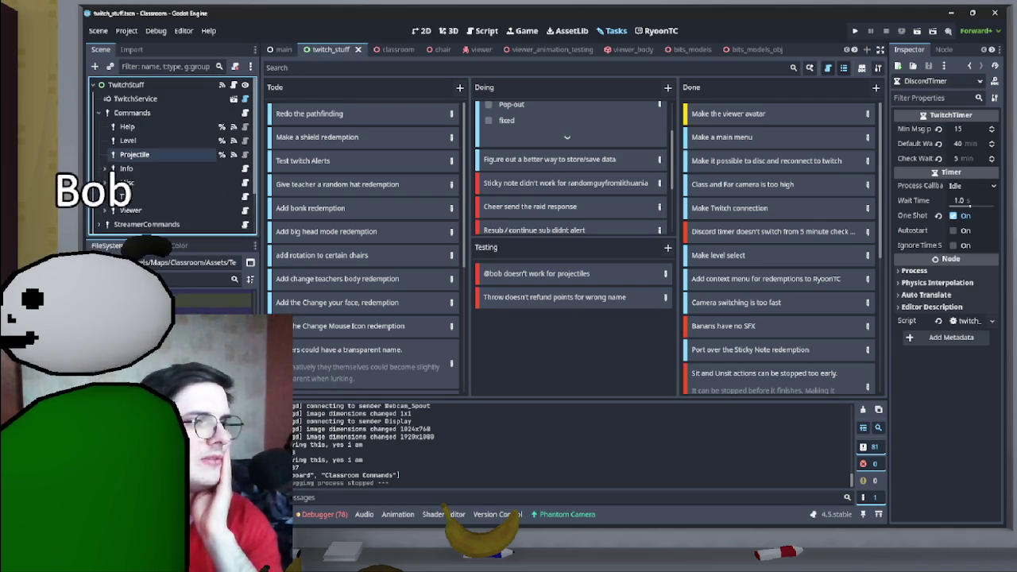
left_click(98, 113)
left_click(98, 141)
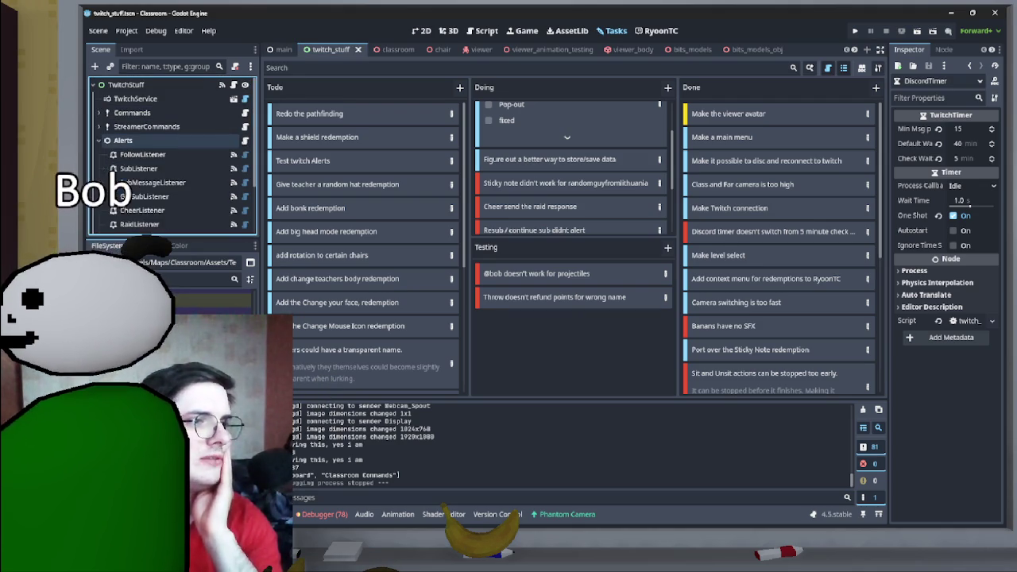
left_click(143, 154)
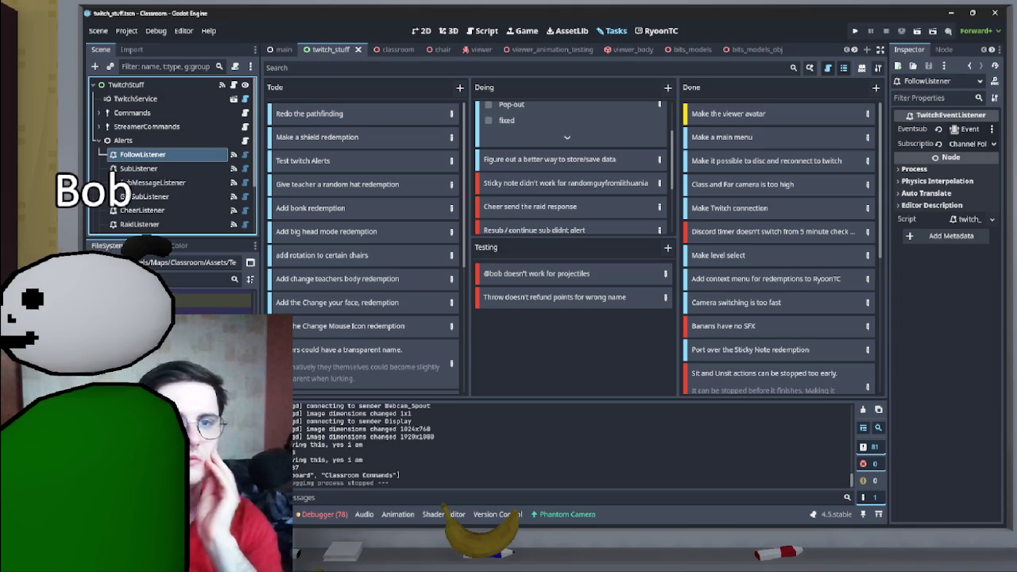
- Widen the dock and view Signals for SubListener and SubMessageListener
left_click_drag(888, 284, 856, 283)
left_click(910, 49)
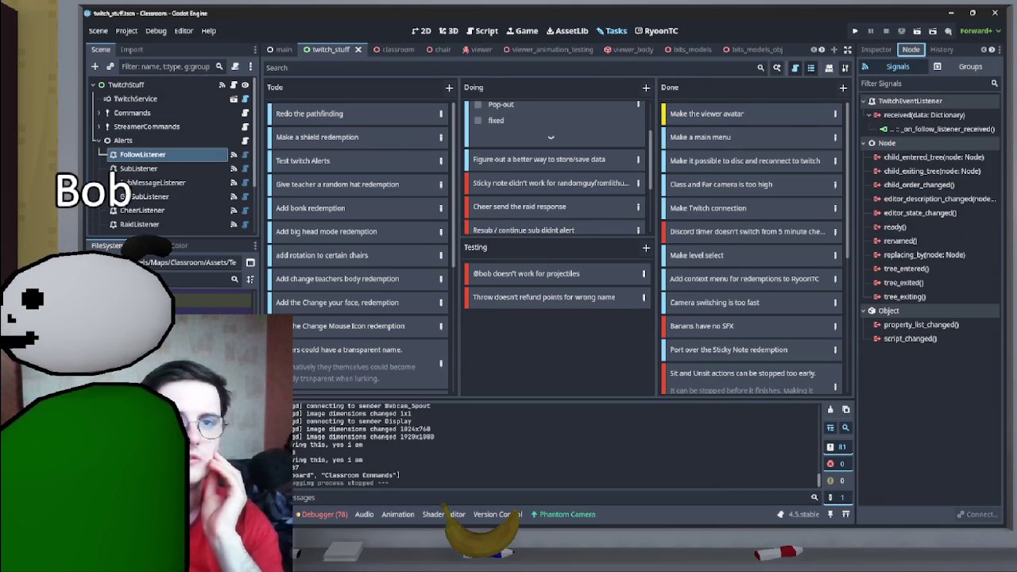
left_click(142, 168)
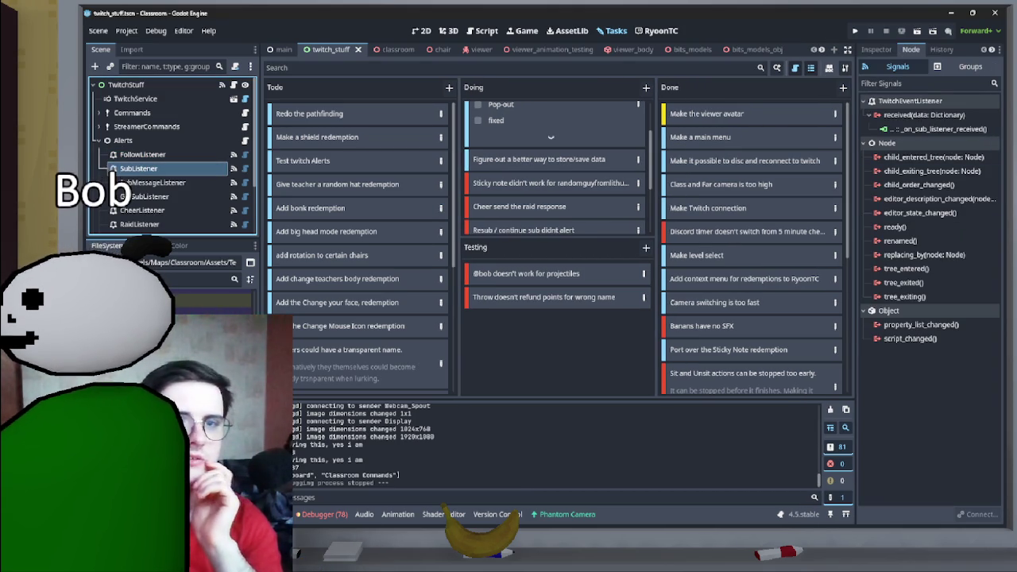
left_click(159, 182)
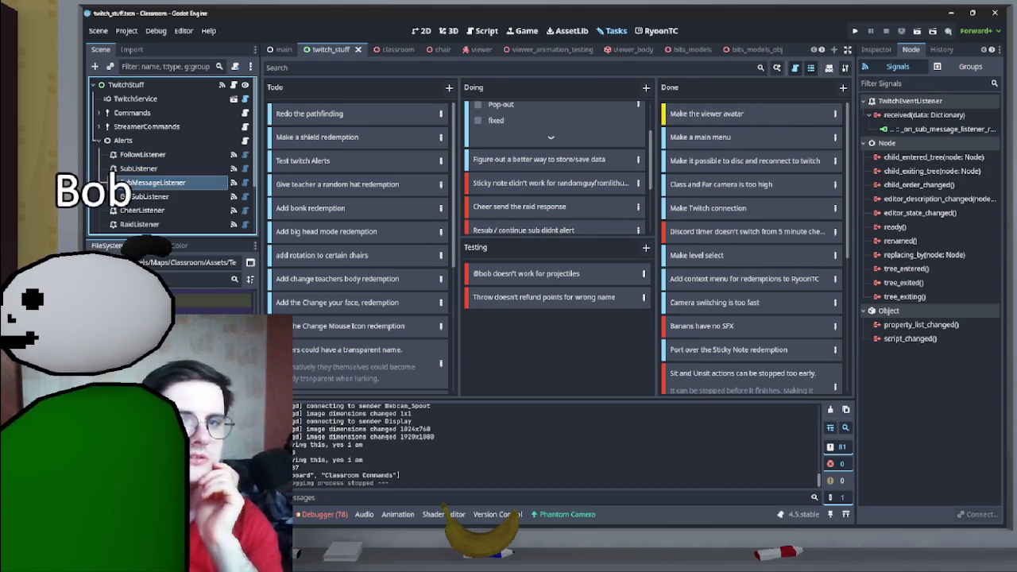
- Check the signal connections of the GiftSub, Cheer, Raid, Ads and Ban listeners
mouse_move(855, 284)
left_mouse_down()
mouse_move(792, 283)
mouse_move(805, 284)
left_mouse_up()
left_click(147, 197)
left_click(142, 210)
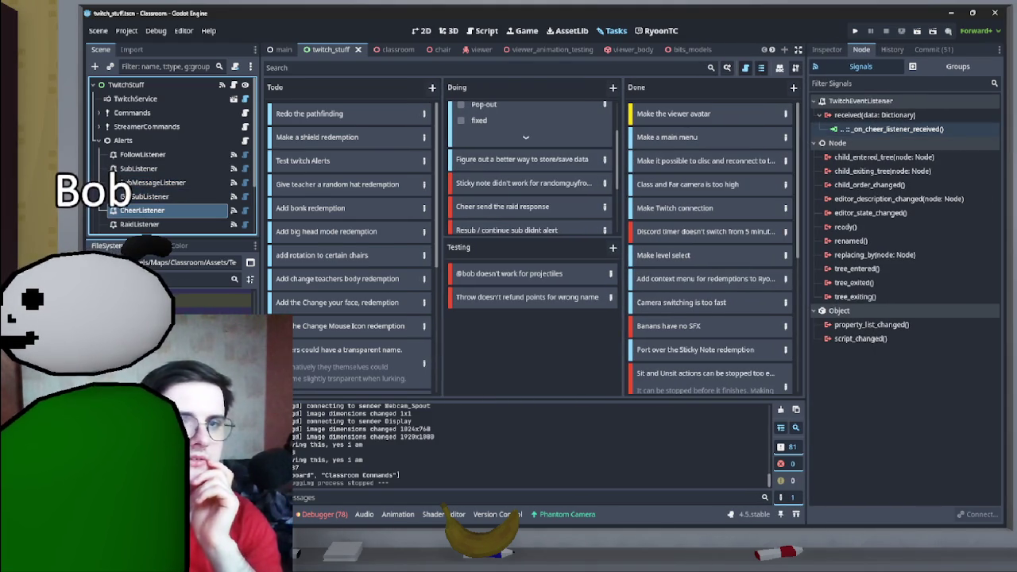
left_click(139, 224)
scroll(159, 159, "down", 2)
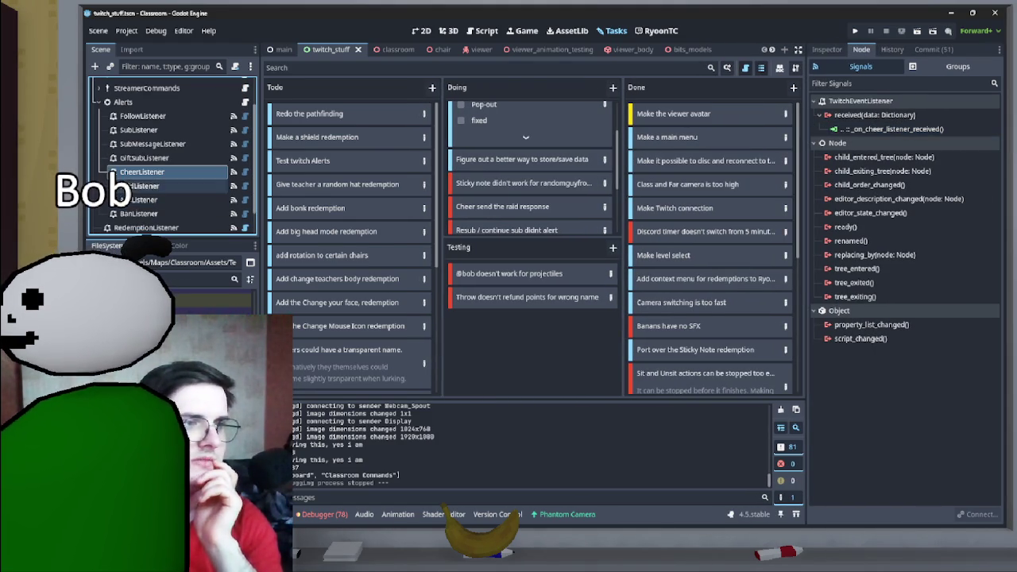
left_click(143, 200)
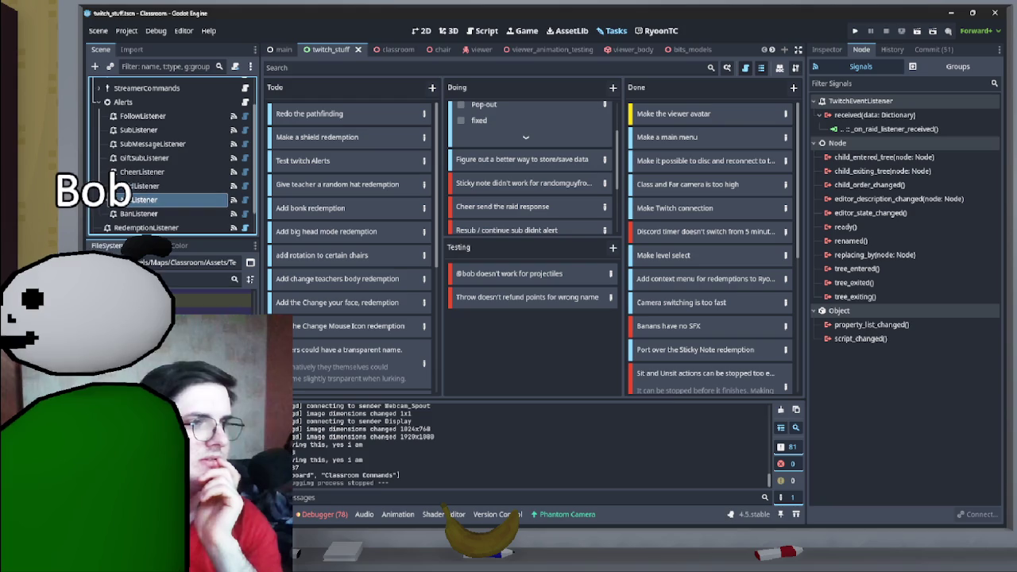
left_click(139, 213)
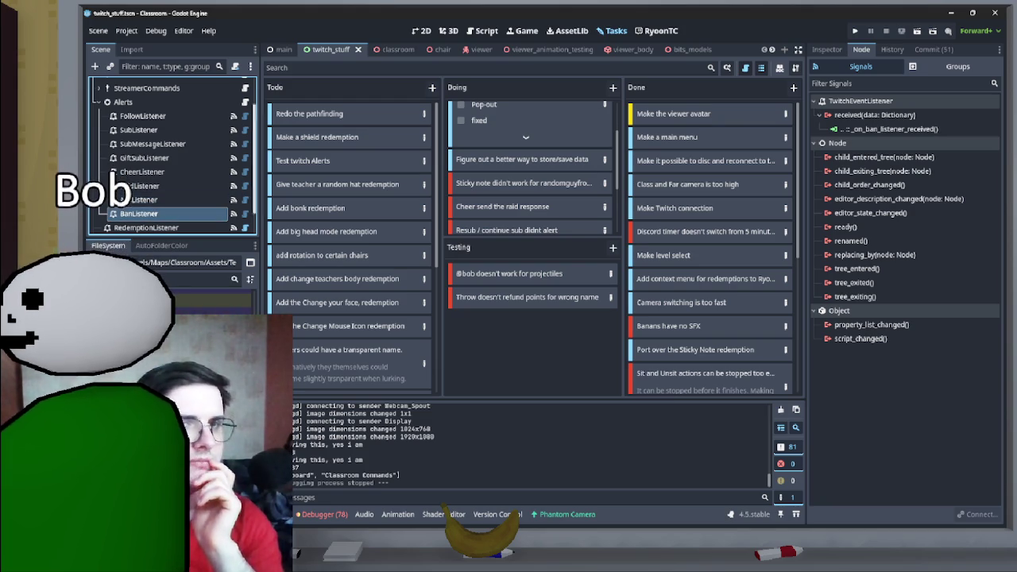
left_click(141, 171)
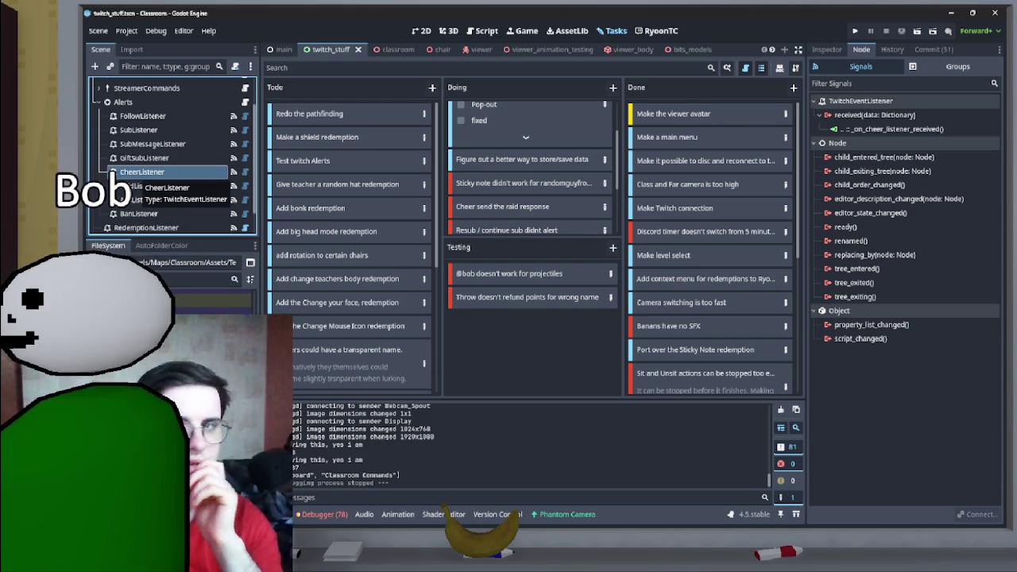
left_click(481, 31)
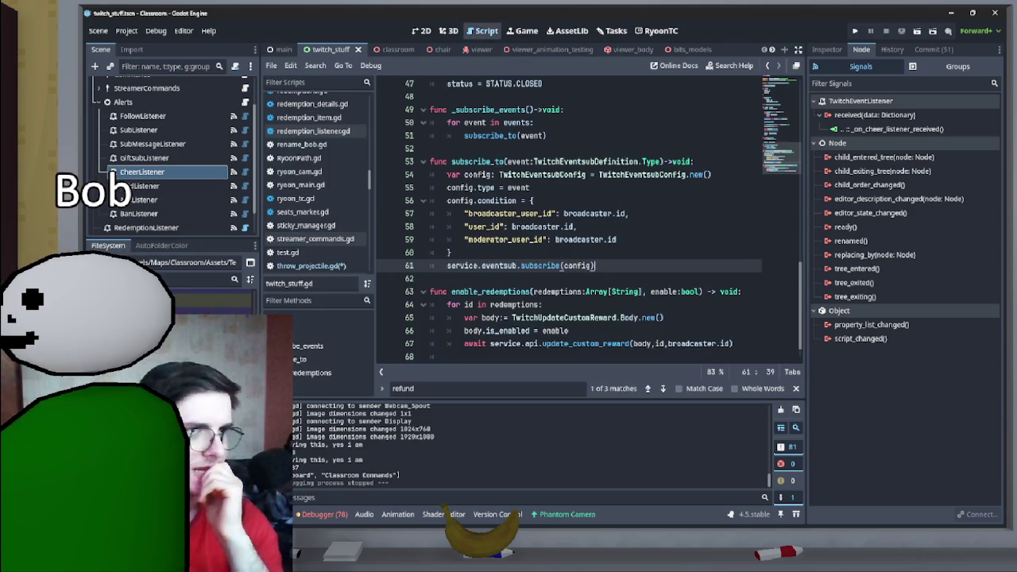
- Open alerts.gd and unfold the _on_cheer_listener_received function
scroll(589, 220, "down", 1)
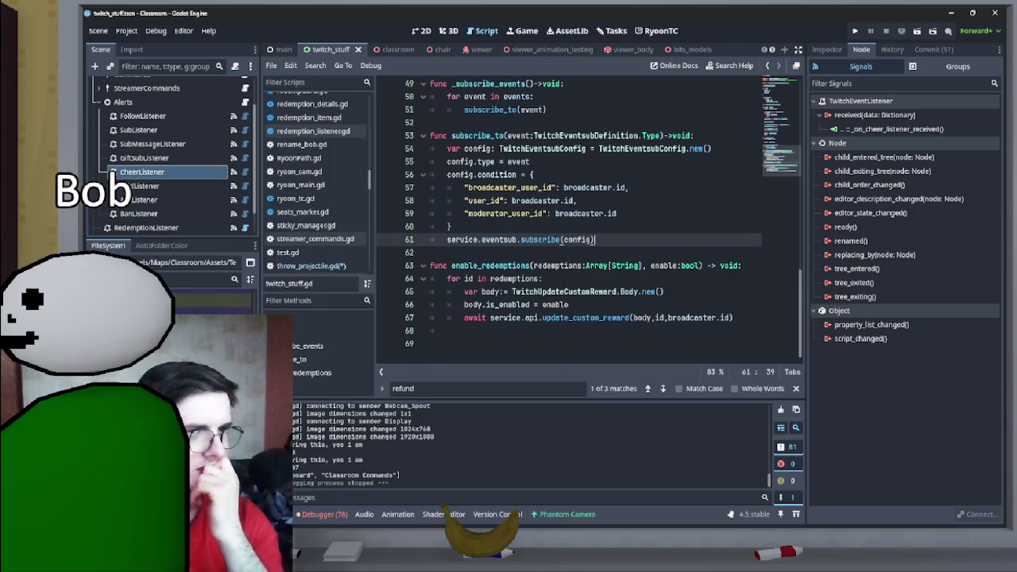
scroll(589, 220, "up", 2)
left_click(244, 102)
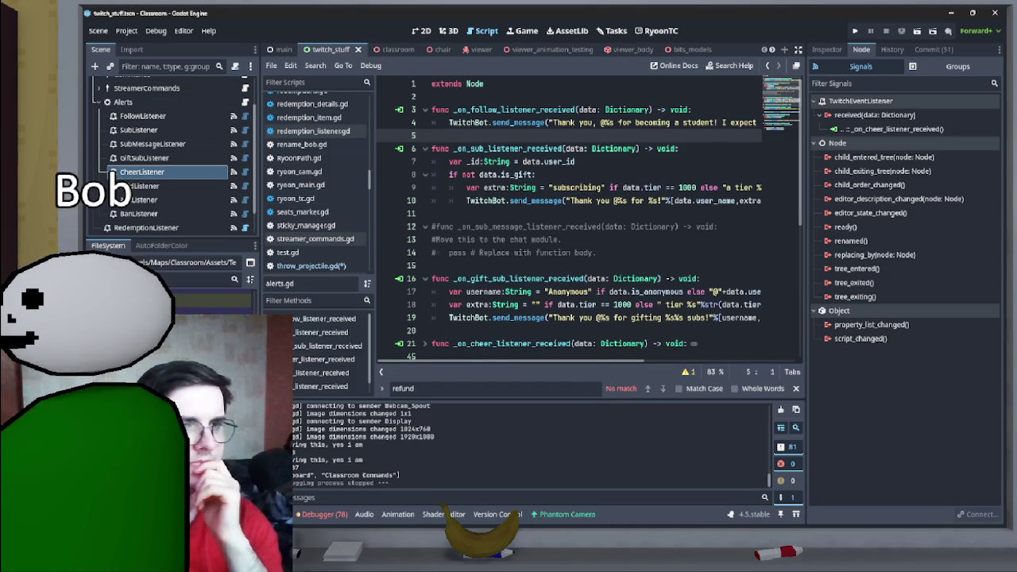
scroll(589, 220, "down", 5)
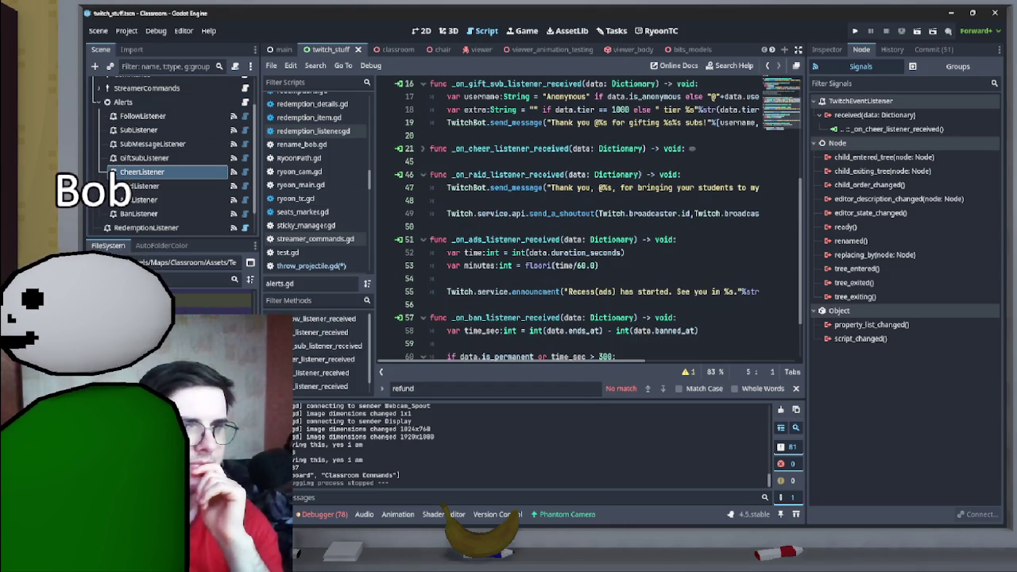
scroll(590, 220, "down", 1)
scroll(589, 220, "up", 2)
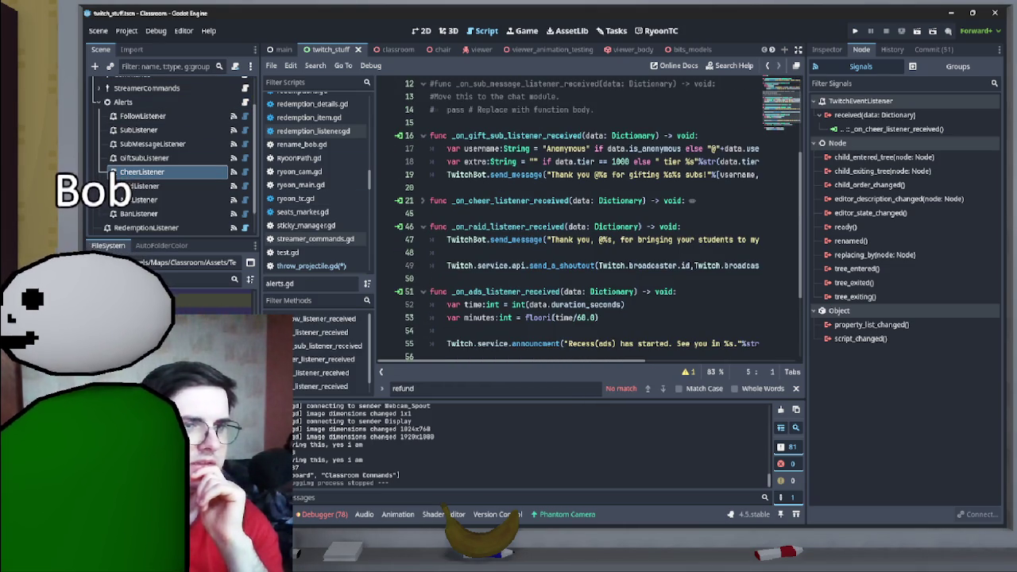
left_click(423, 200)
- Delete the stray space before %username in line 23's cheer message
mouse_move(586, 227)
left_mouse_down()
mouse_move(764, 227)
mouse_move(433, 222)
mouse_move(742, 212)
mouse_move(755, 226)
mouse_move(691, 227)
left_mouse_up()
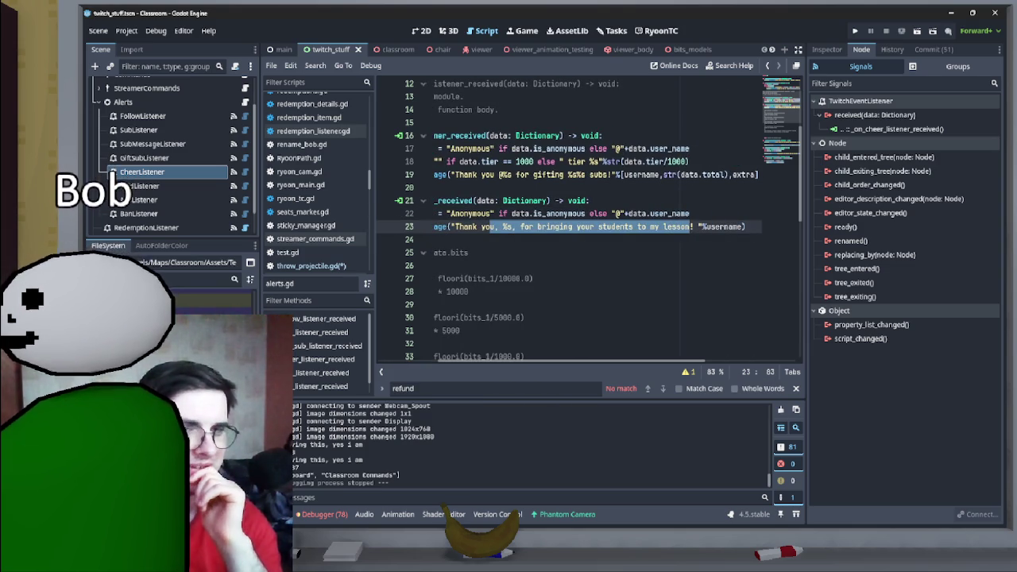
left_click(691, 226)
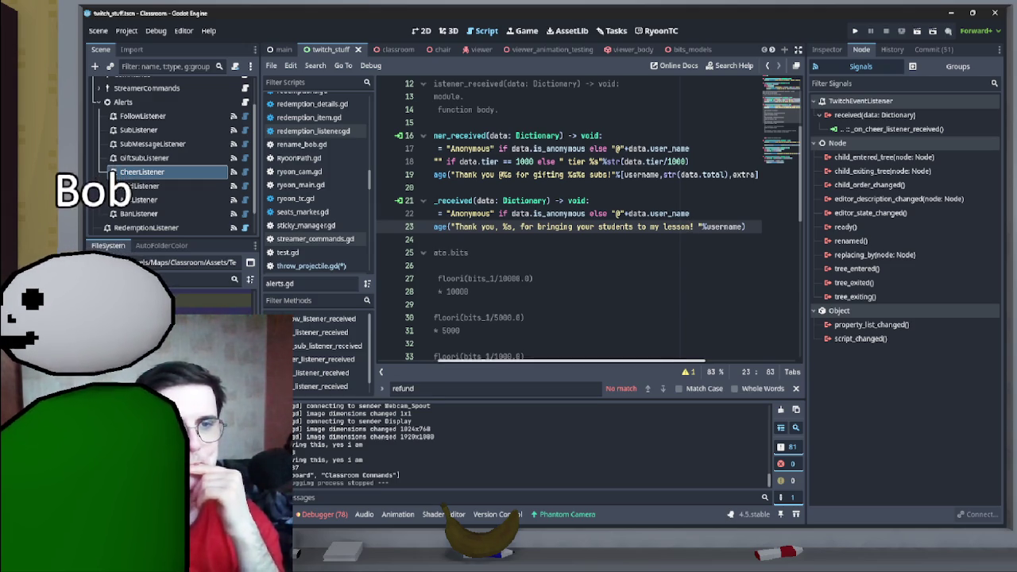
scroll(592, 222, "left", 5)
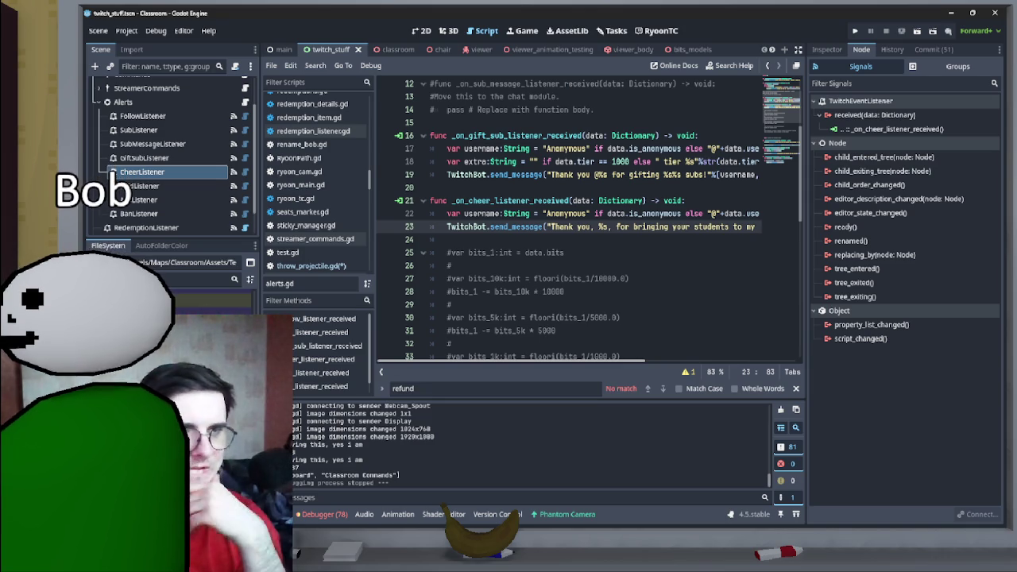
scroll(586, 222, "right", 4)
scroll(586, 222, "left", 4)
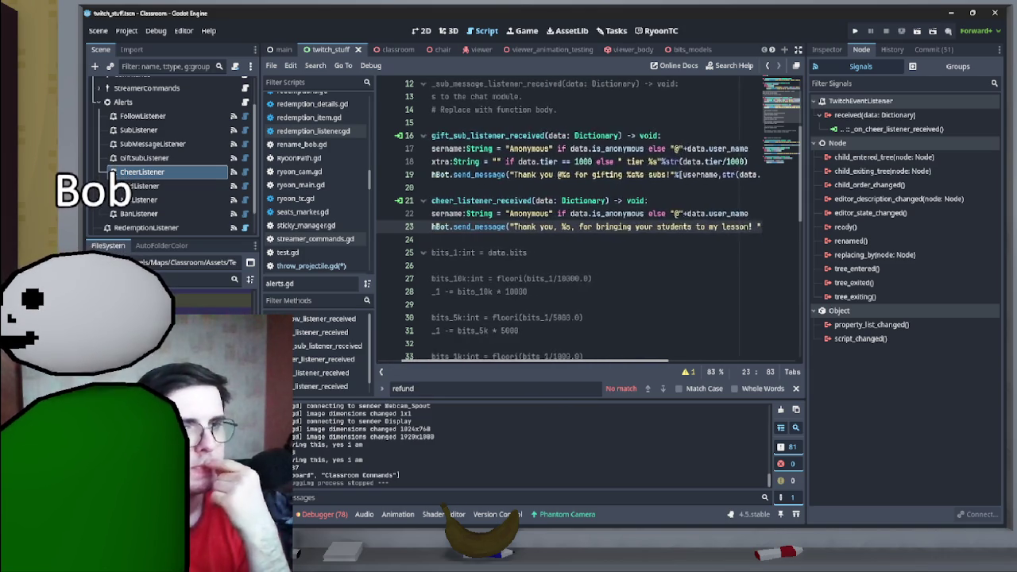
scroll(568, 222, "right", 4)
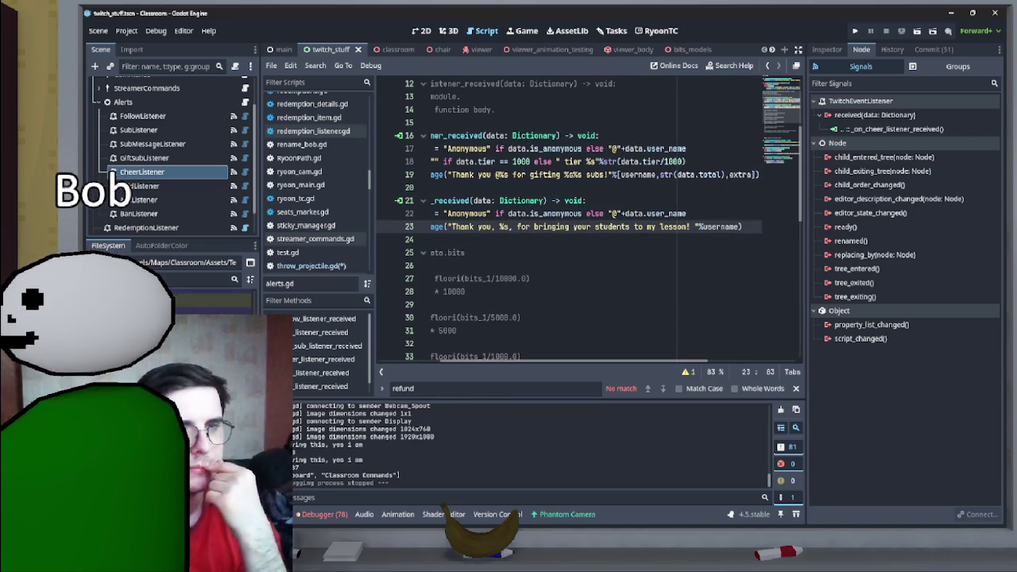
left_click(695, 226)
key("BackSpace")
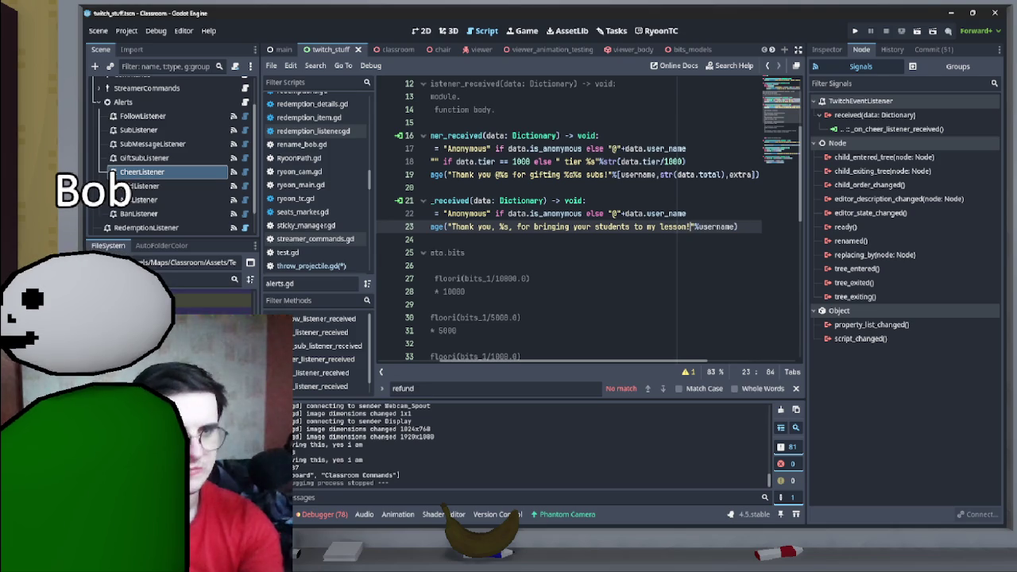
- Inspect the cheer thank-you message and its %s placeholder on line 23
scroll(588, 223, "down", 7)
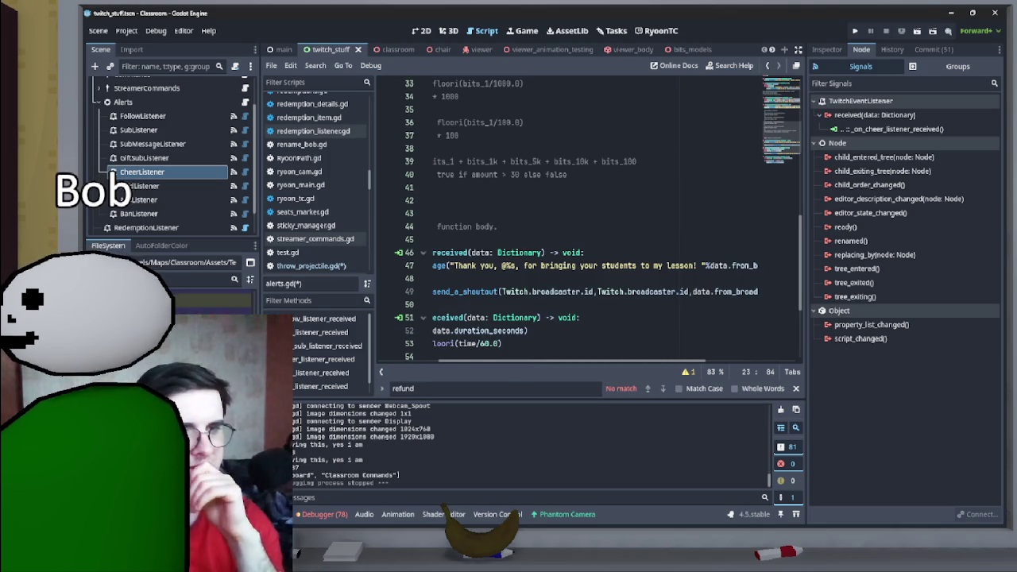
scroll(598, 220, "up", 1)
scroll(588, 220, "left", 3)
scroll(587, 220, "right", 2)
scroll(588, 220, "left", 2)
scroll(588, 220, "down", 3)
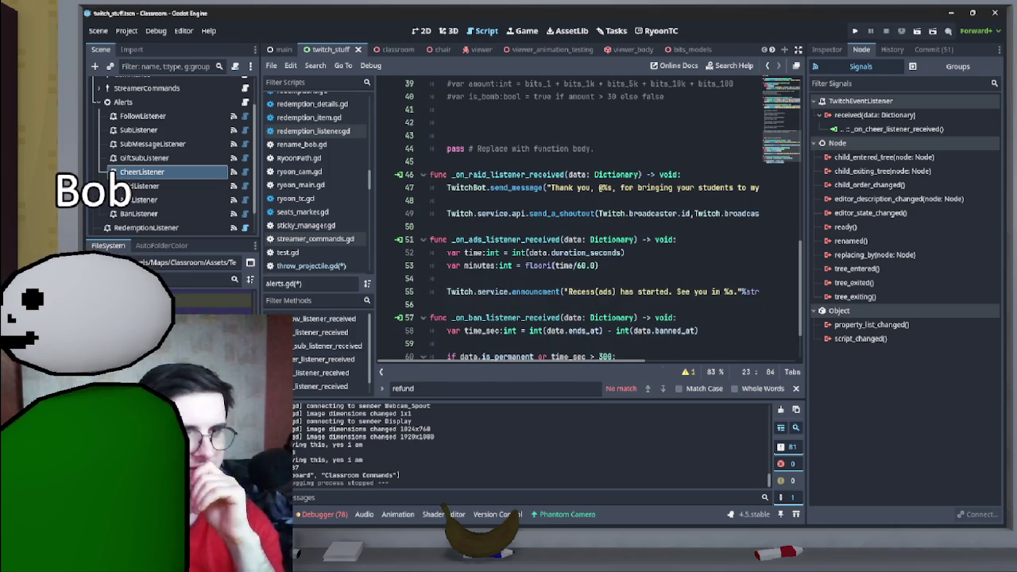
scroll(588, 220, "down", 1)
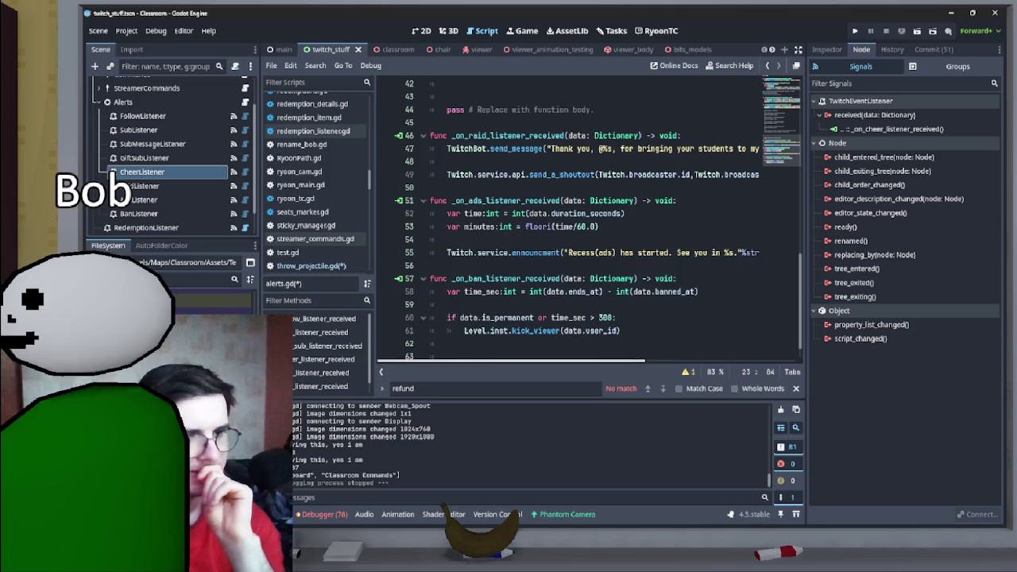
scroll(587, 220, "right", 3)
scroll(588, 220, "left", 1)
scroll(588, 220, "left", 2)
scroll(587, 220, "up", 8)
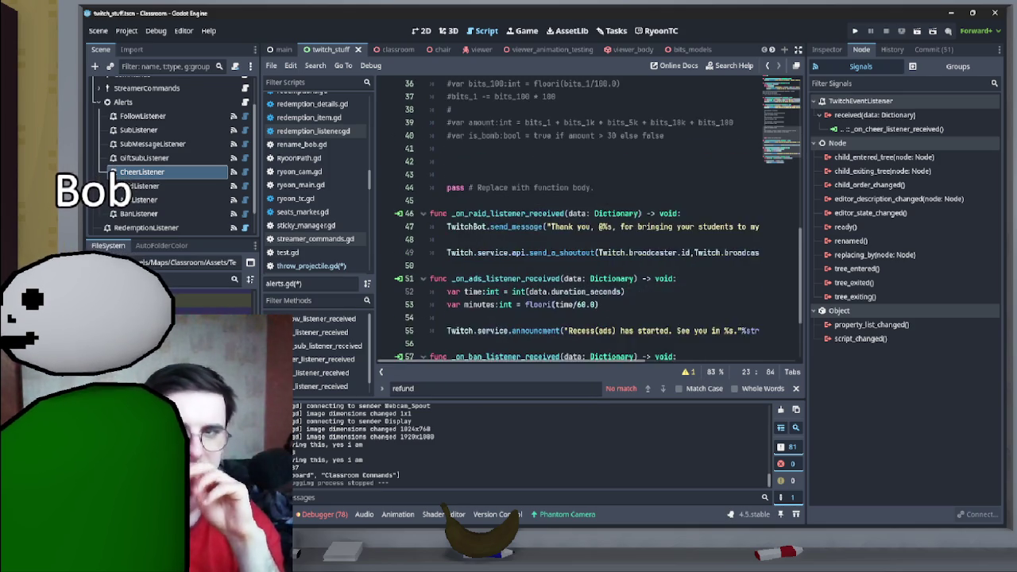
scroll(588, 220, "up", 3)
mouse_move(550, 265)
left_mouse_down()
mouse_move(695, 265)
mouse_move(680, 266)
left_mouse_up()
left_click(633, 265)
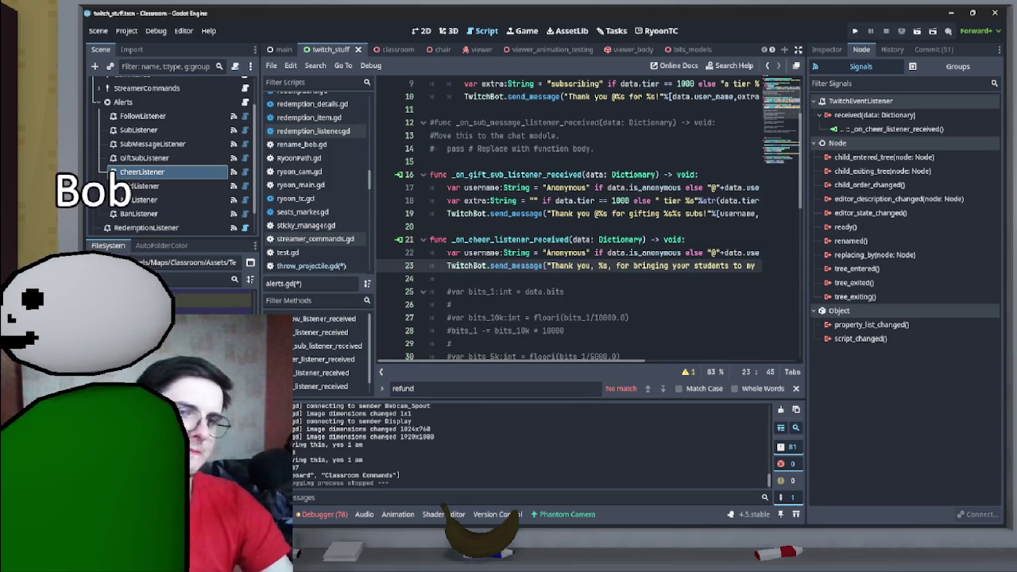
double_click(604, 265)
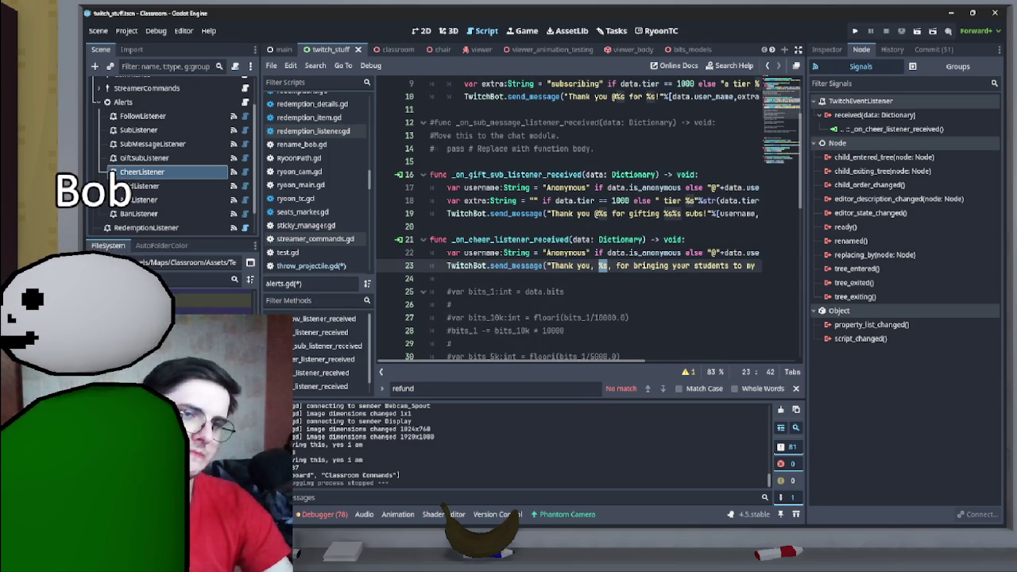
mouse_move(635, 265)
left_mouse_down()
mouse_move(739, 265)
mouse_move(720, 265)
left_mouse_up()
scroll(721, 266, "up", 2)
scroll(588, 218, "up", 1)
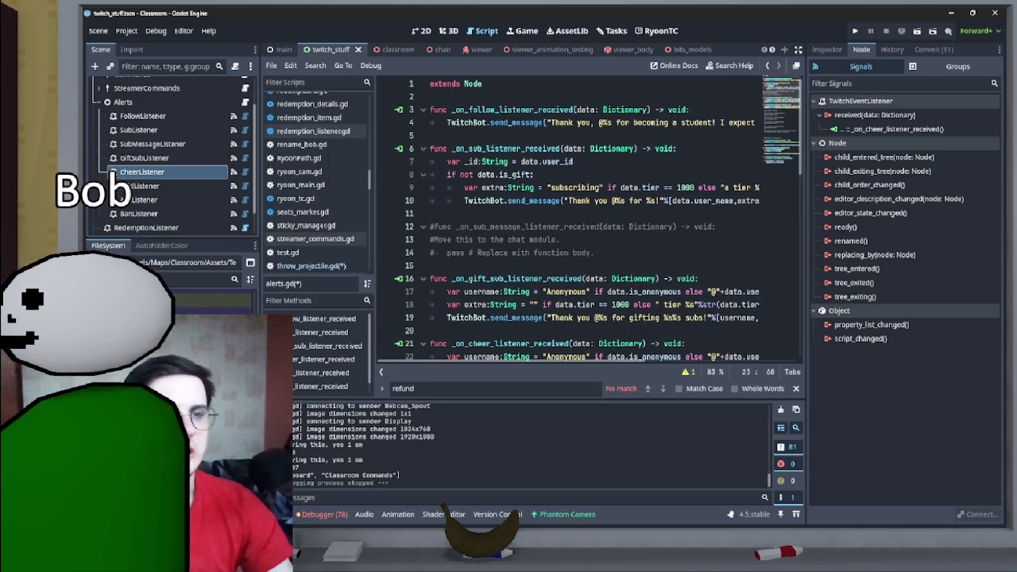
scroll(588, 218, "down", 2)
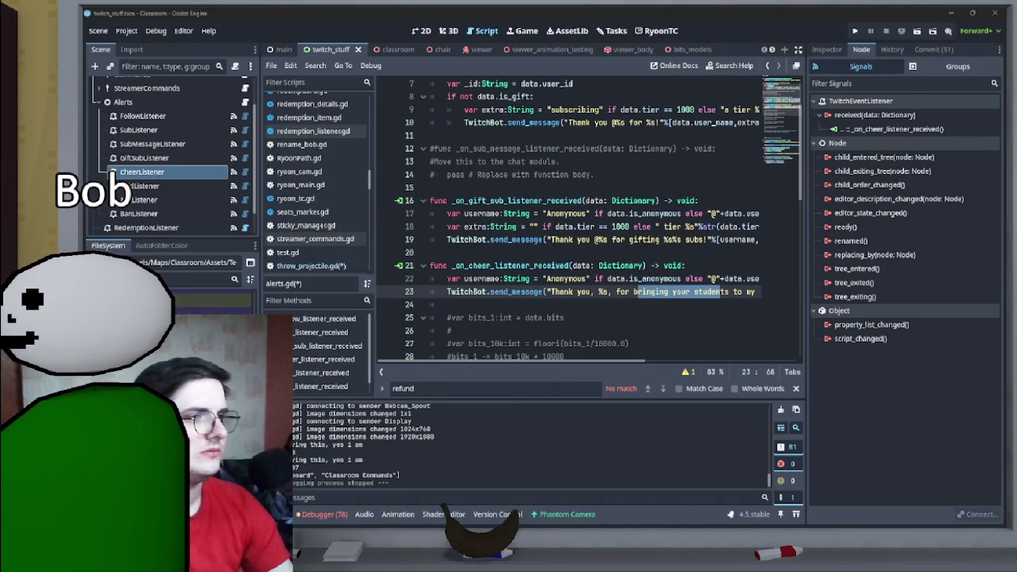
right_click(199, 172)
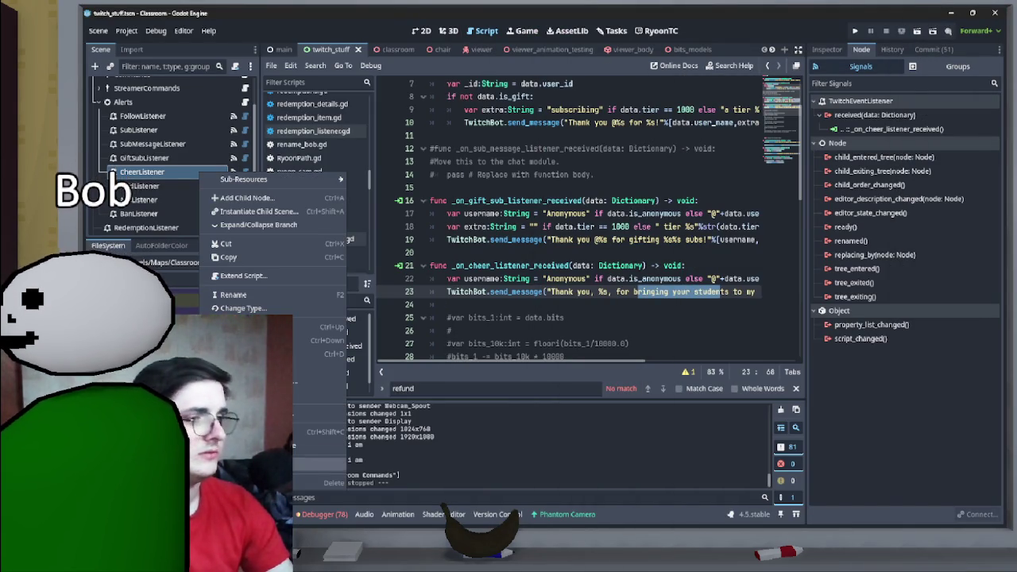
left_click(317, 464)
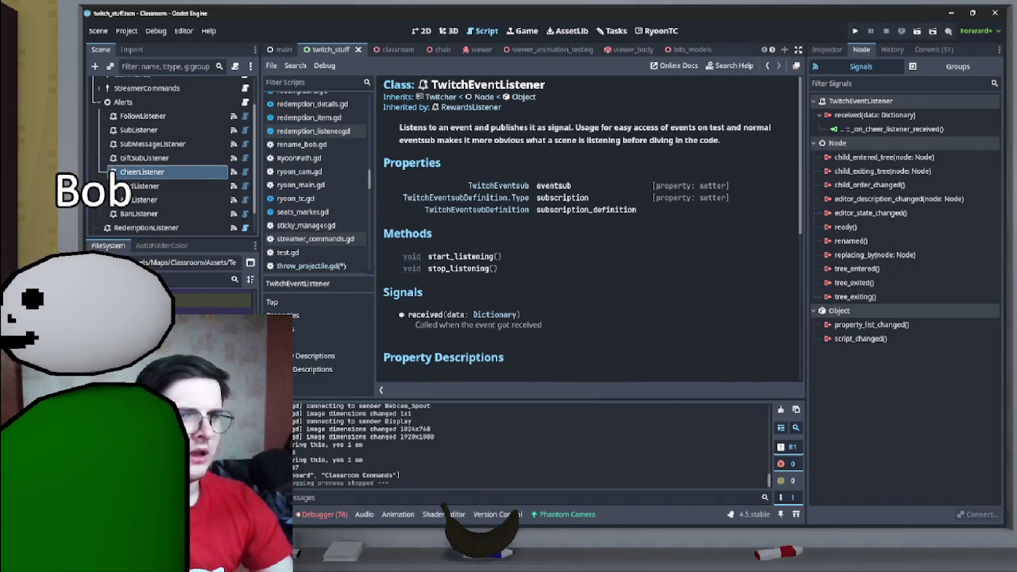
right_click(196, 172)
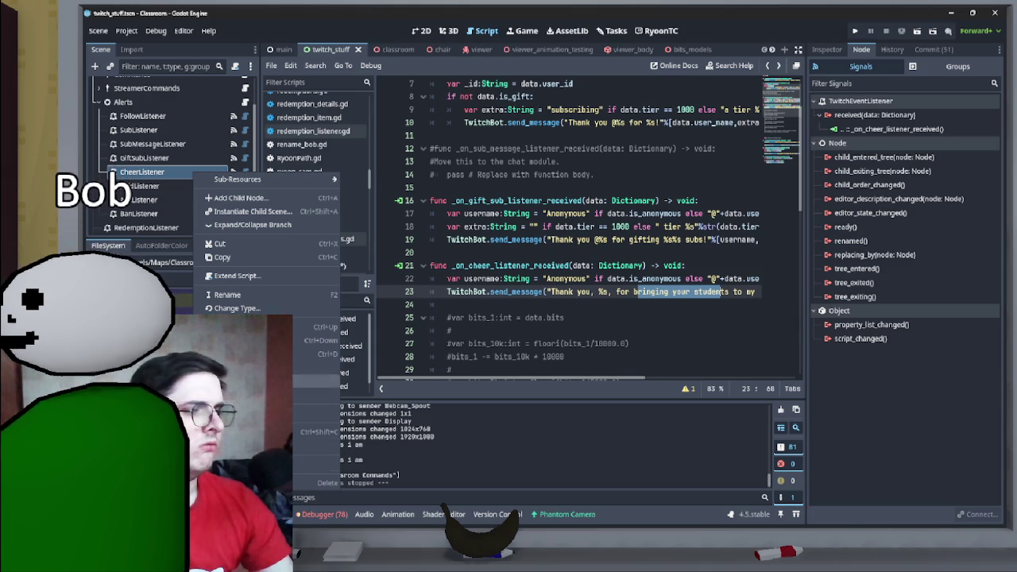
left_click(233, 172)
left_click(234, 171)
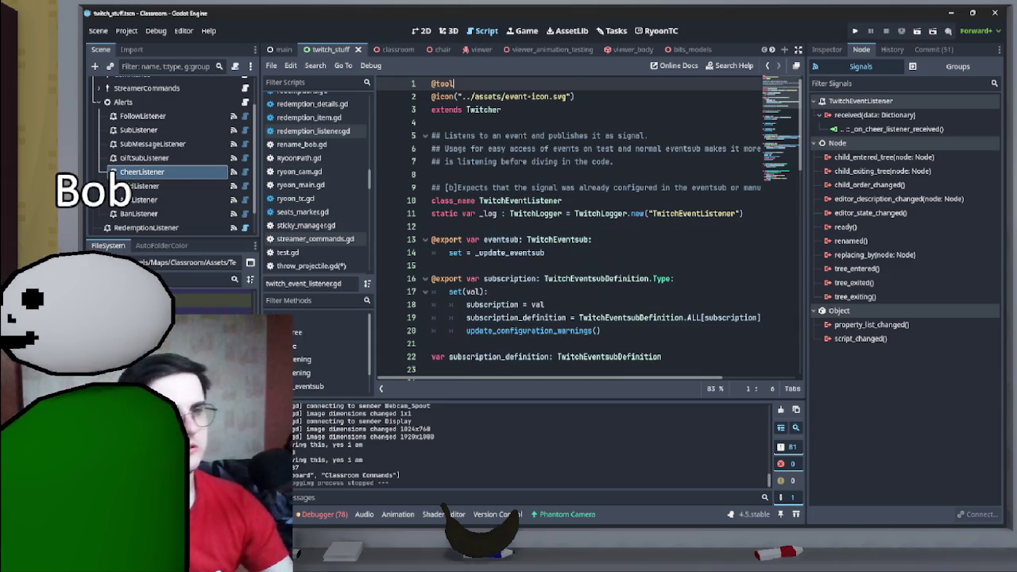
scroll(596, 227, "down", 15)
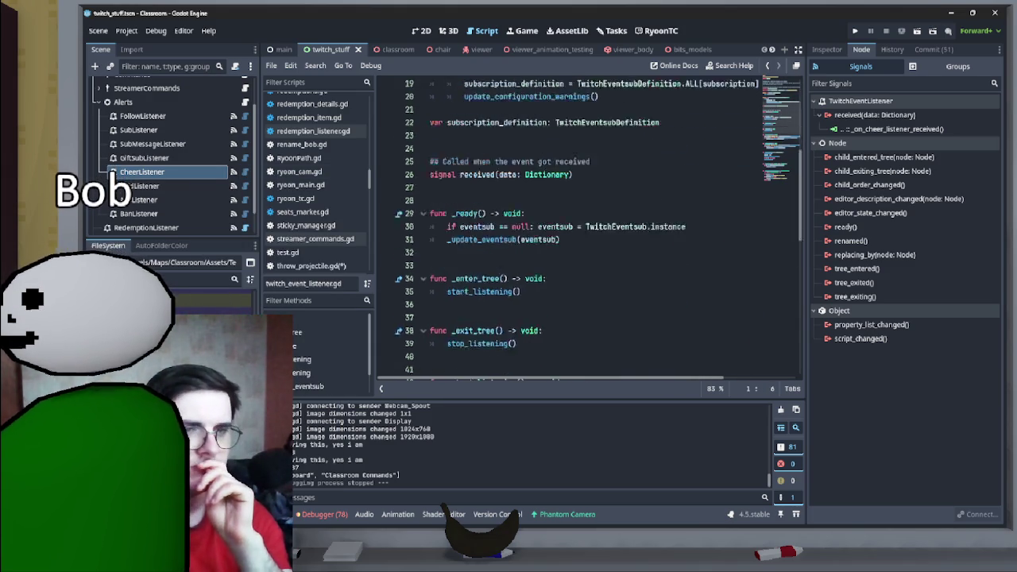
scroll(596, 227, "up", 15)
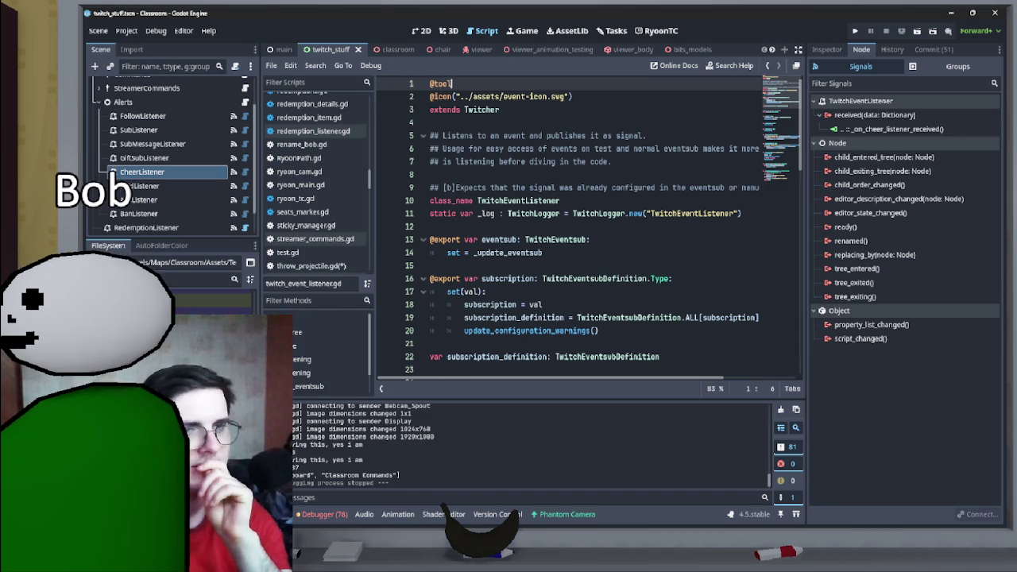
key("alt+Left")
scroll(587, 226, "up", 2)
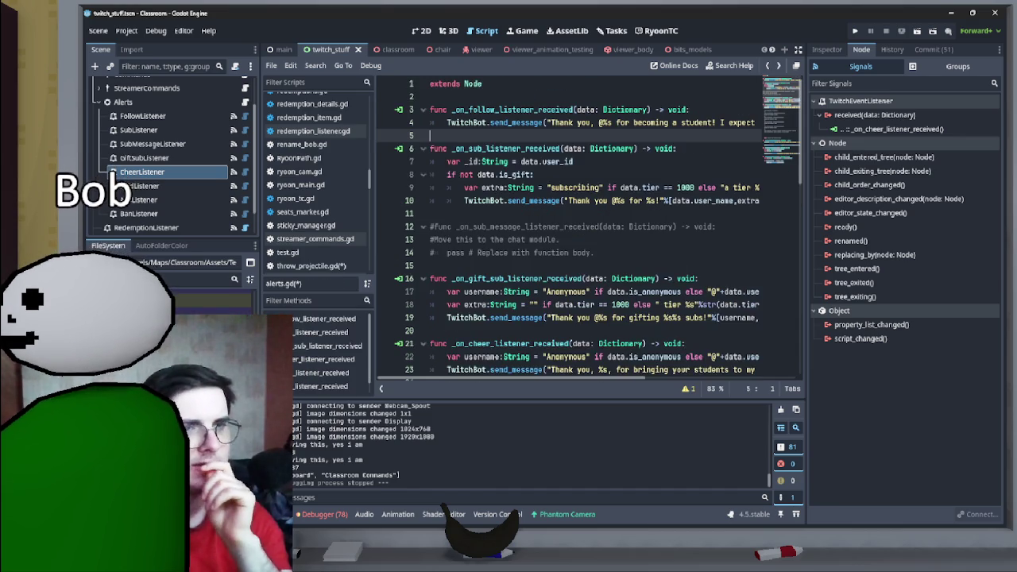
scroll(587, 226, "down", 4)
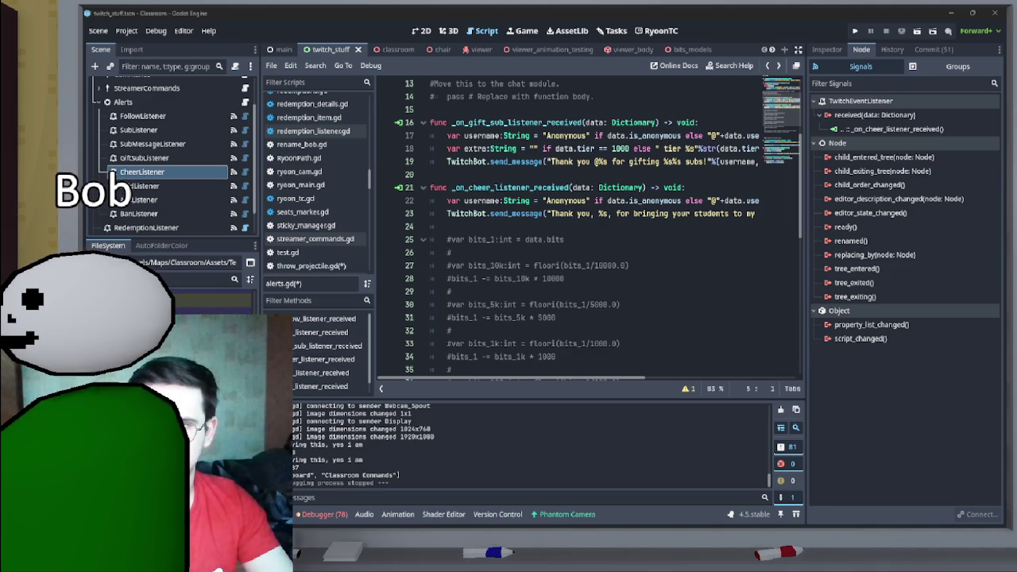
- Switch to the browser showing Twitch's EventSub Channel Cheer Event fields
key("alt+Tab")
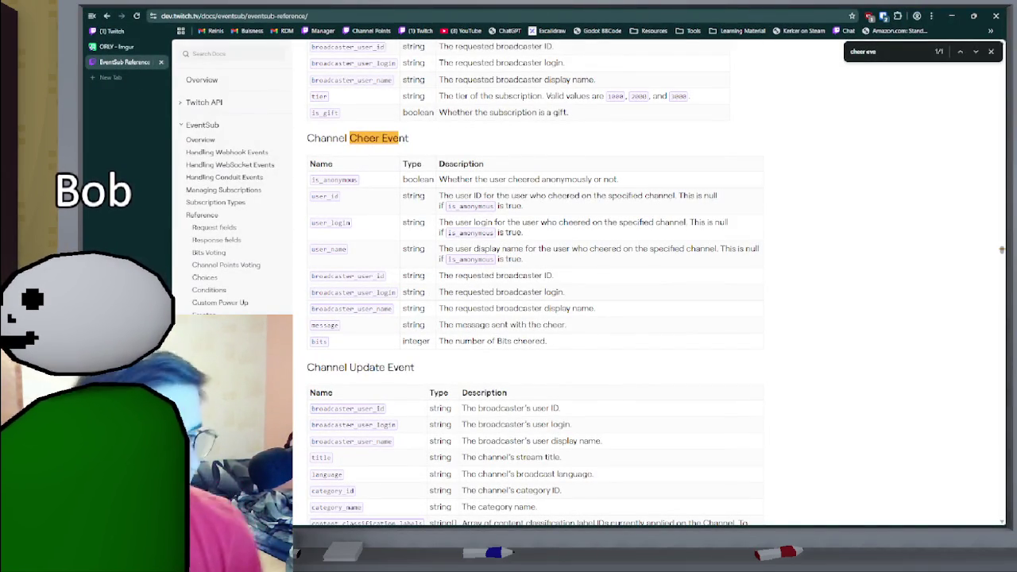
- Select the bits field in the cheer docs, then data.bits on line 25 of alerts.gd
double_click(319, 340)
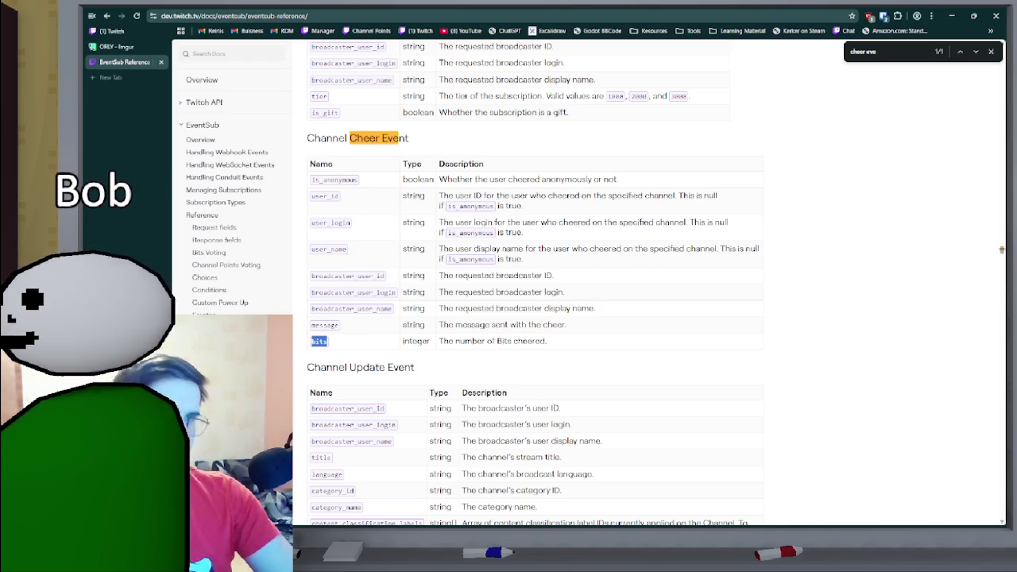
left_click(950, 16)
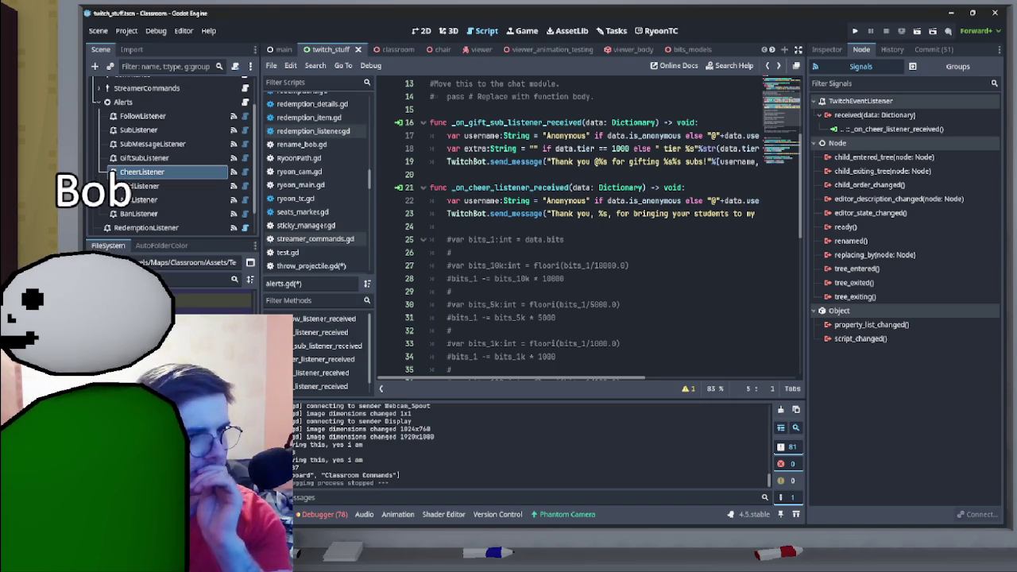
left_click_drag(564, 239, 524, 239)
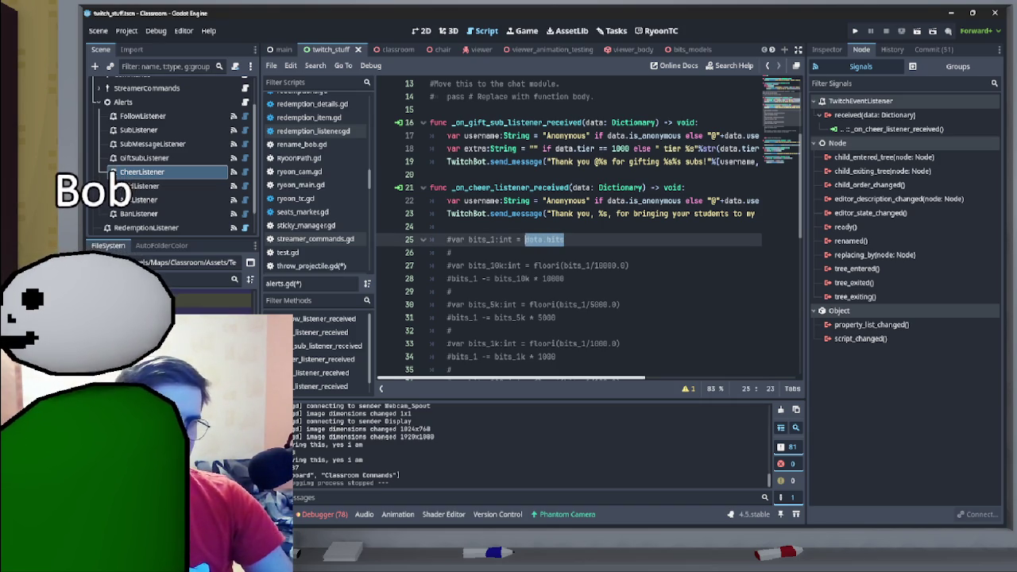
- Reword line 23's message to 'Thank you, %s, for donating %s bits to the school!'
scroll(512, 378, "right", 1)
double_click(580, 214)
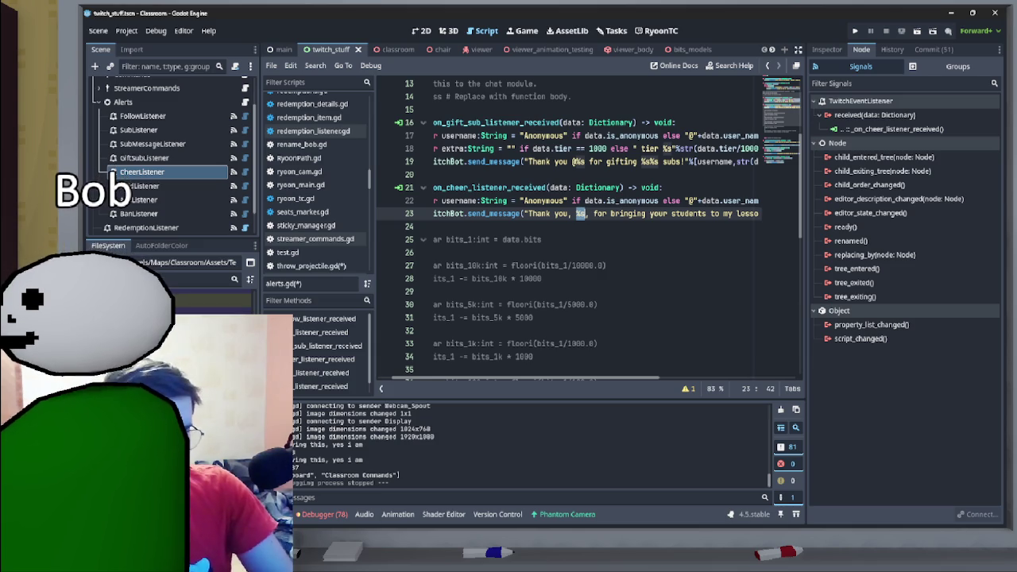
left_click(572, 213)
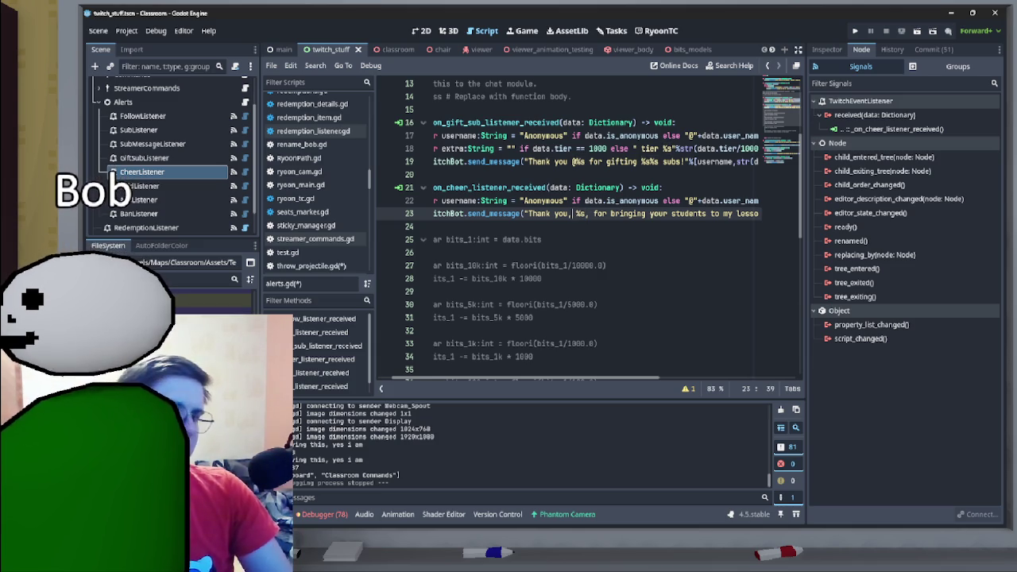
type(",")
key("ctrl+Right")
key("ctrl+Right")
key("ctrl+Right")
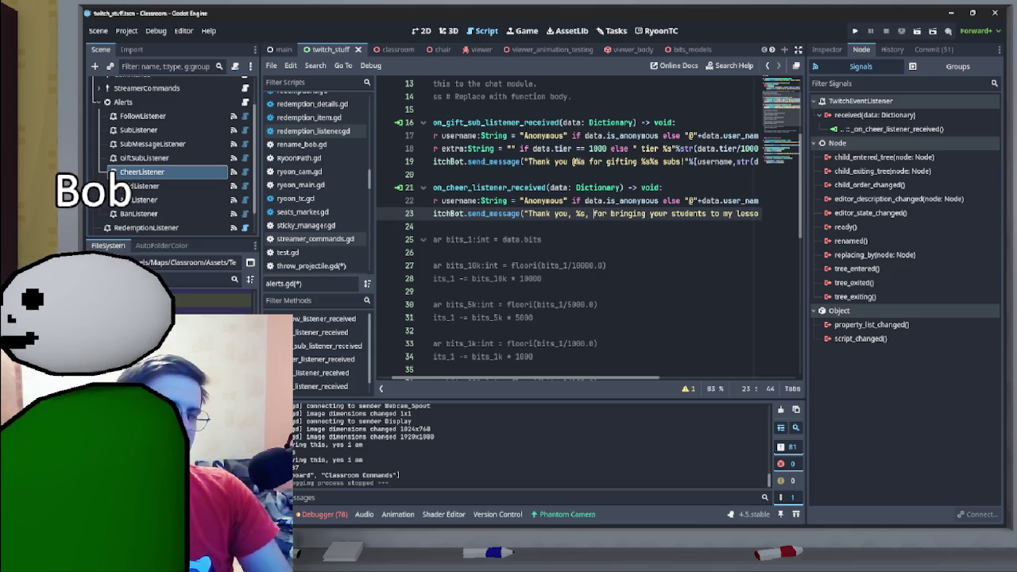
key("ctrl+Right")
key("ctrl+Right")
key("ctrl+Right")
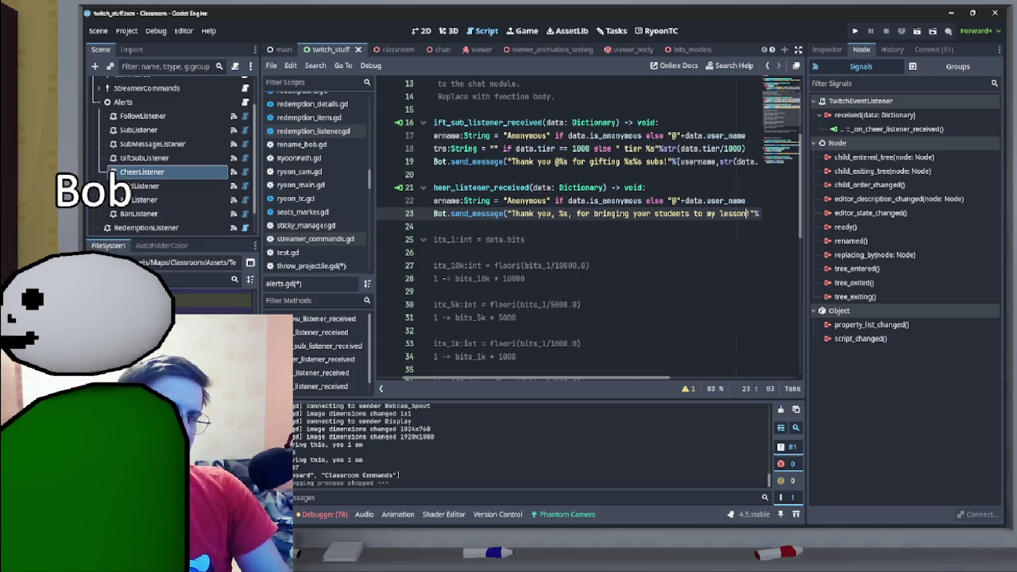
key("ctrl+BackSpace")
key("ctrl+BackSpace")
key("ctrl+BackSpace")
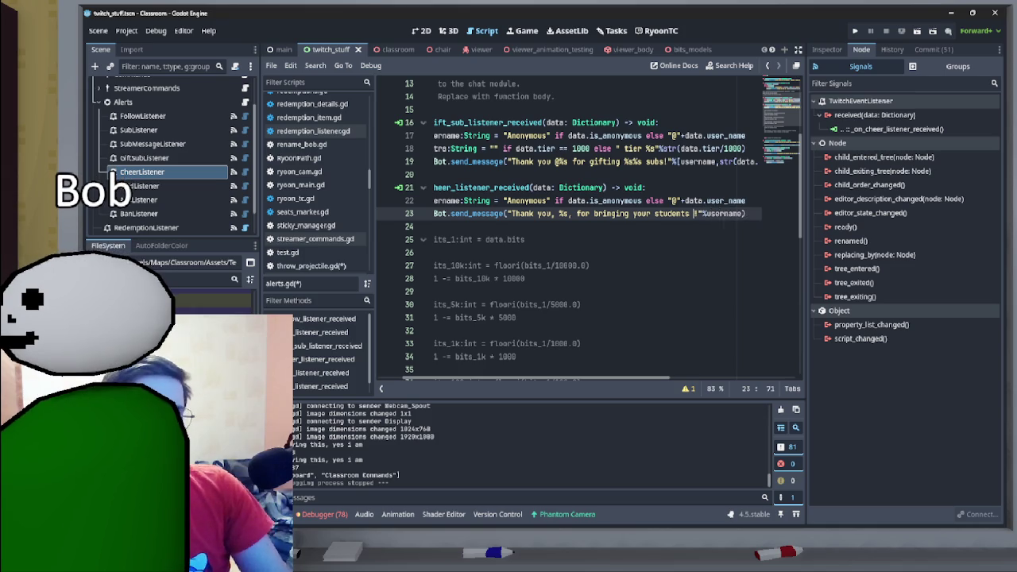
type("donati")
type("ng to th")
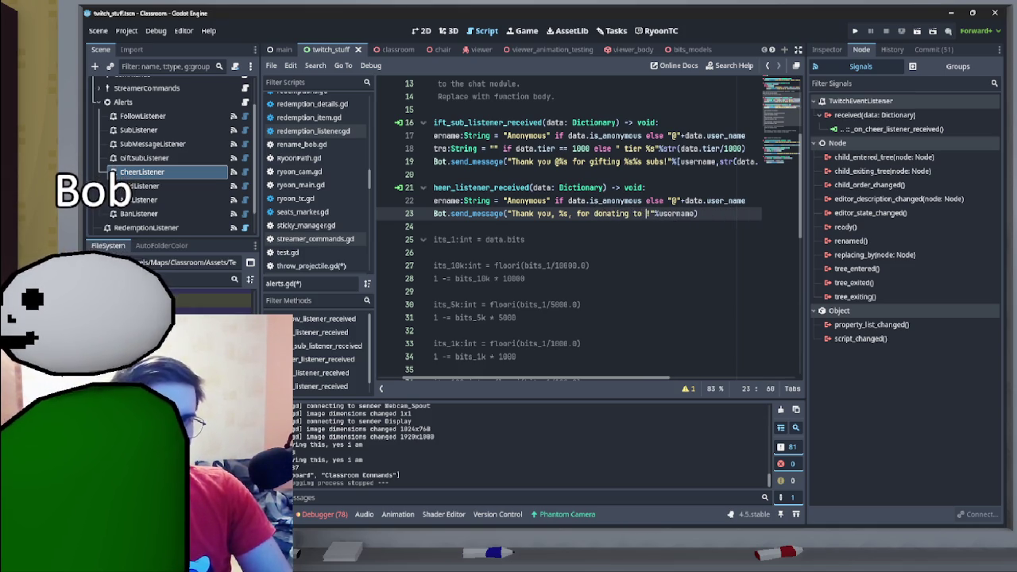
type("!")
key("ctrl+Left")
key("ctrl+Left")
key("ctrl+Left")
scroll(590, 230, "down", 1)
key("ctrl+Right")
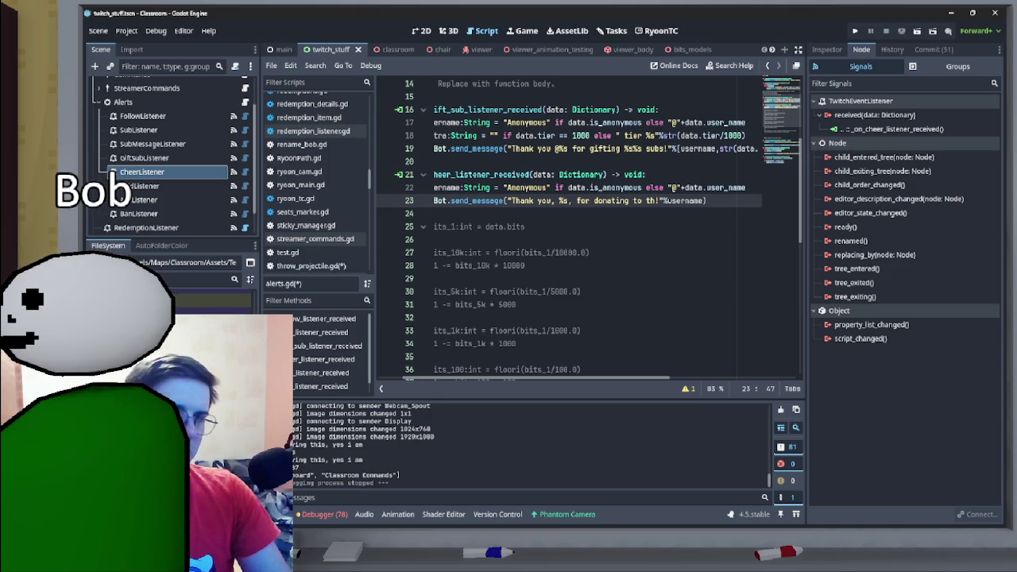
type("%s")
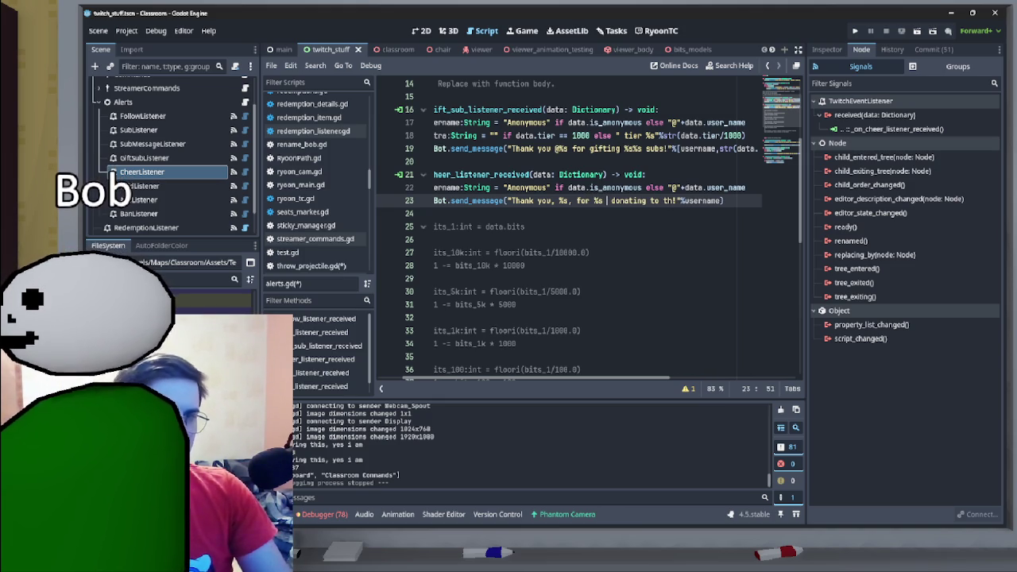
key("BackSpace")
key("BackSpace")
key("BackSpace")
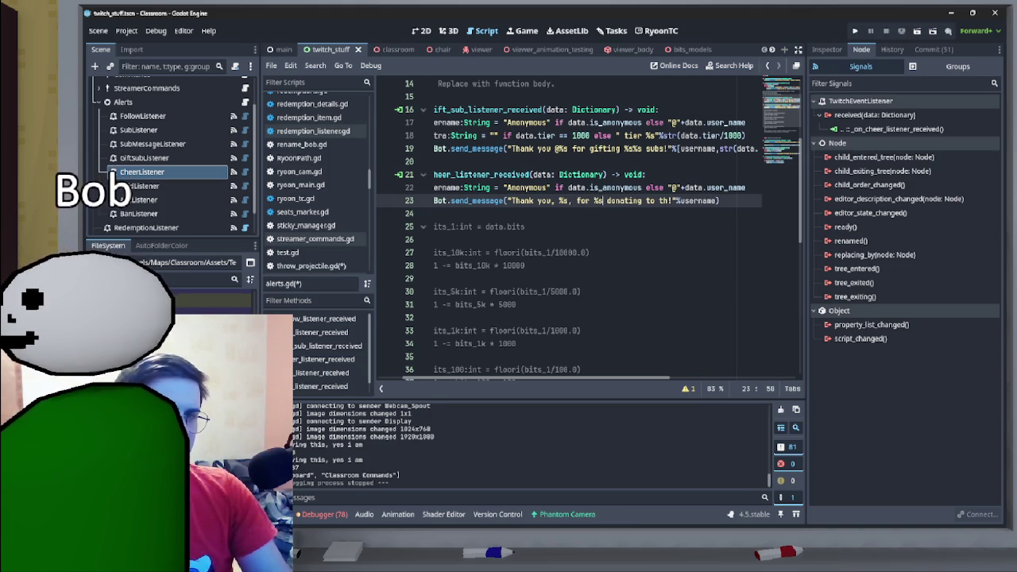
left_click(641, 200)
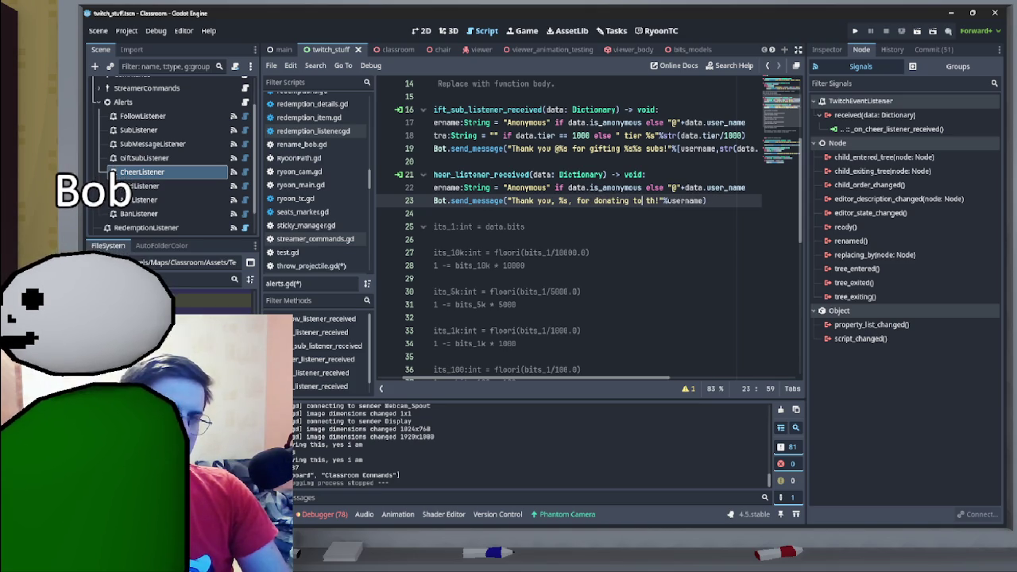
type("%s bits")
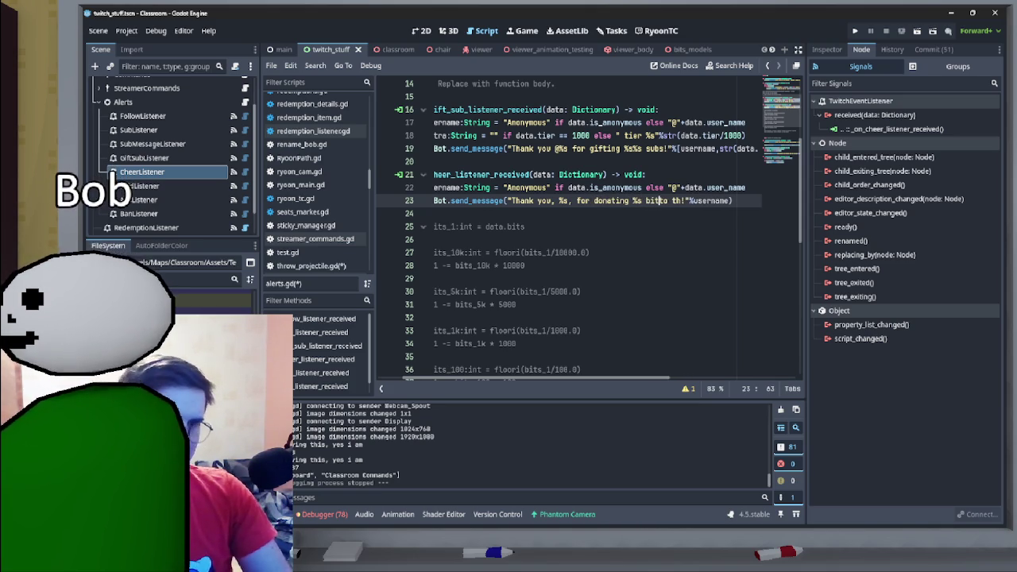
left_click(690, 200)
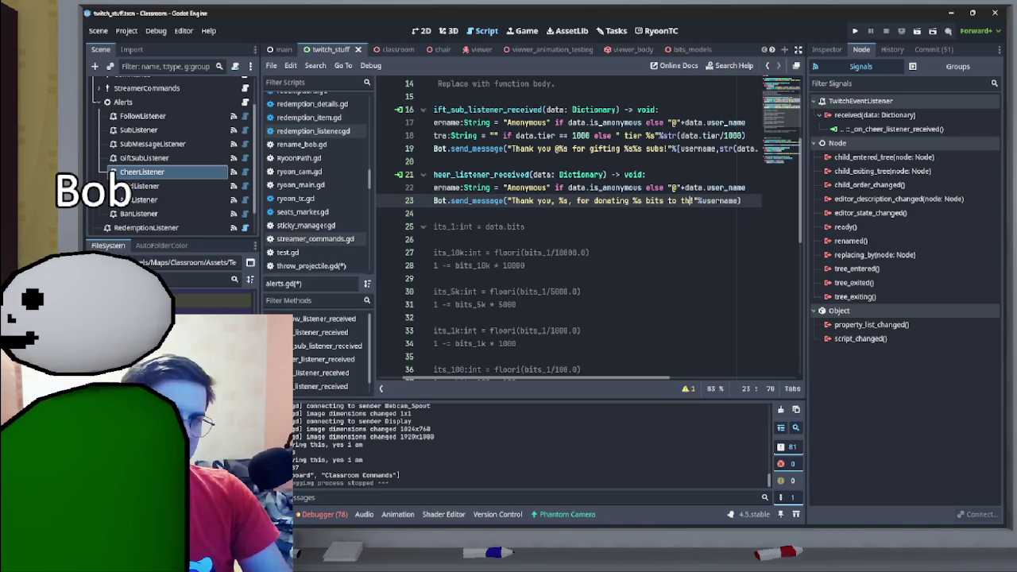
type("e school")
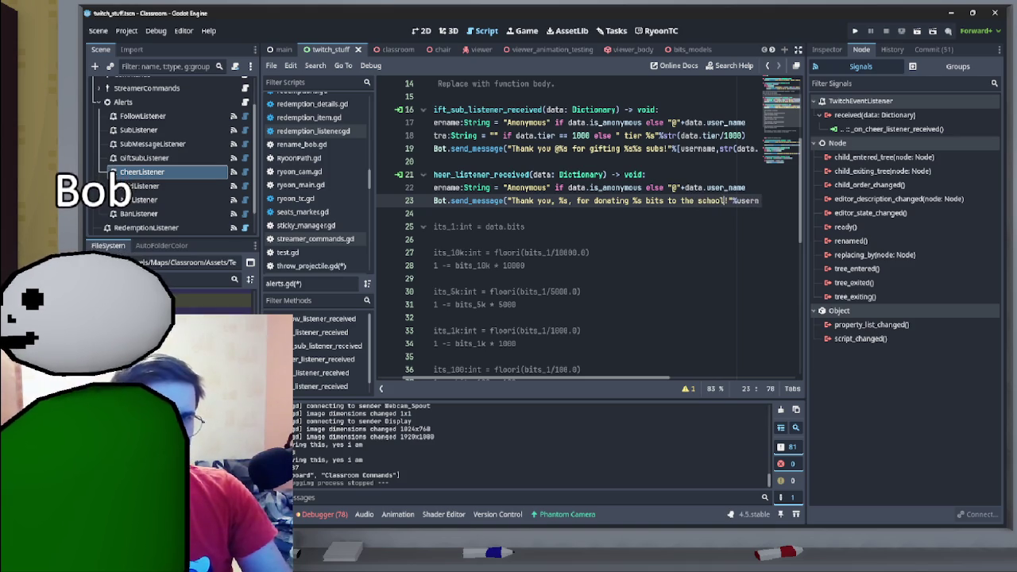
- Replace the message's format argument with [username,str(data.bits)]
scroll(587, 223, "right", 5)
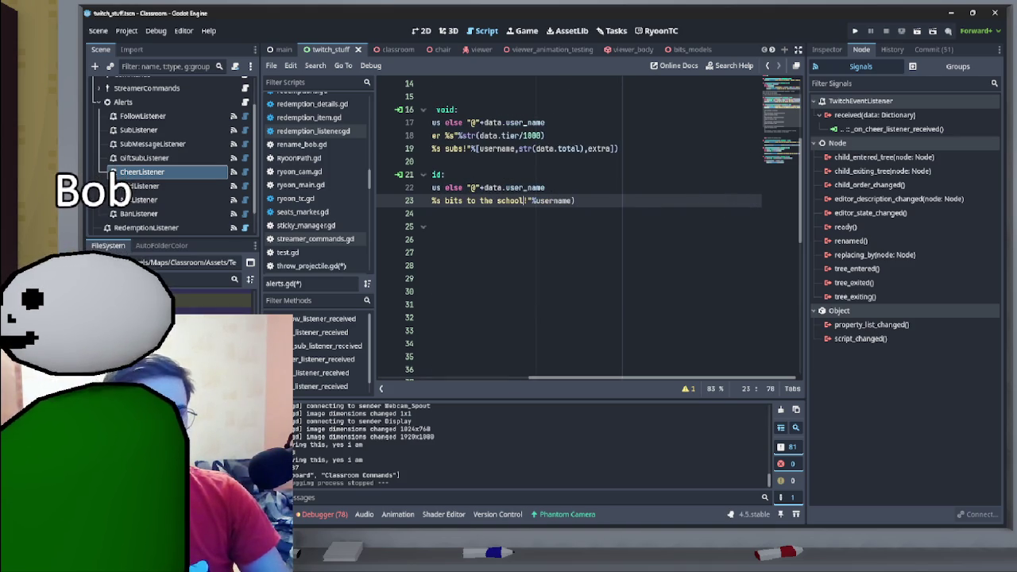
double_click(548, 200)
key("shift+End")
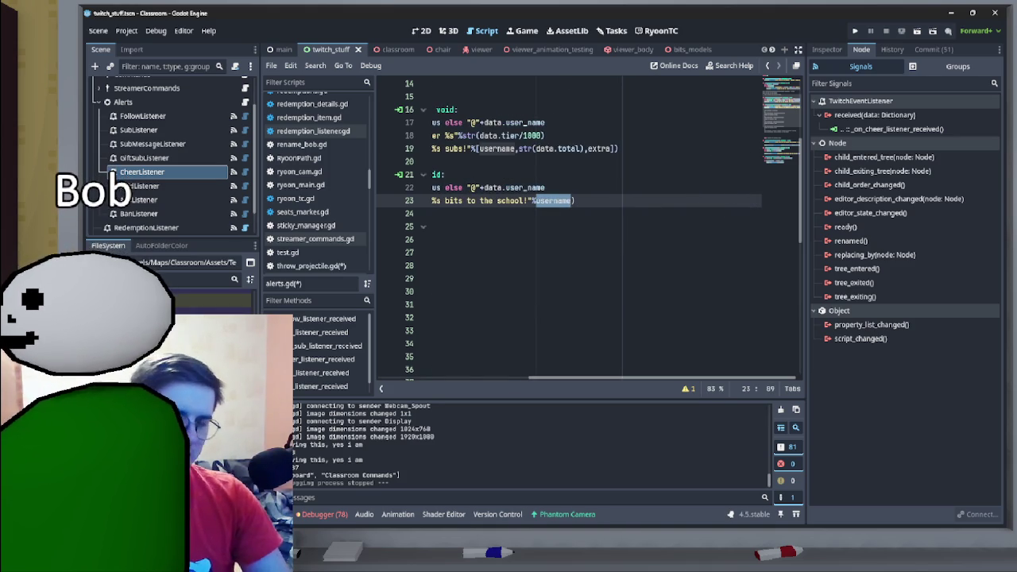
type("[username,str(data.bits")
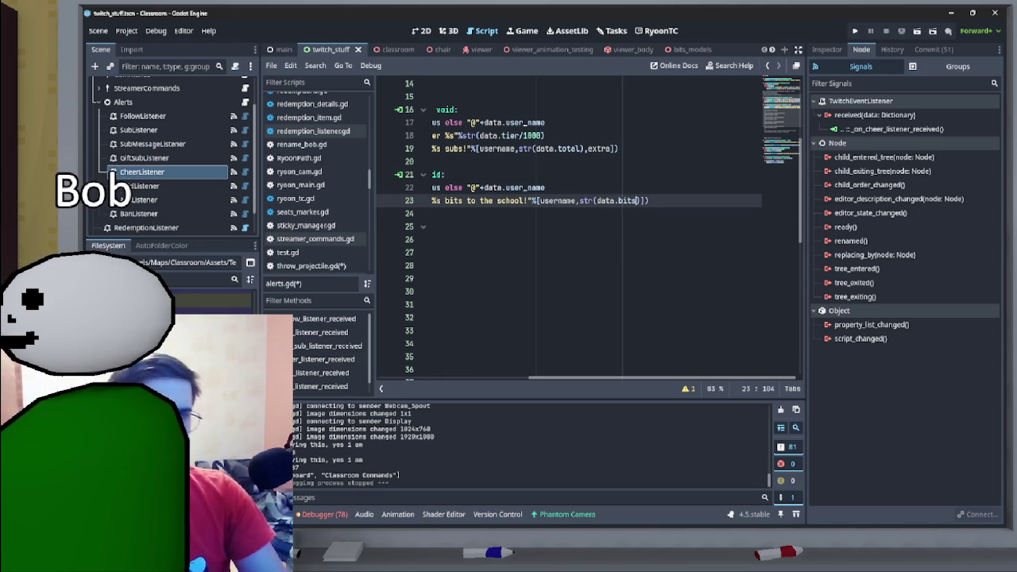
key("alt+Tab")
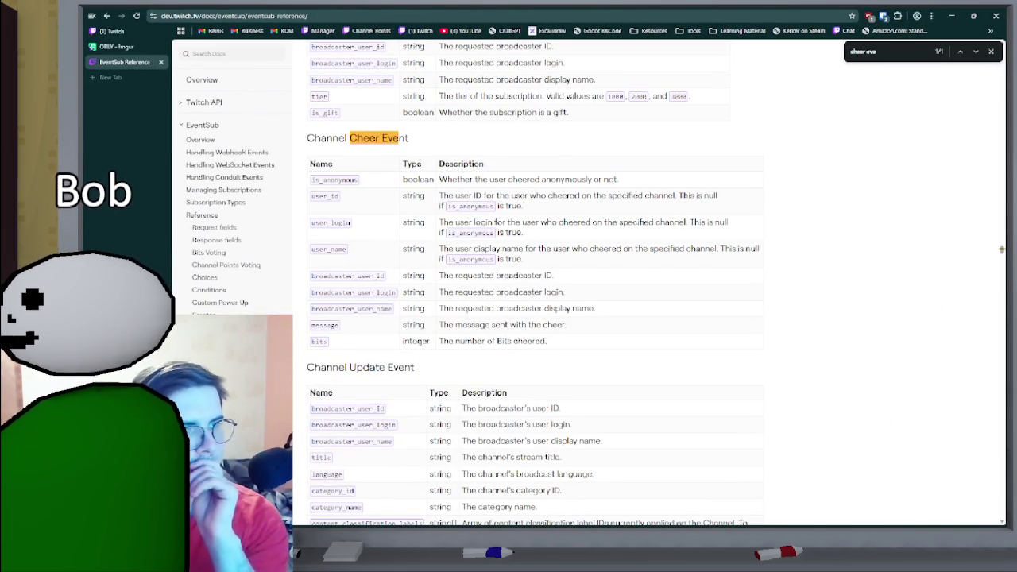
- Check the cheer event's user_id field, then save alerts.gd with Ctrl+S
left_click_drag(338, 196, 311, 196)
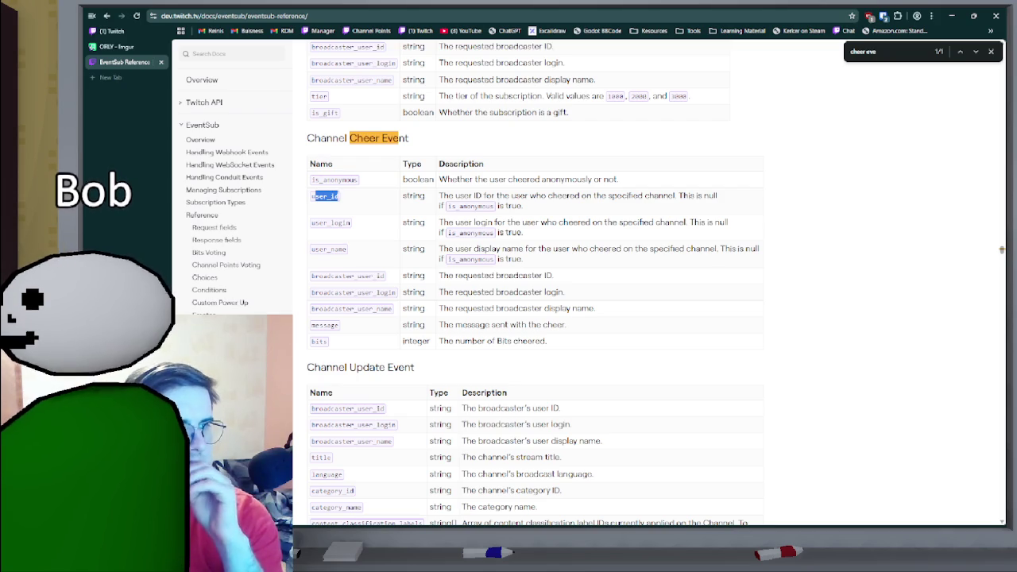
key("alt+Tab")
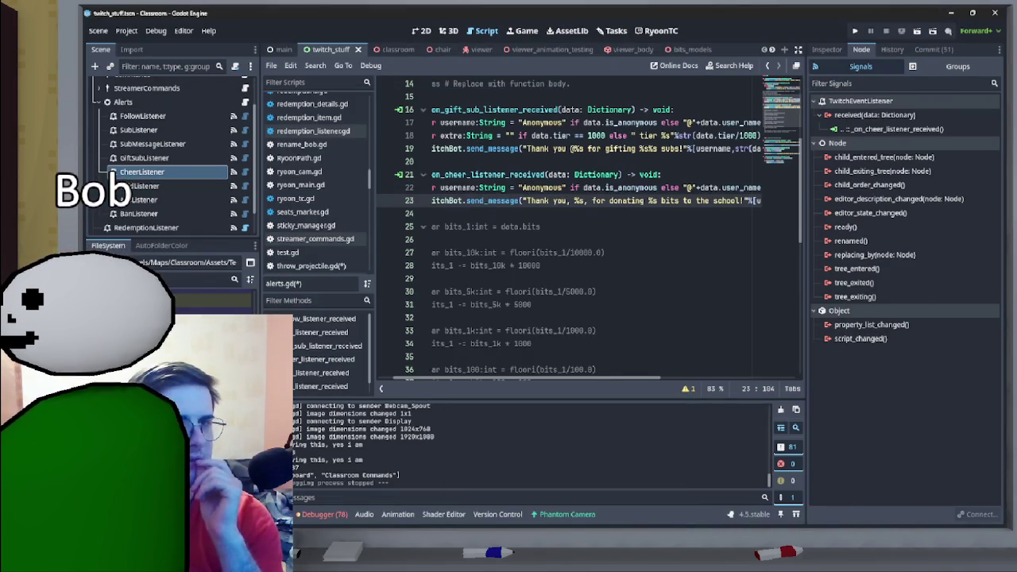
left_click_drag(522, 226, 750, 226)
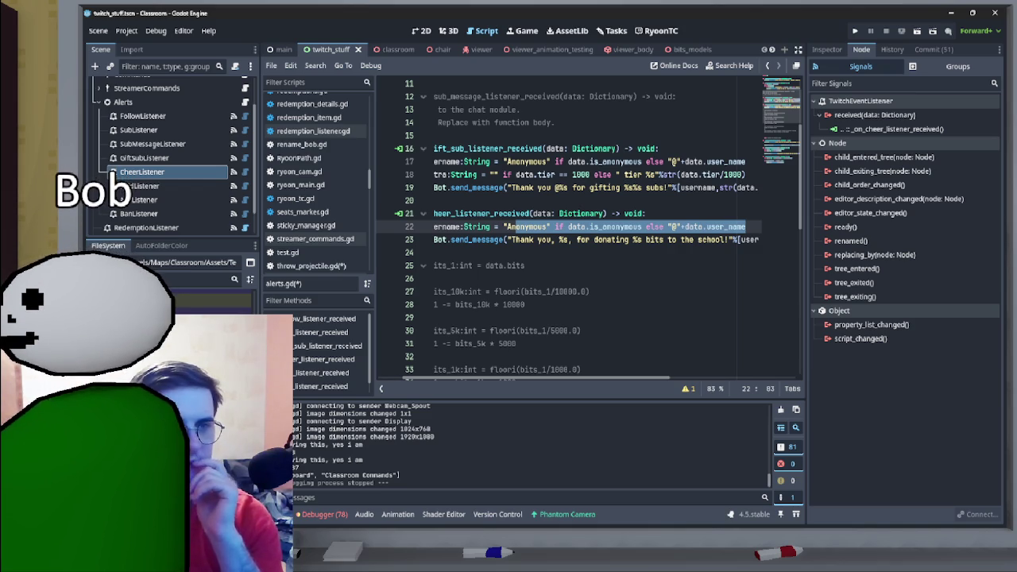
scroll(587, 238, "left", 3)
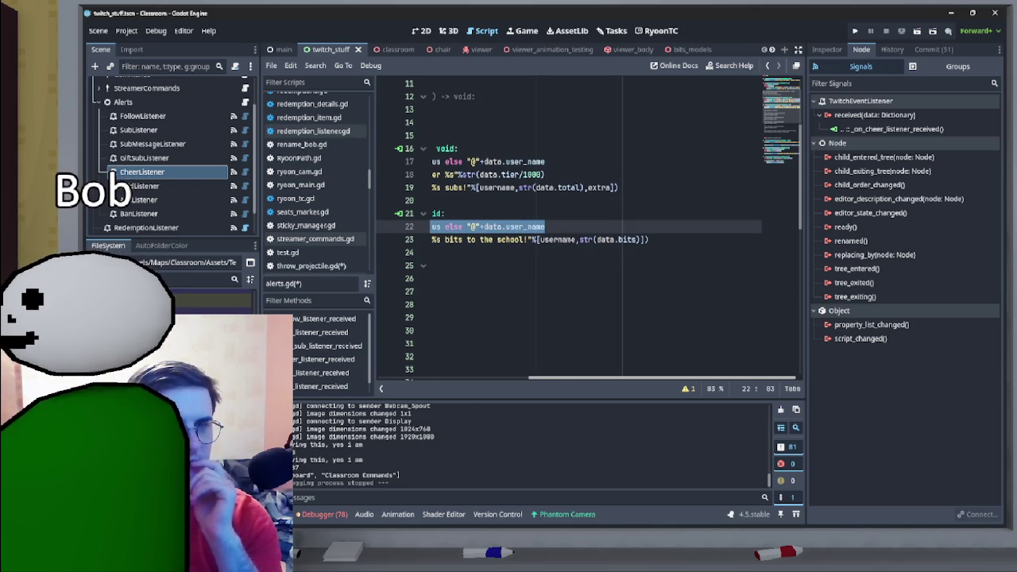
left_click(445, 200)
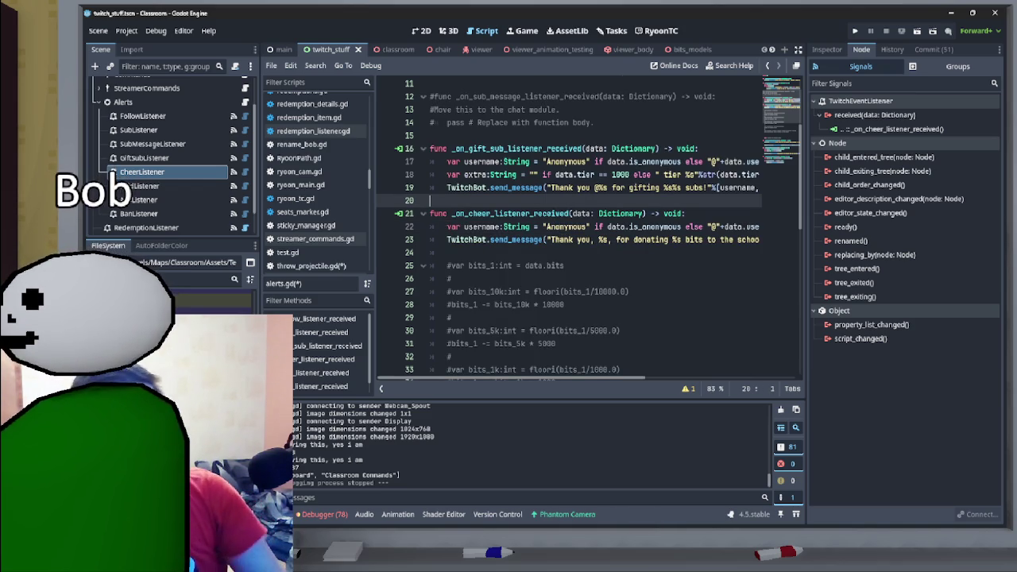
key("ctrl+s")
left_click(612, 30)
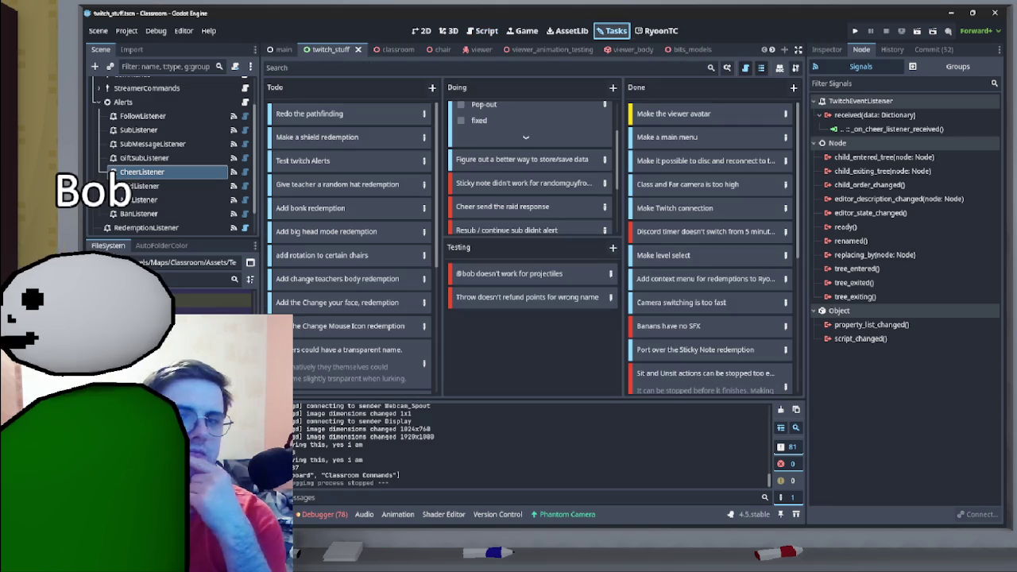
- Drag the 'Cheer send the raid response' card from Doing into Testing
left_click_drag(502, 206, 508, 318)
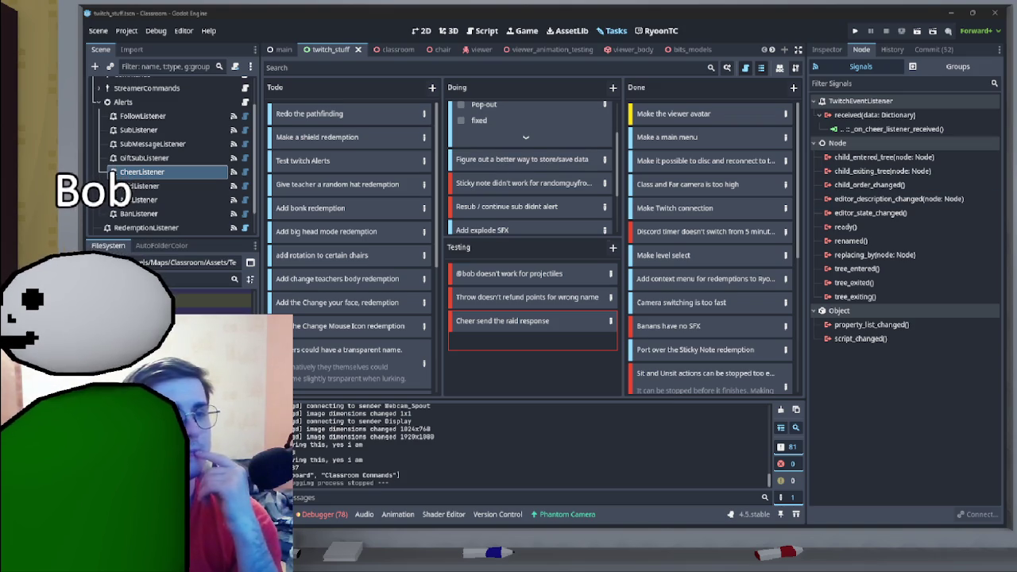
scroll(533, 167, "down", 1)
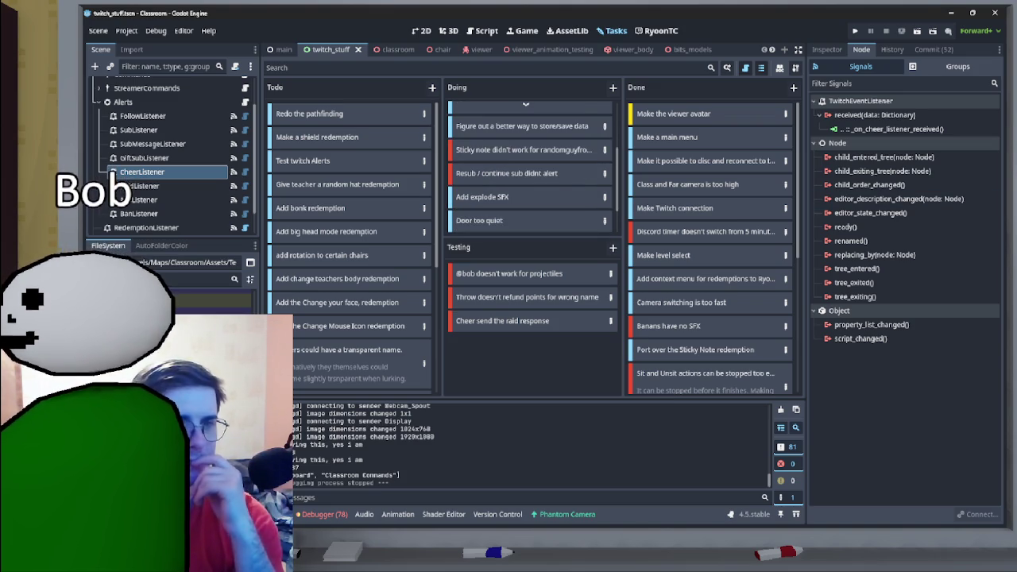
scroll(529, 166, "down", 2)
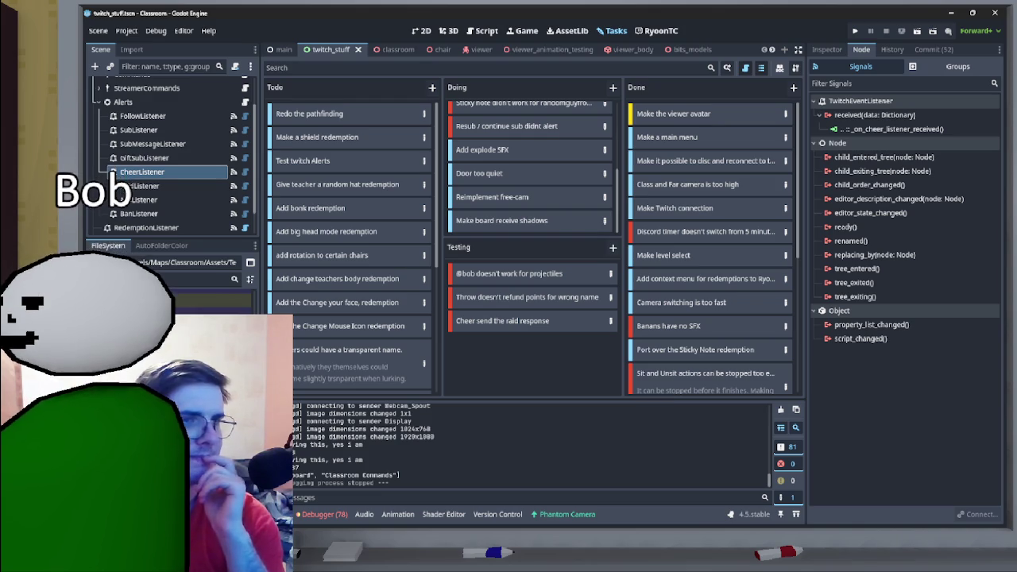
left_click(386, 49)
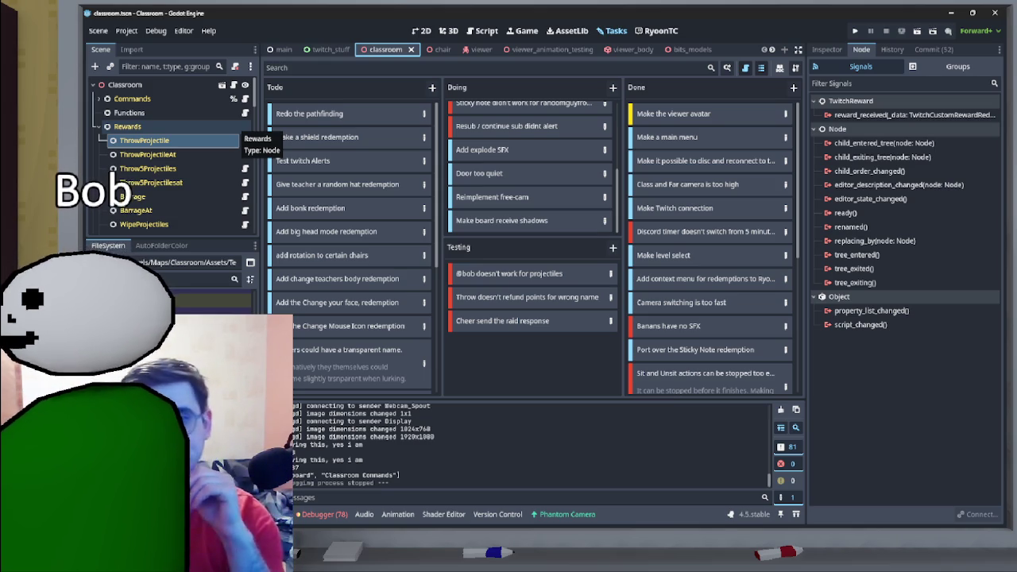
scroll(349, 246, "down", 3)
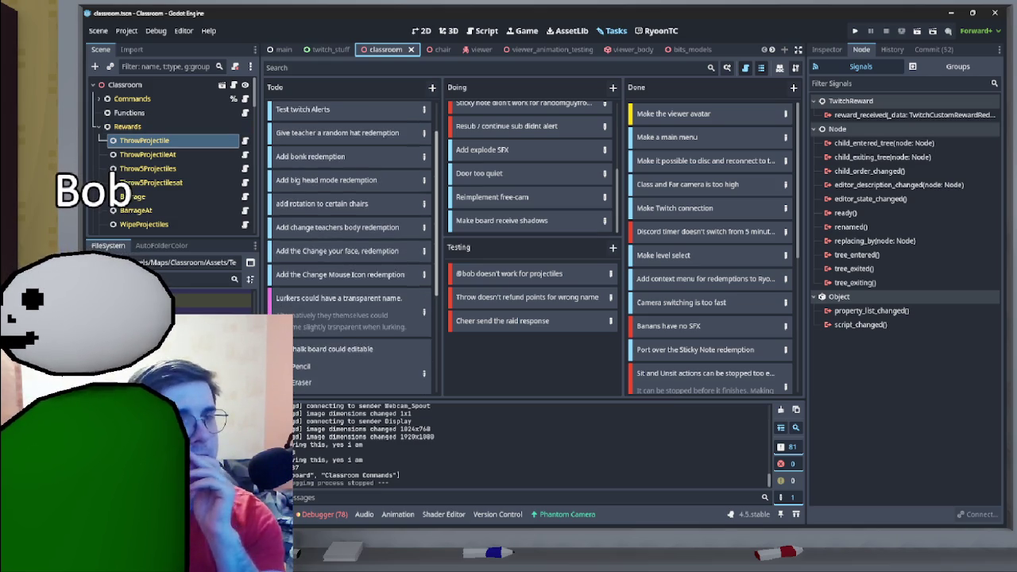
scroll(349, 246, "up", 3)
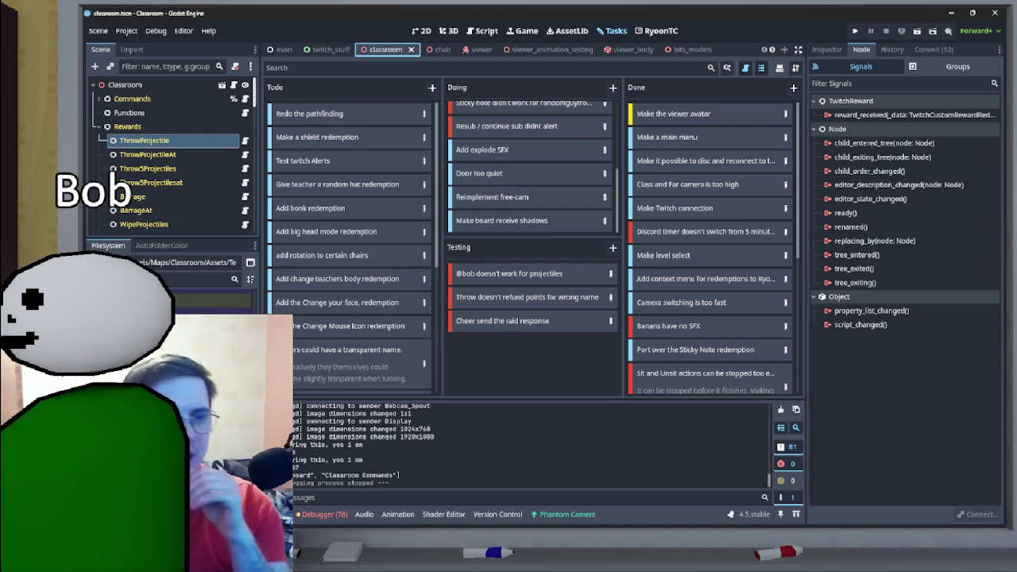
scroll(171, 155, "down", 5)
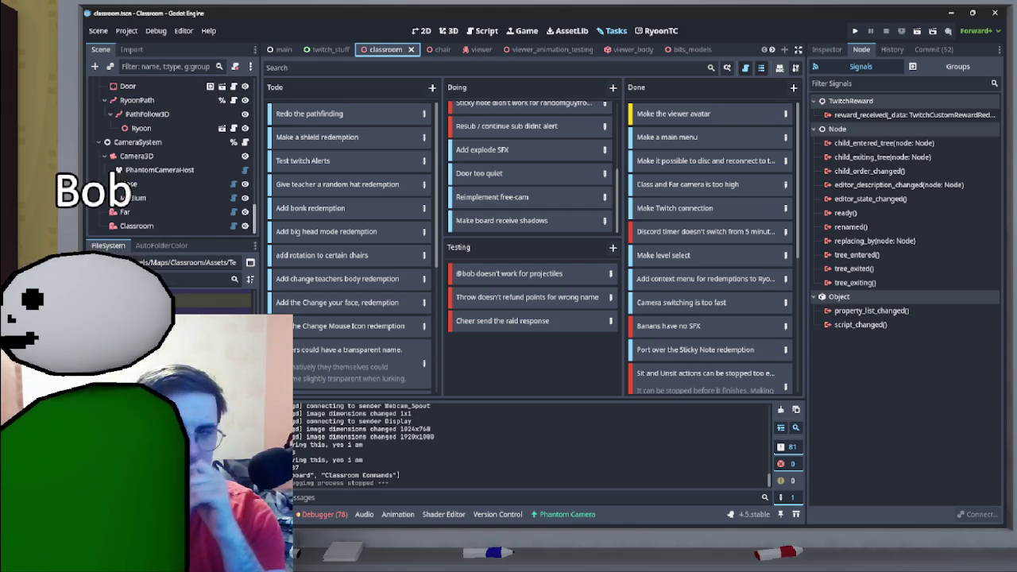
scroll(171, 155, "up", 5)
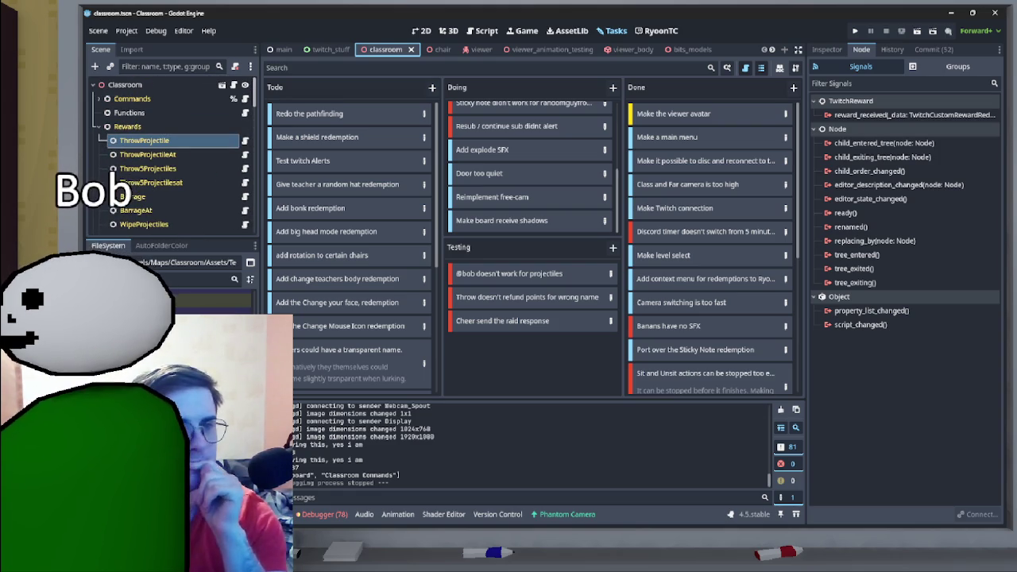
scroll(171, 155, "down", 5)
scroll(171, 155, "up", 5)
scroll(171, 155, "down", 5)
scroll(170, 155, "down", 1)
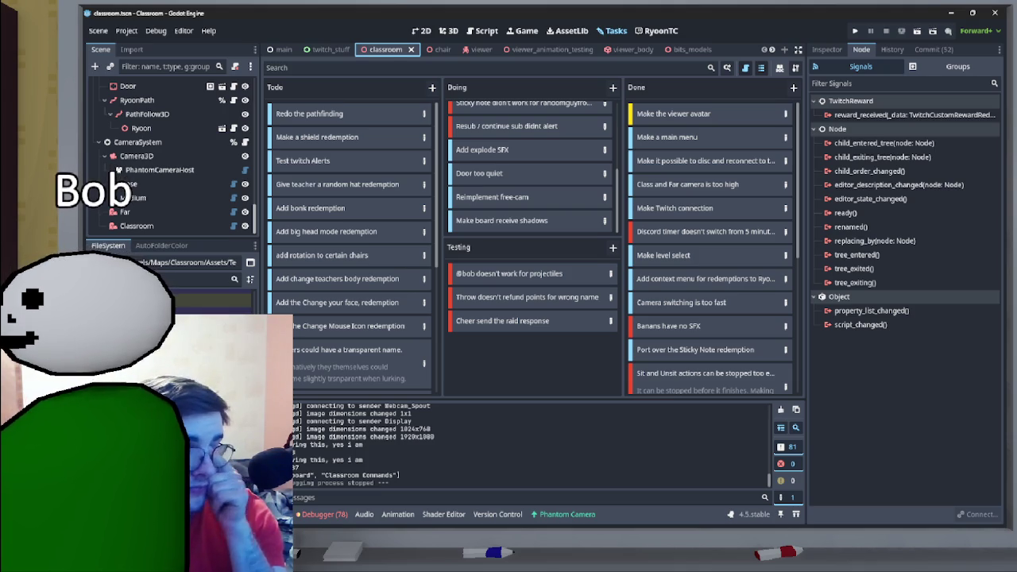
scroll(171, 154, "up", 5)
left_click(144, 139)
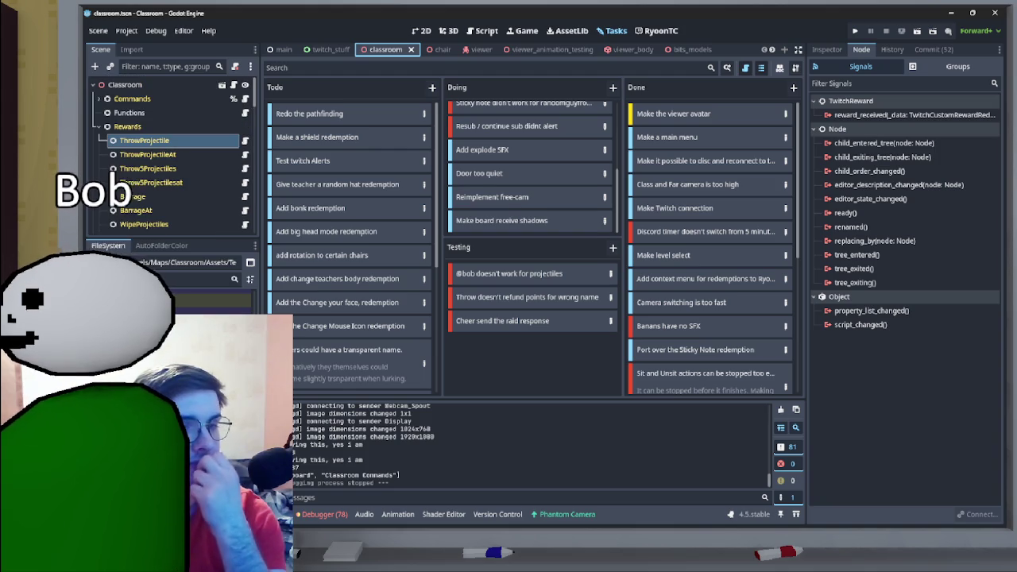
scroll(529, 167, "up", 3)
scroll(350, 246, "down", 5)
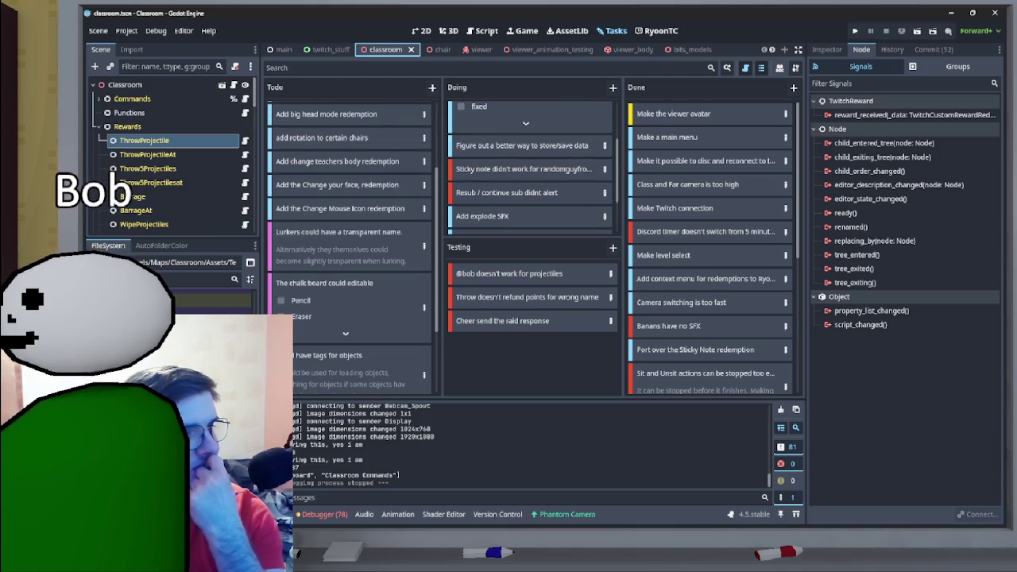
scroll(349, 238, "up", 5)
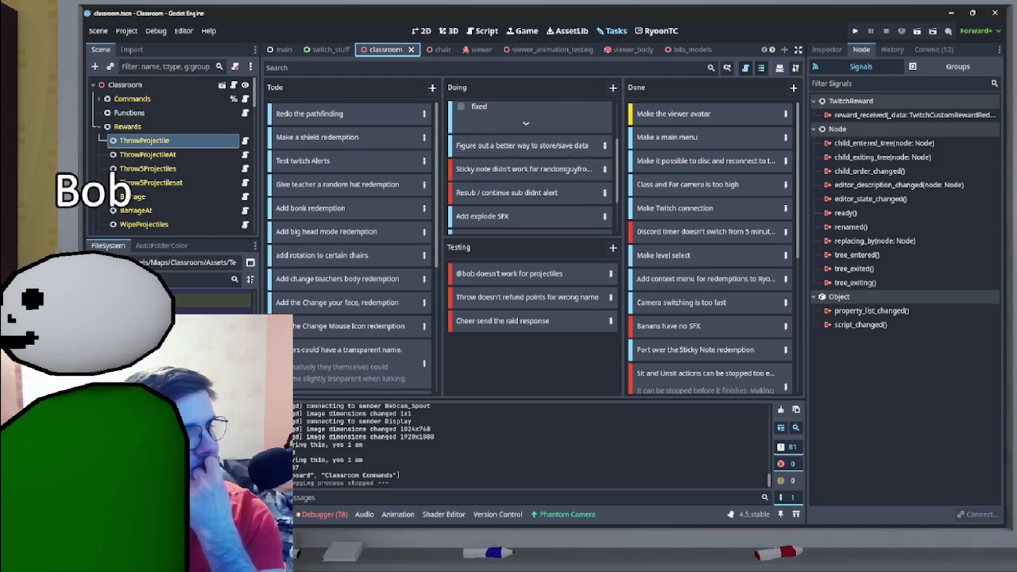
left_click(432, 87)
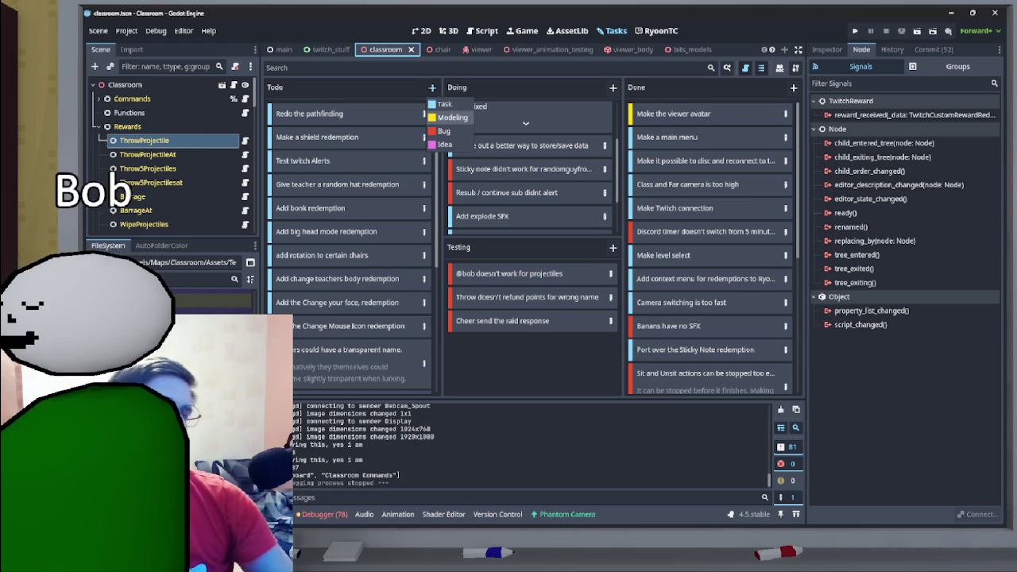
- Create a 'Lurk animation' card in the Todo column of the task board
left_click(450, 117)
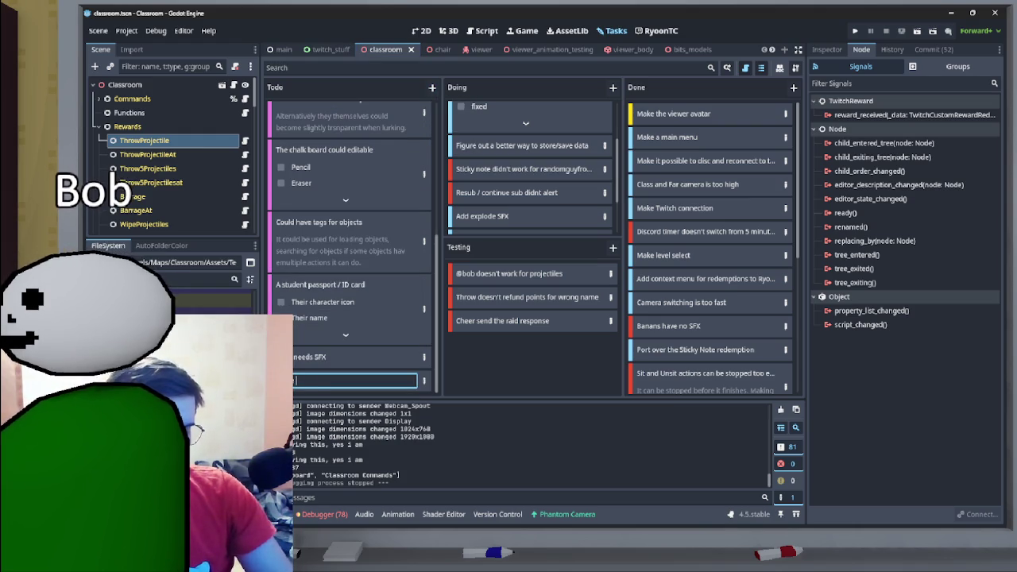
type("Lurk animation")
key("Return")
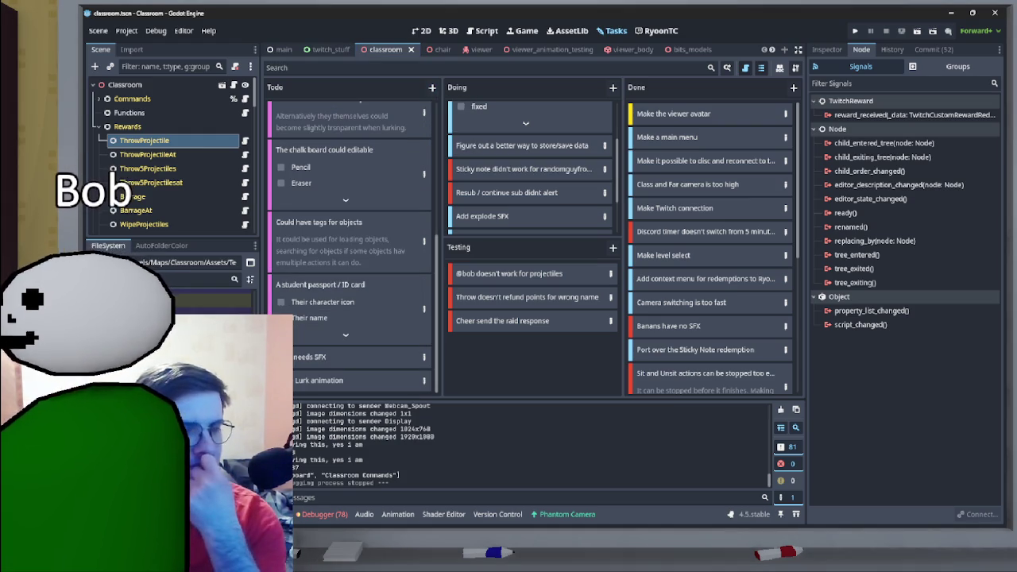
scroll(350, 238, "up", 10)
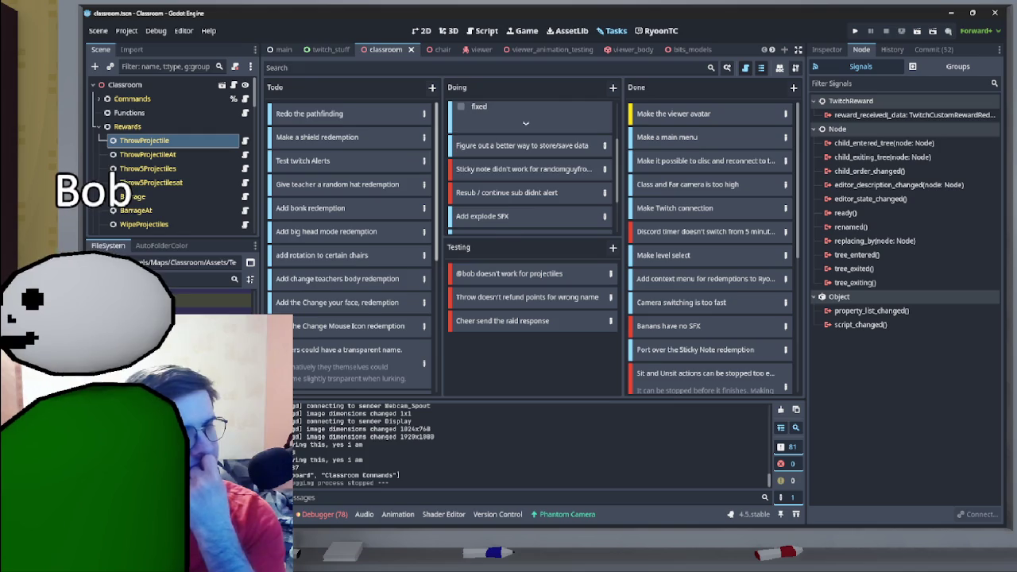
scroll(531, 167, "up", 2)
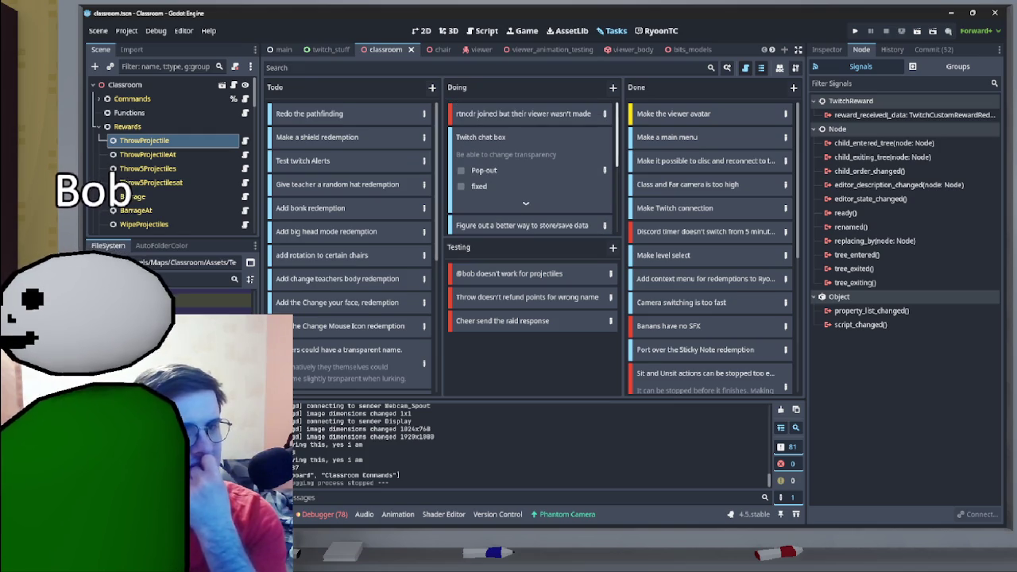
scroll(530, 167, "down", 5)
scroll(530, 167, "up", 2)
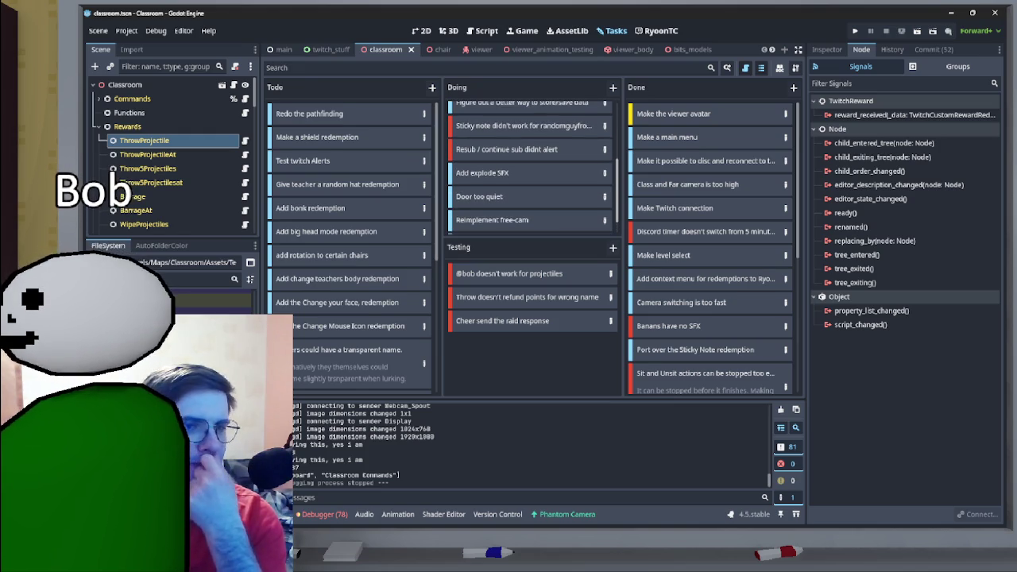
scroll(531, 166, "up", 1)
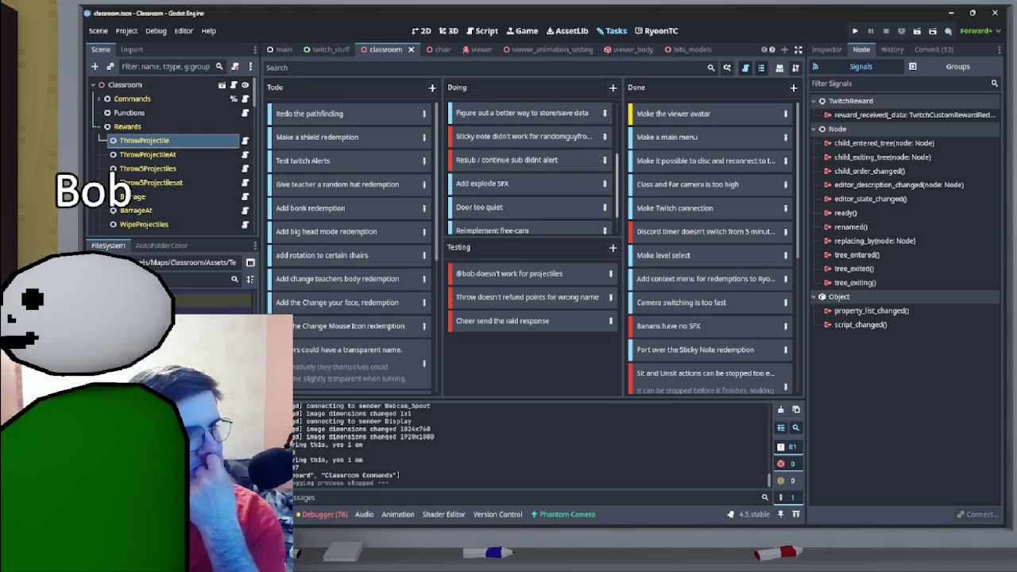
scroll(530, 166, "down", 2)
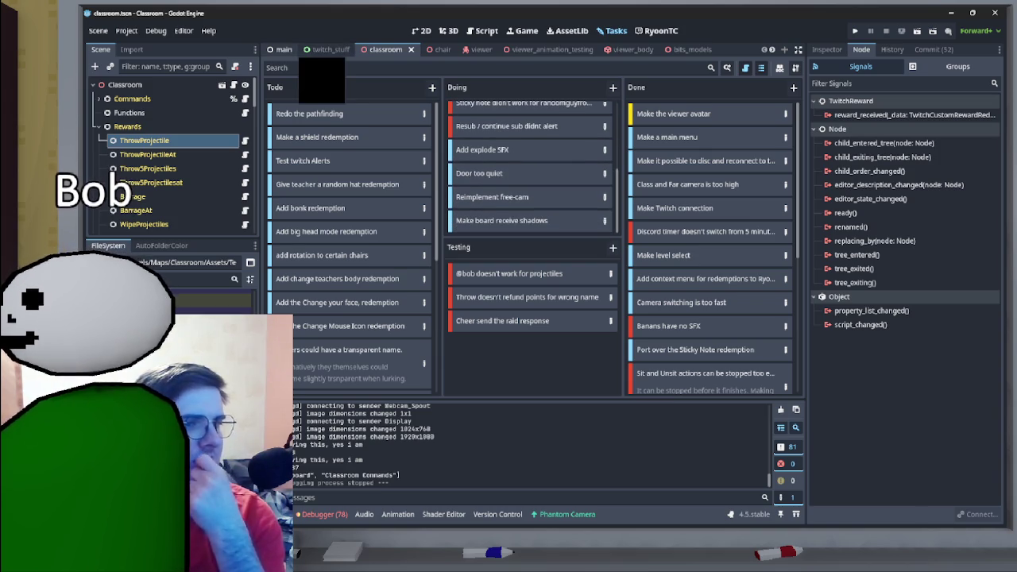
left_click(325, 49)
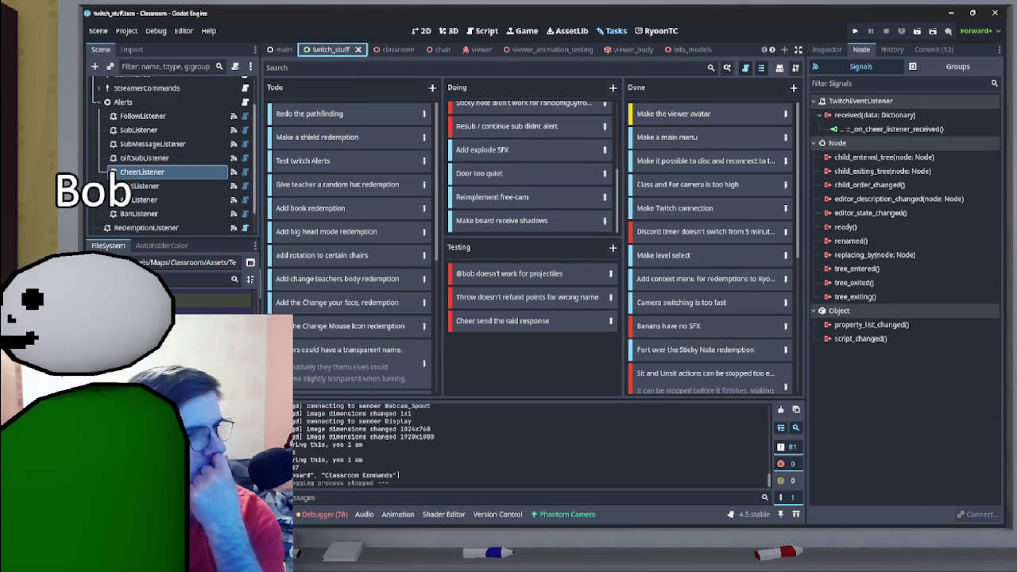
- In door.tscn, set the AudioStreamPlayer3D Volume dB to 0 and save the scene
scroll(171, 155, "down", 1)
scroll(171, 155, "up", 3)
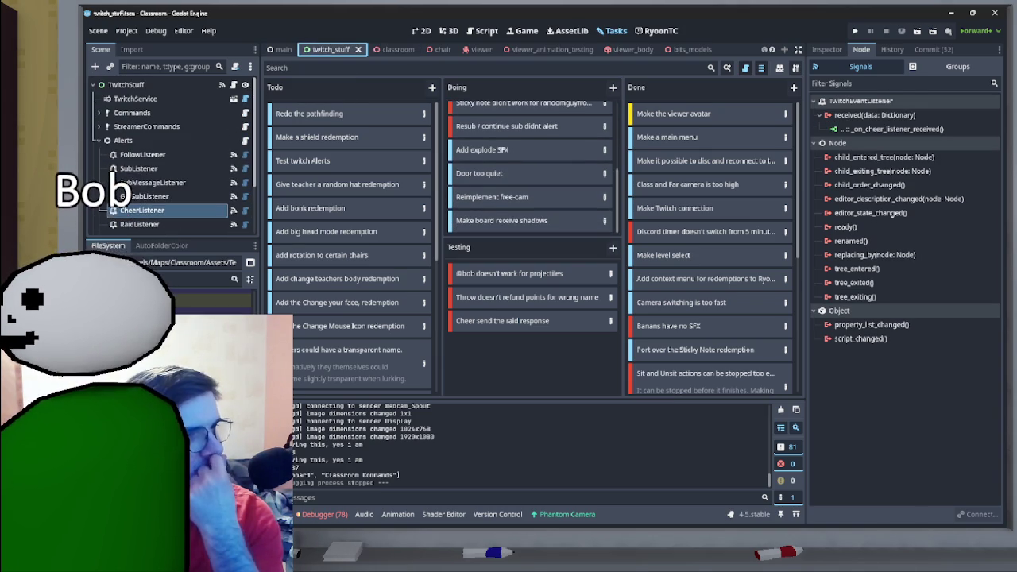
type("cheer")
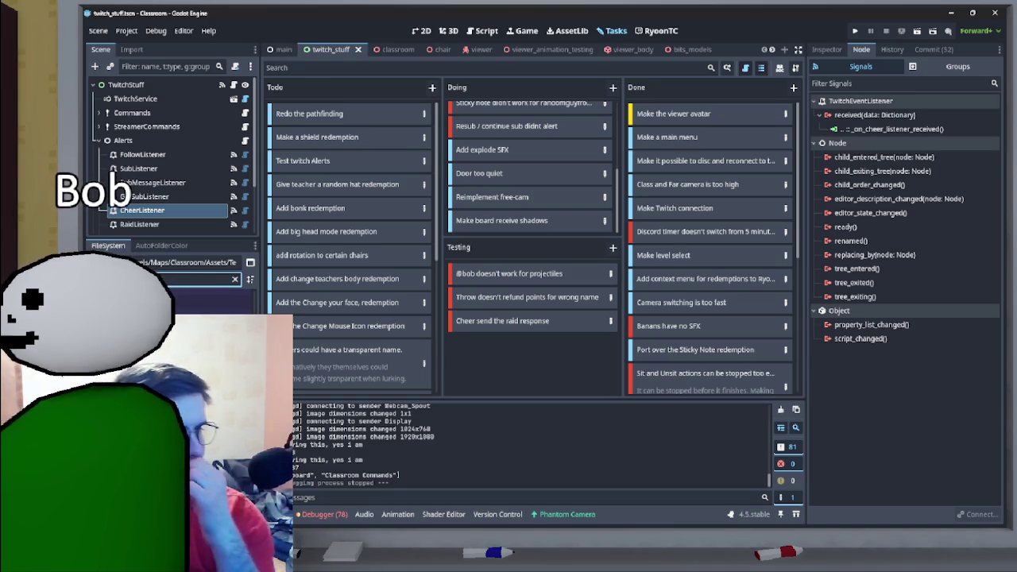
double_click(206, 301)
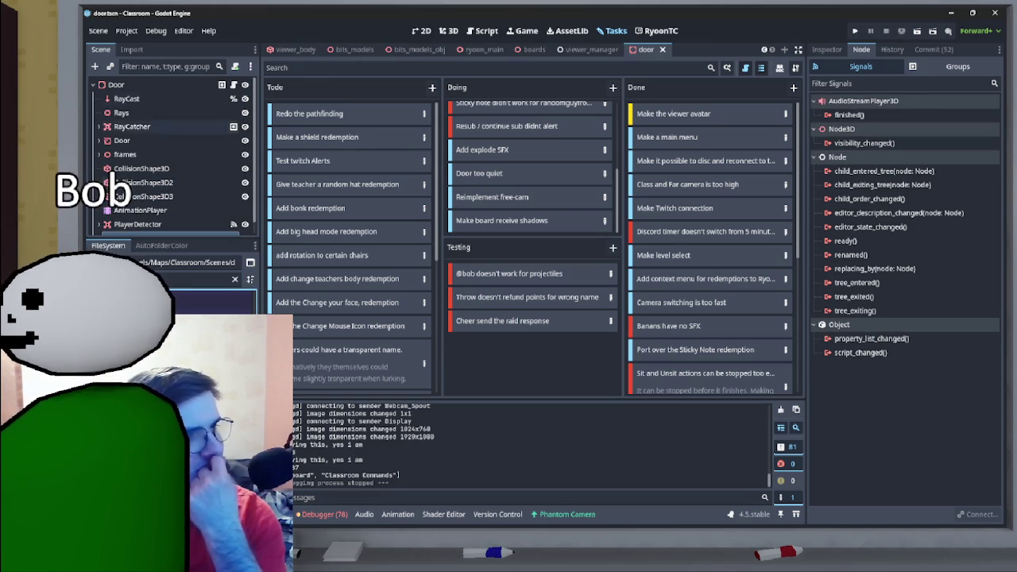
left_click(221, 84)
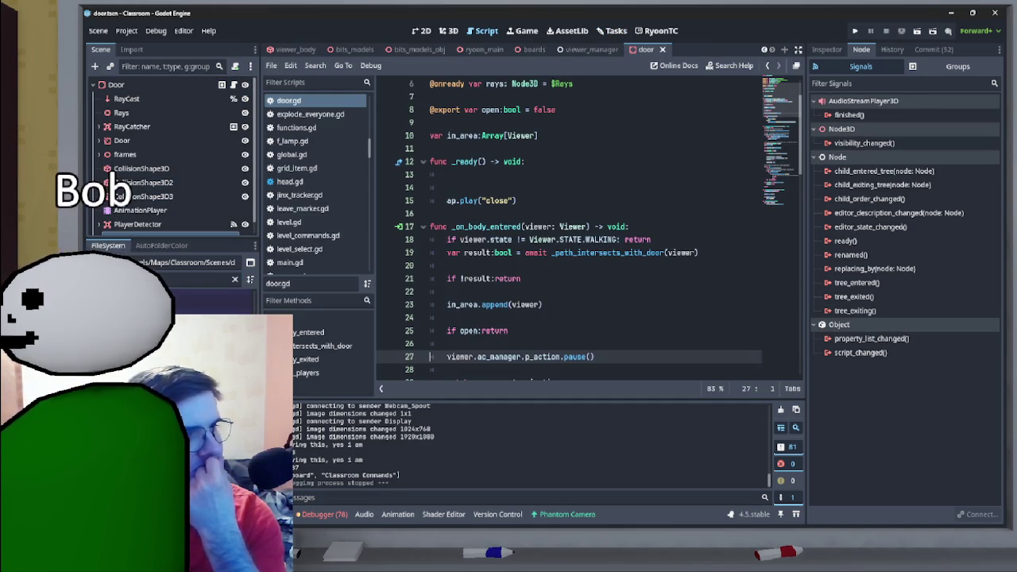
left_click(199, 84)
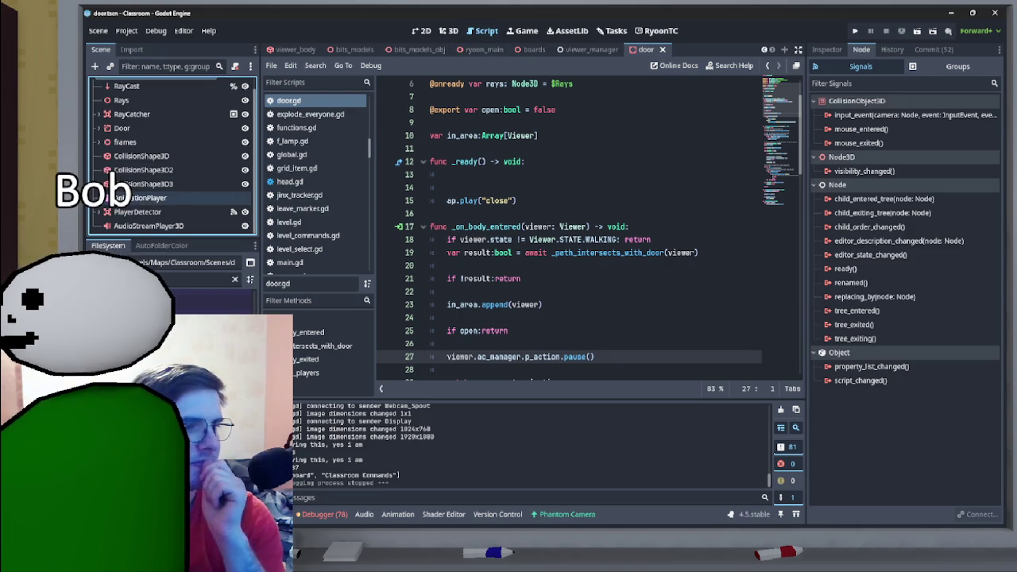
left_click(174, 231)
left_click(826, 50)
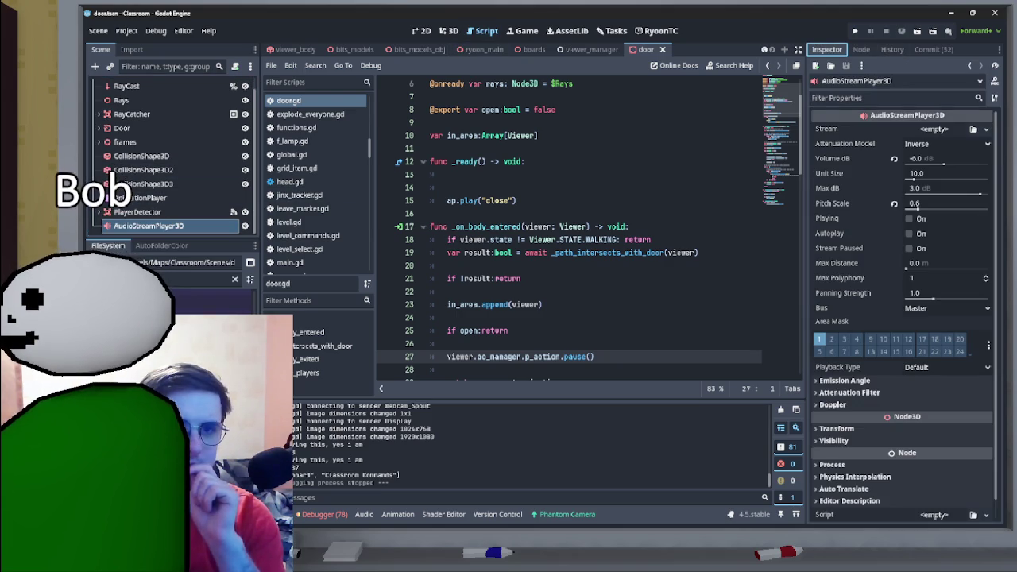
left_click(945, 158)
type("0")
key("Return")
key("ctrl+s")
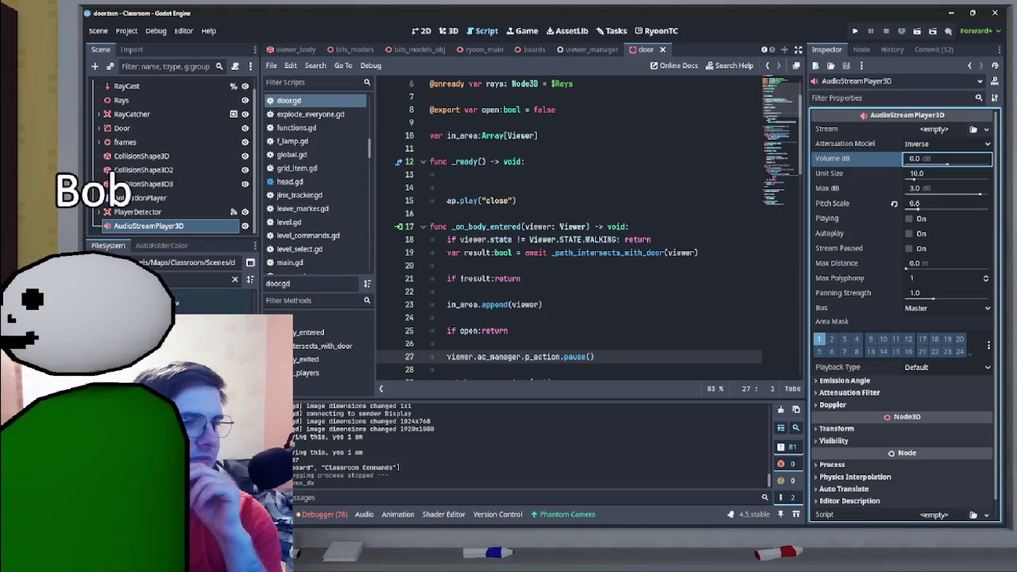
- Find and open the projectile template scene through the FileSystem filter
left_click(198, 279)
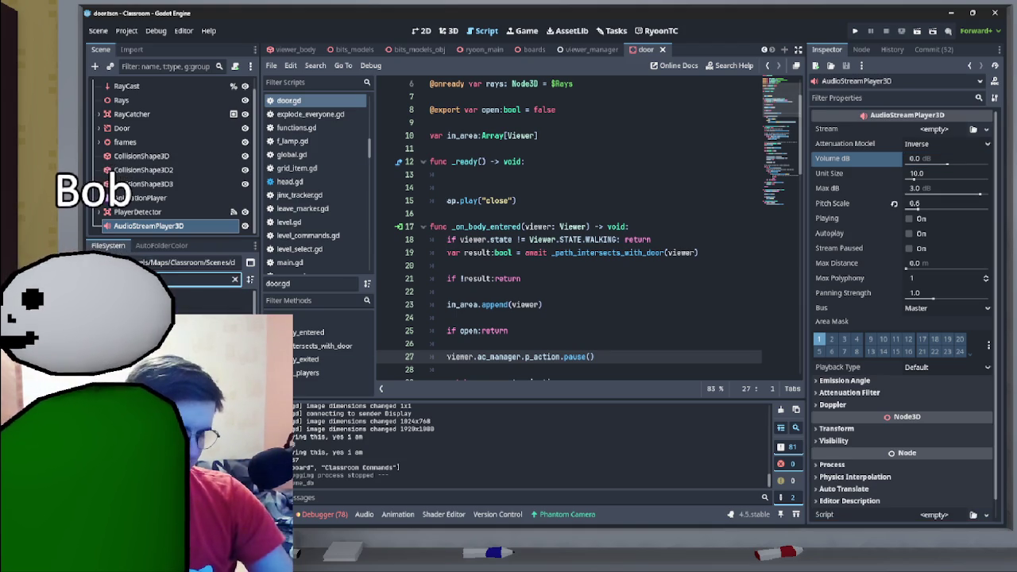
type("property")
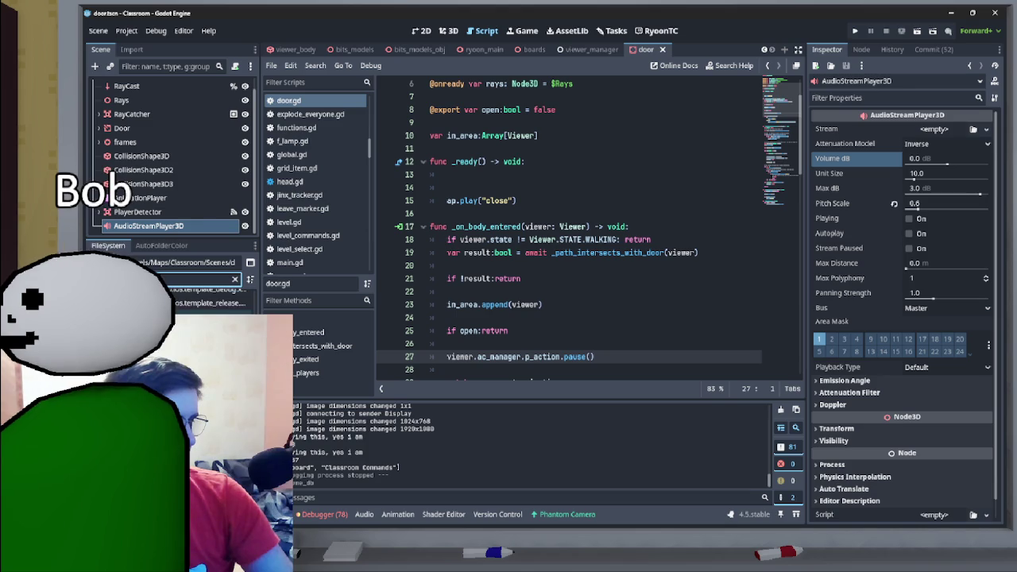
key("Return")
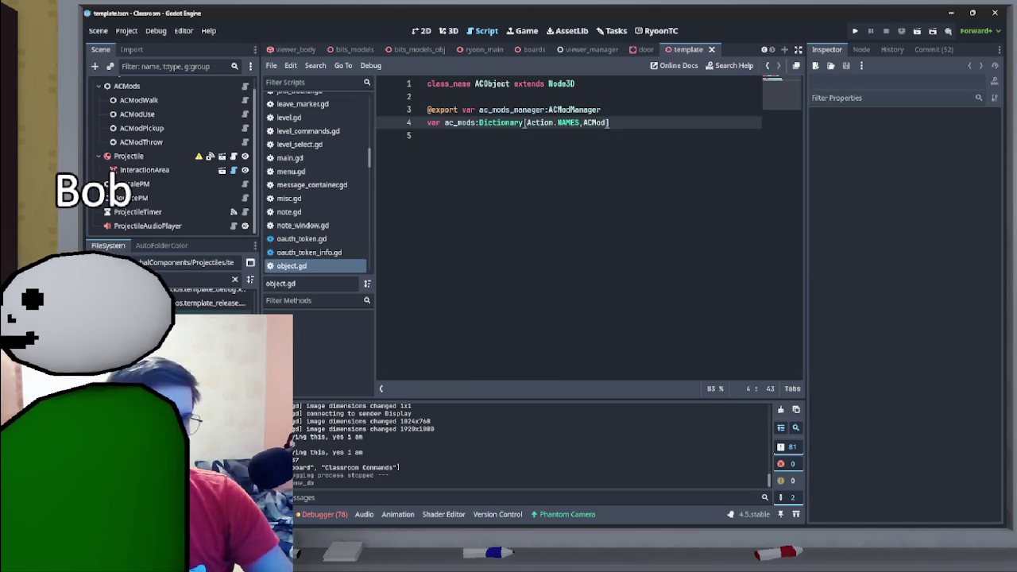
- Commit ProjectileAudioPlayer's Volume dB at 0, save, and inspect the Volume property options
left_click(147, 225)
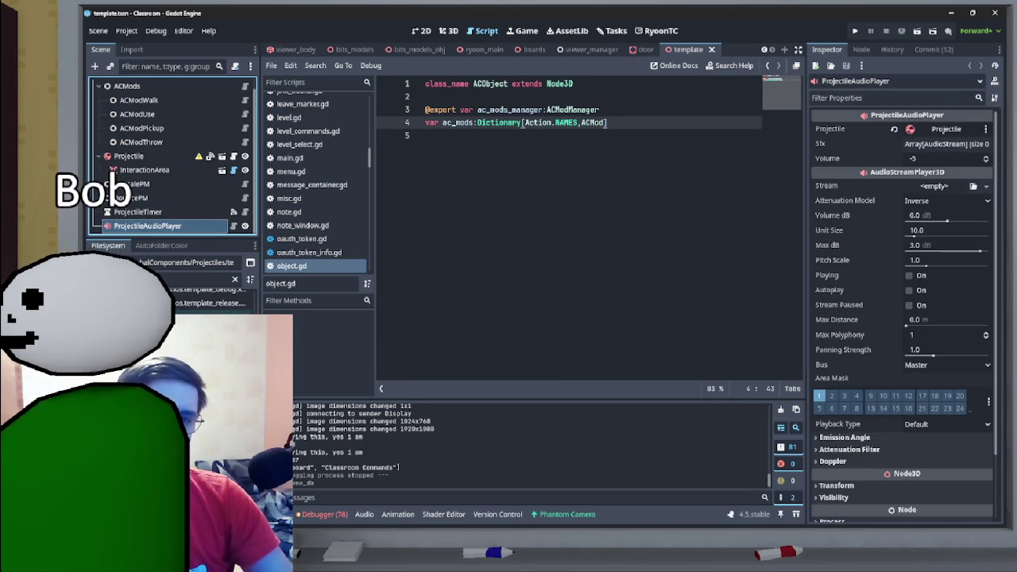
left_click(921, 158)
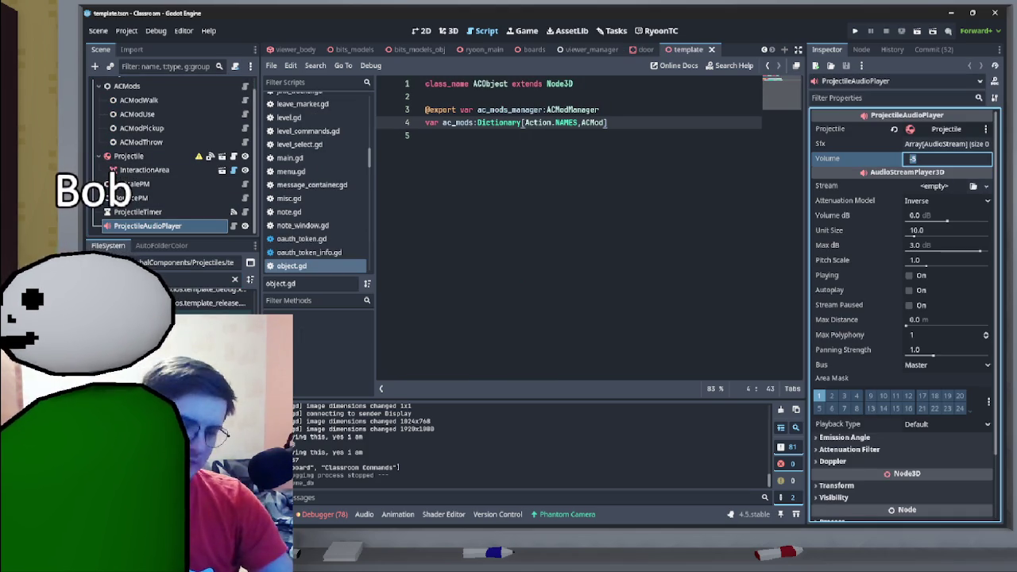
type("0")
key("Return")
key("ctrl+s")
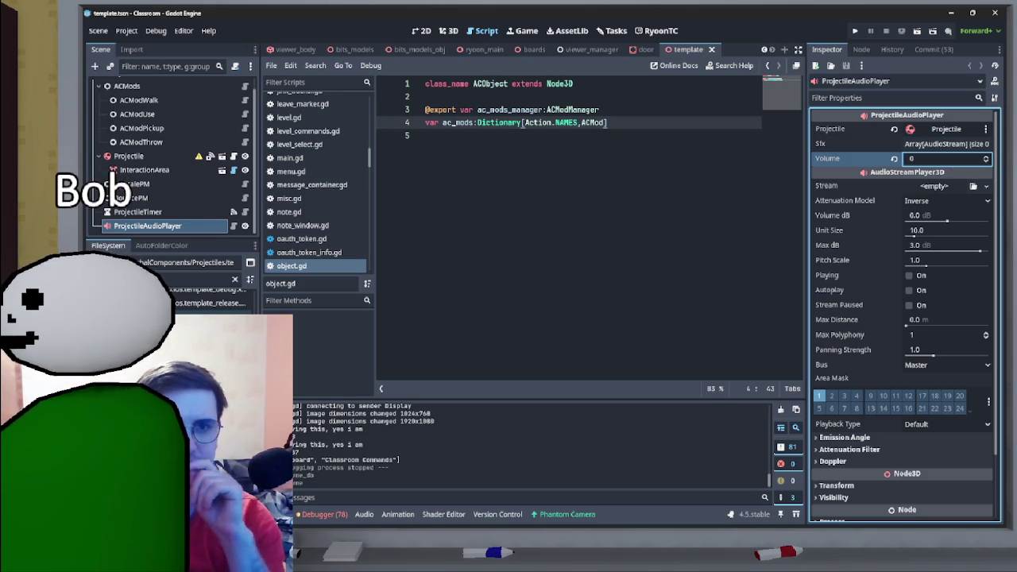
right_click(870, 160)
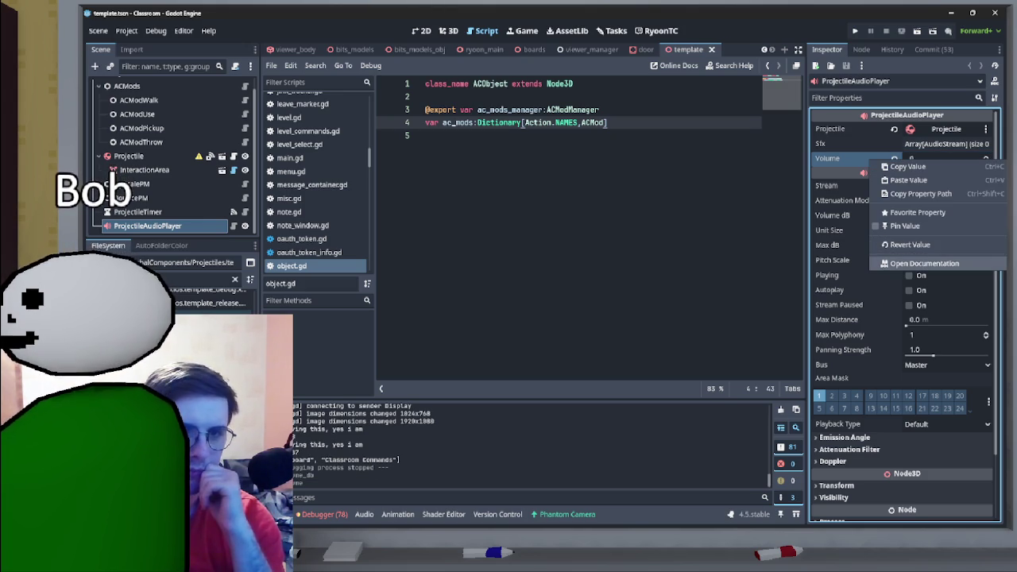
key("Escape")
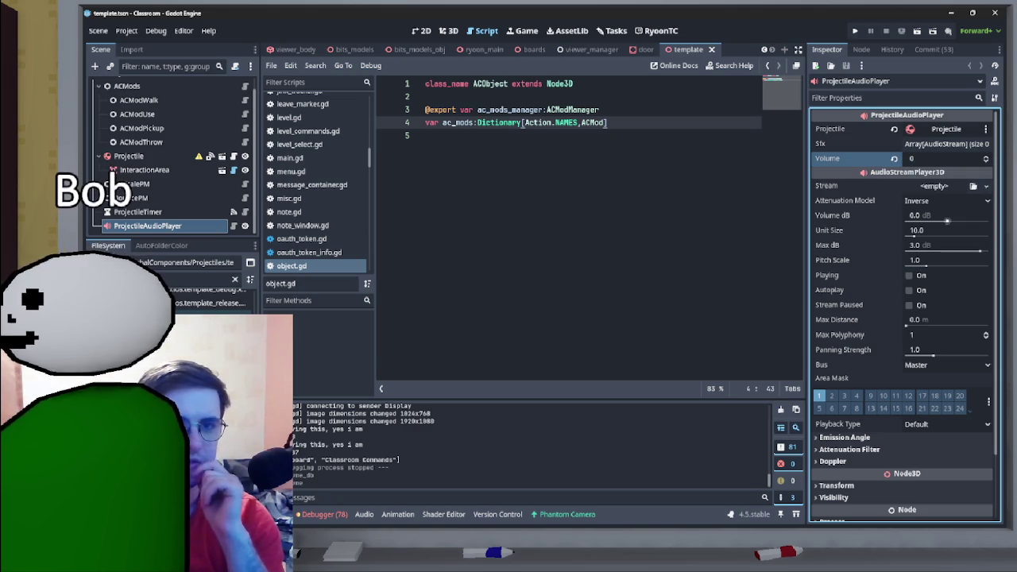
right_click(833, 162)
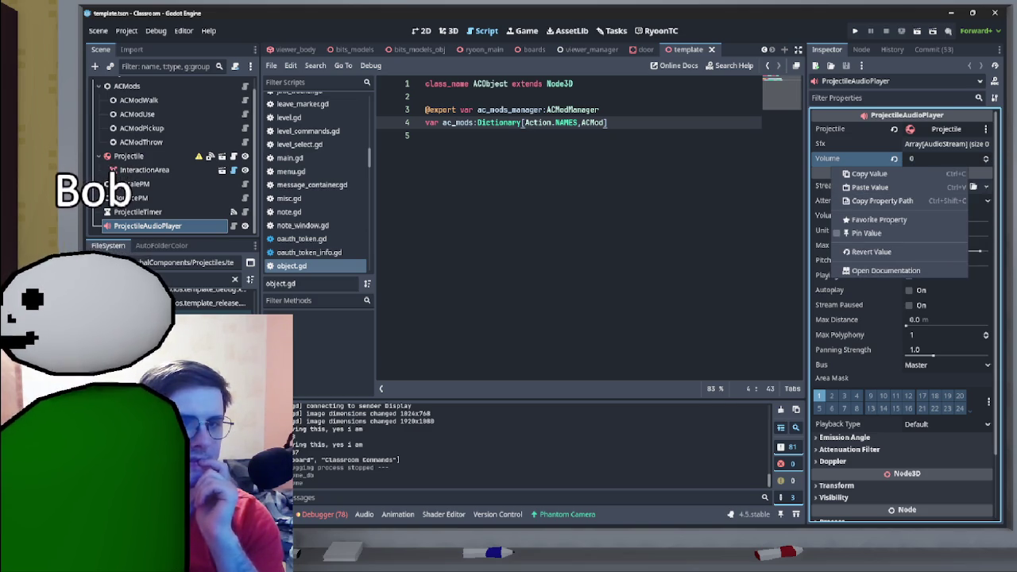
key("Escape")
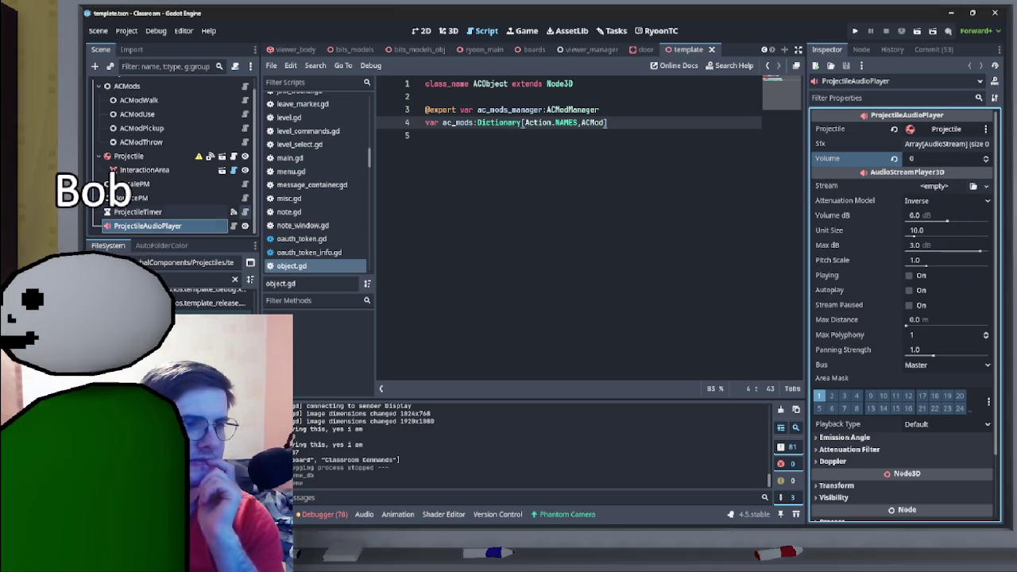
- Open the ProjectileAudioPlayer script, reset Volume dB to 0.0, and save
left_click(232, 225)
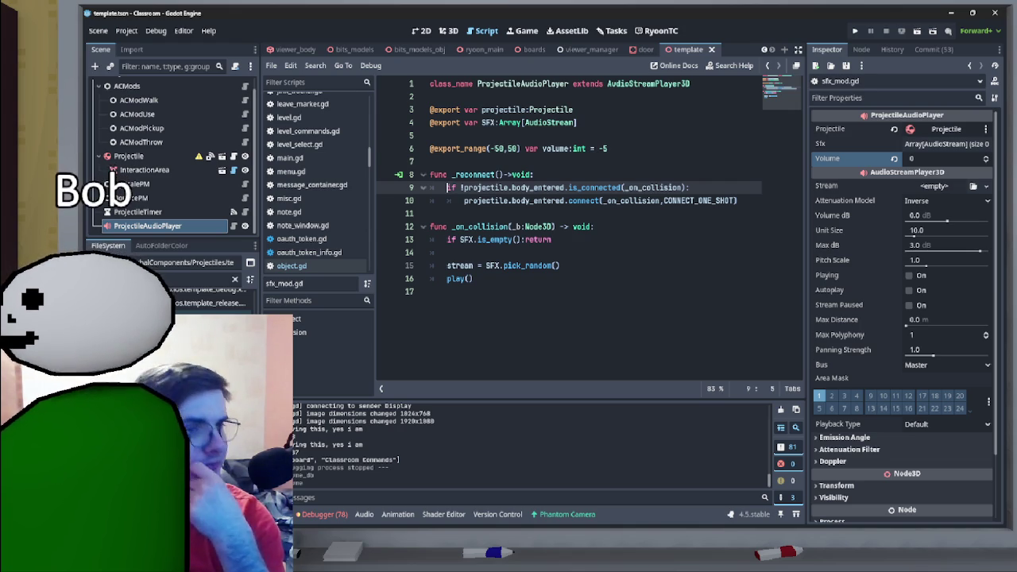
left_click(430, 161)
left_click_drag(945, 221, 942, 220)
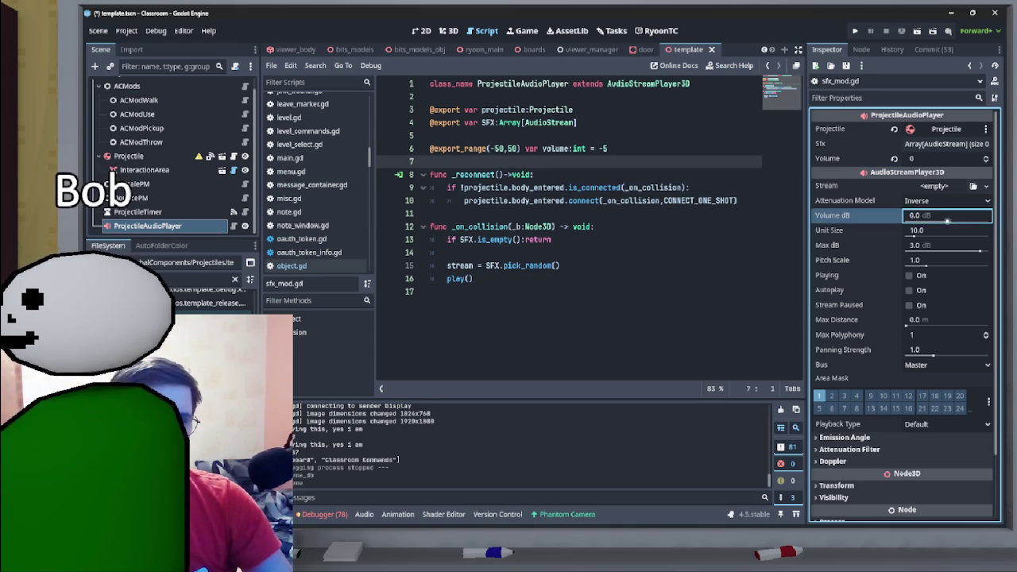
type("0")
key("Return")
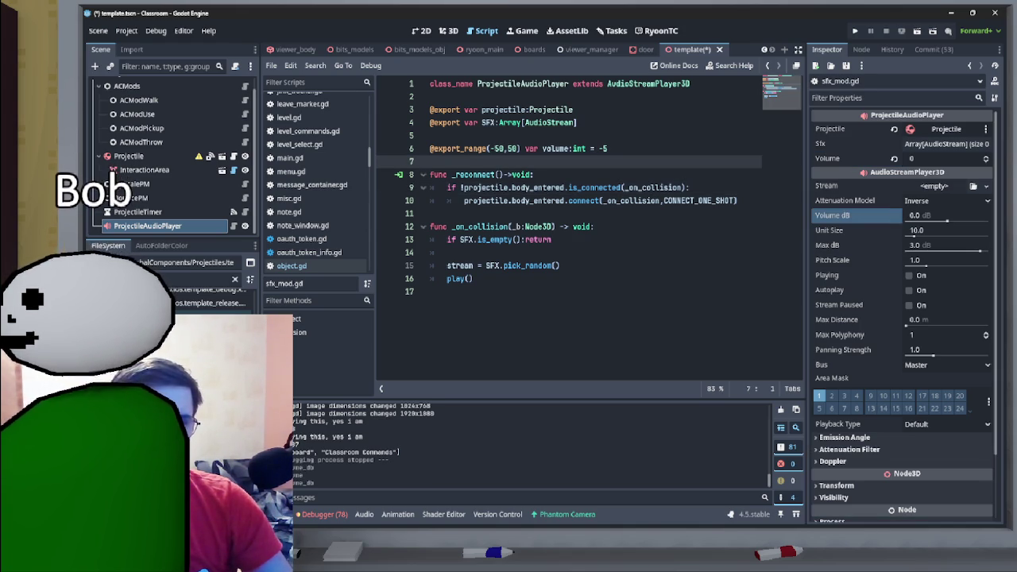
left_click(608, 149)
key("ctrl+s")
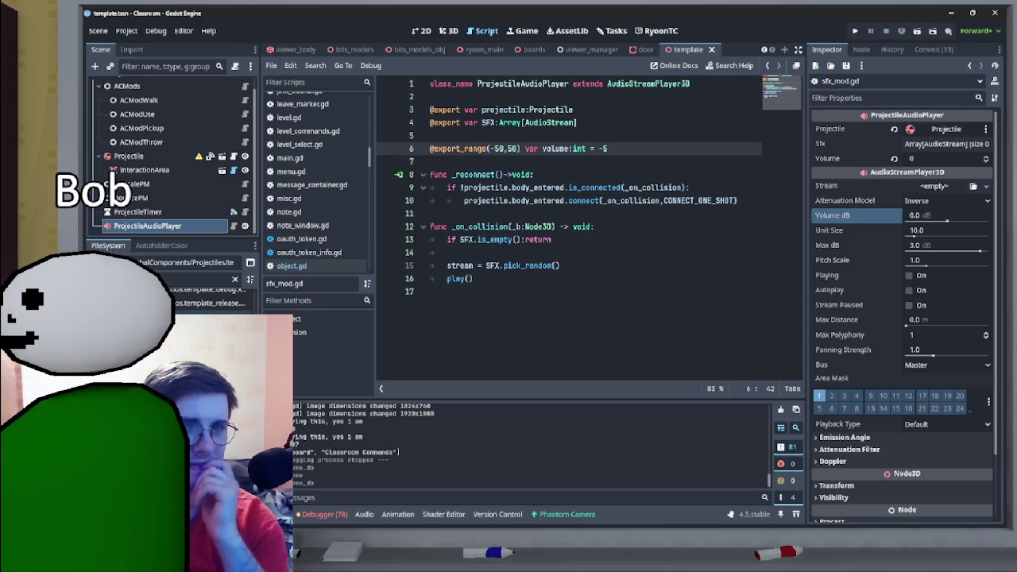
- Raise the projectile sound's Volume dB to 3 and save the template scene
left_click(945, 216)
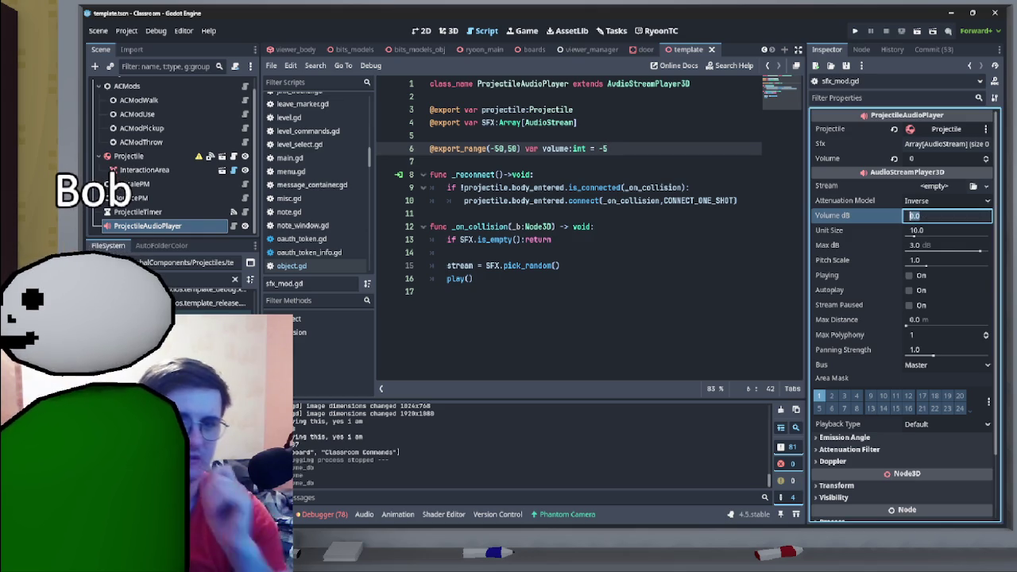
type("3")
key("Return")
key("ctrl+s")
- Set the door sound's Volume dB to 2, save, and switch to viewer_manager
left_click(646, 49)
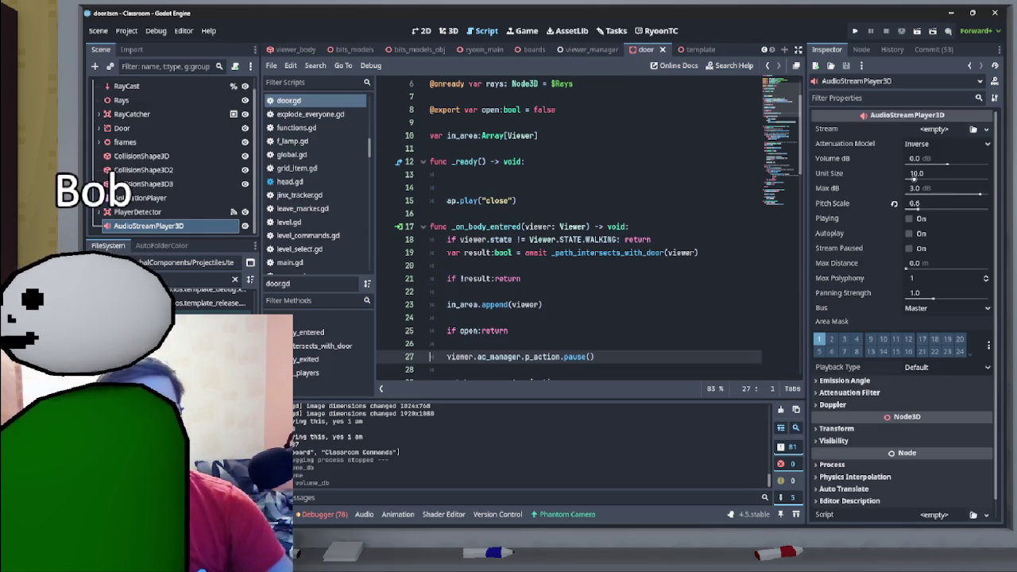
left_click(945, 158)
type("2")
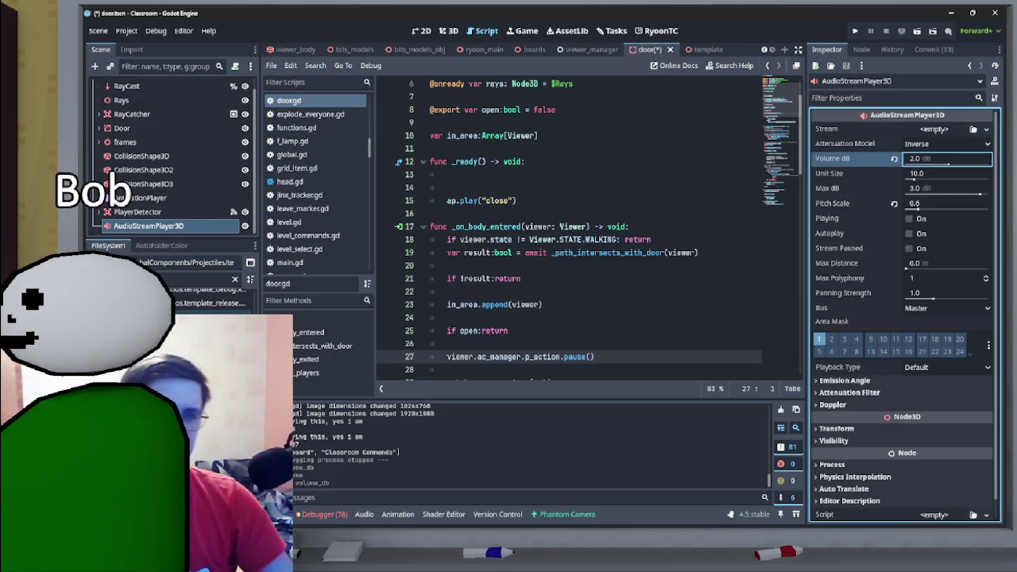
key("Return")
key("ctrl+s")
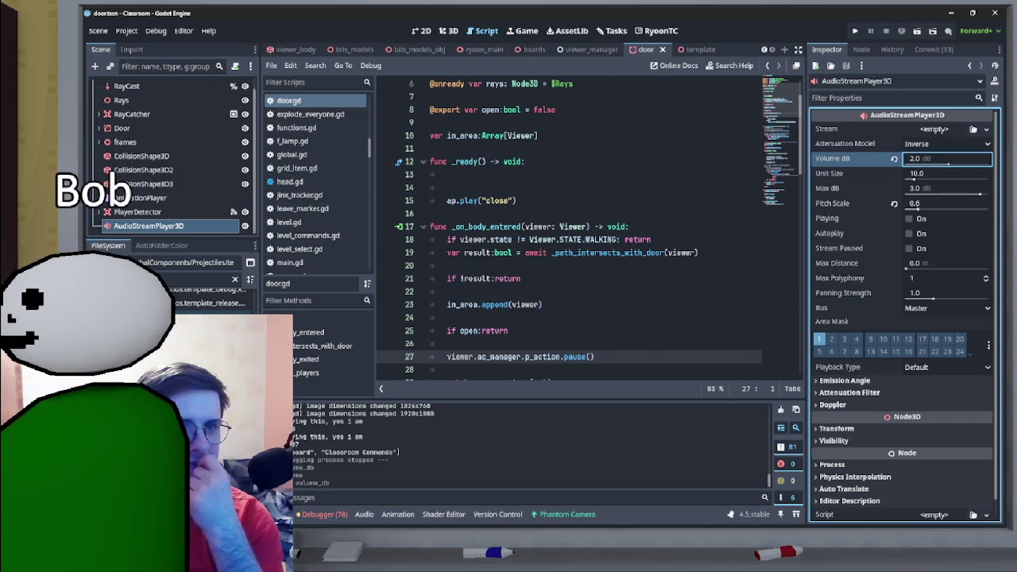
left_click(591, 49)
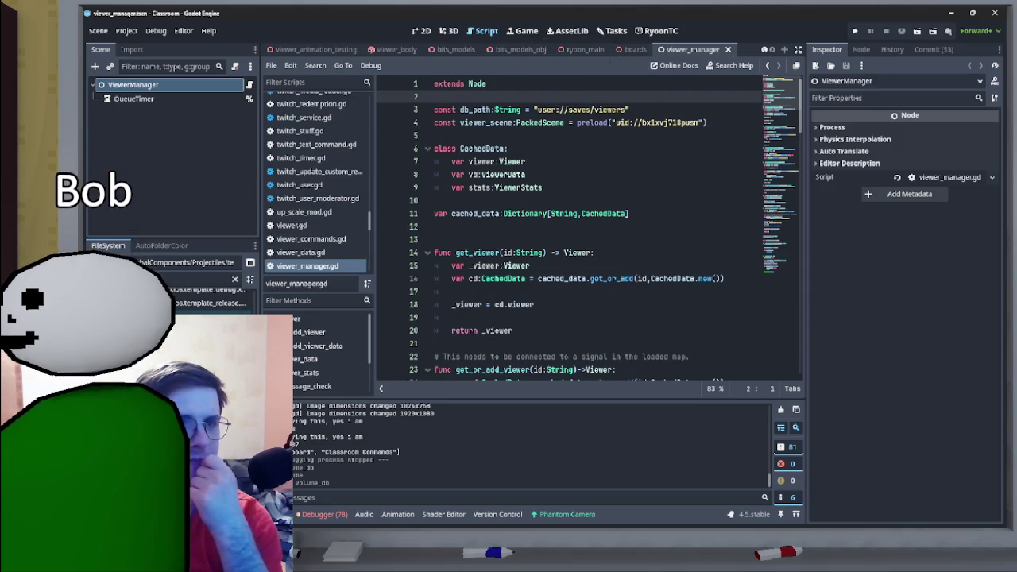
- On the Tasks board, drag the 'Door too quiet' card from Doing into Testing
left_click(615, 30)
mouse_move(479, 173)
left_mouse_down()
mouse_move(508, 238)
mouse_move(508, 344)
left_mouse_up()
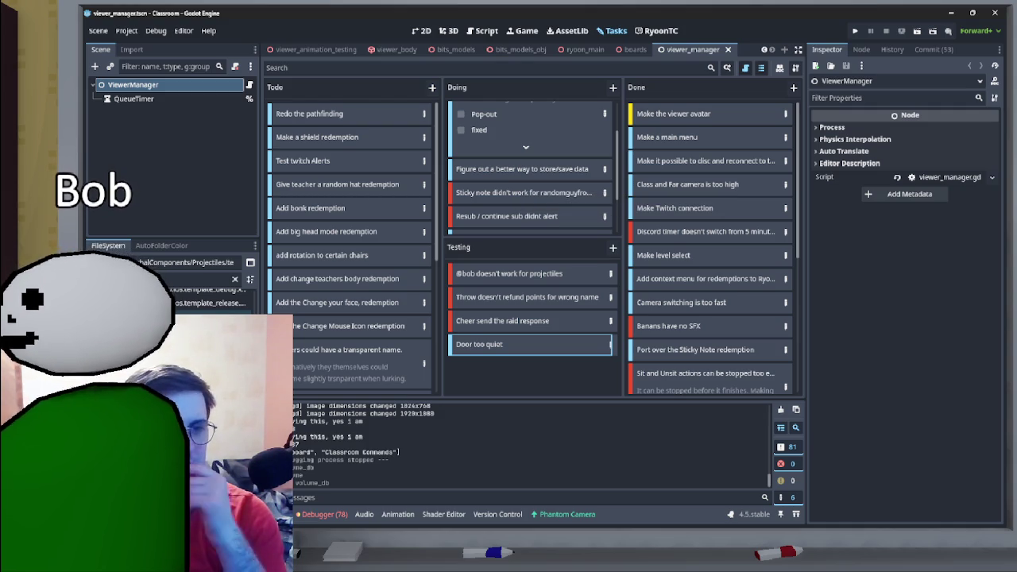
scroll(531, 167, "up", 1)
scroll(530, 167, "up", 2)
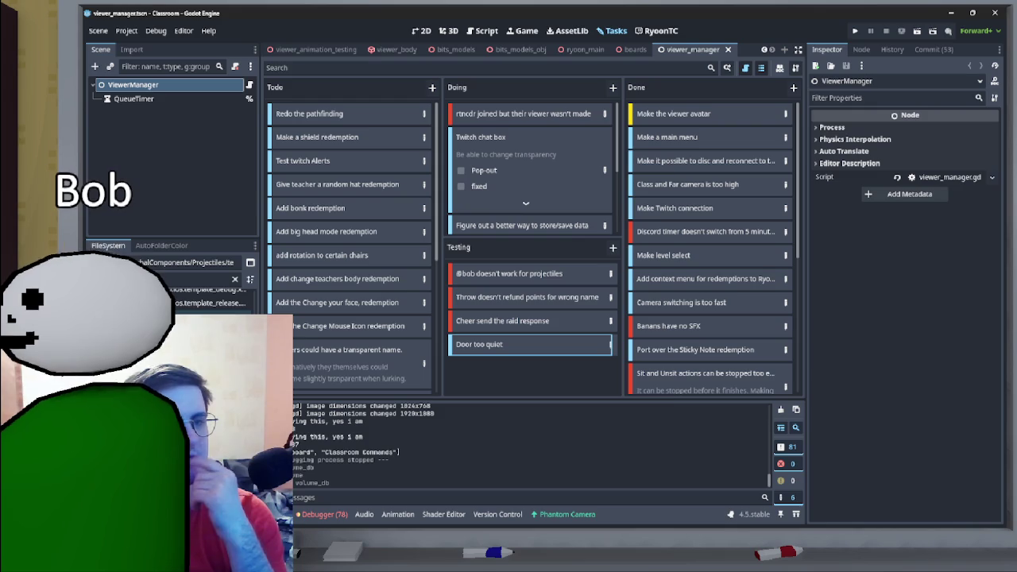
scroll(531, 167, "down", 2)
scroll(530, 167, "down", 3)
scroll(530, 167, "down", 3)
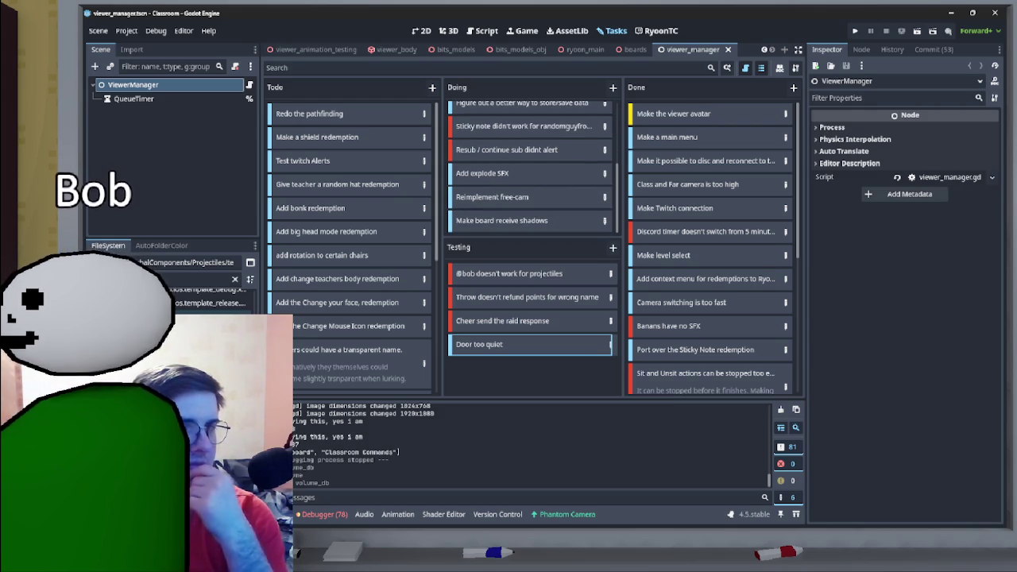
left_click(635, 49)
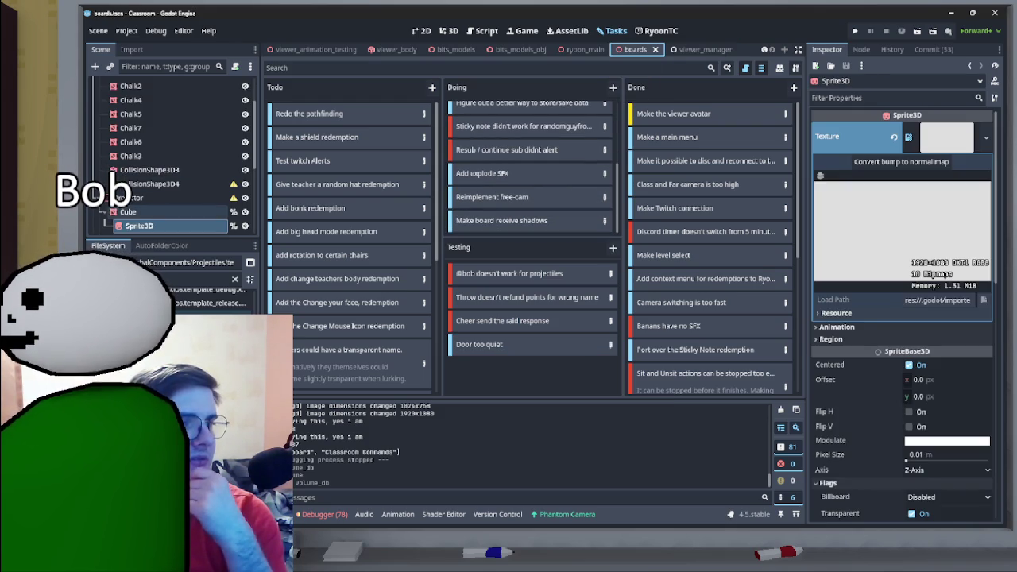
- Review the board Sprite3D's Flags in the Inspector, then open boards.gd
scroll(902, 239, "down", 3)
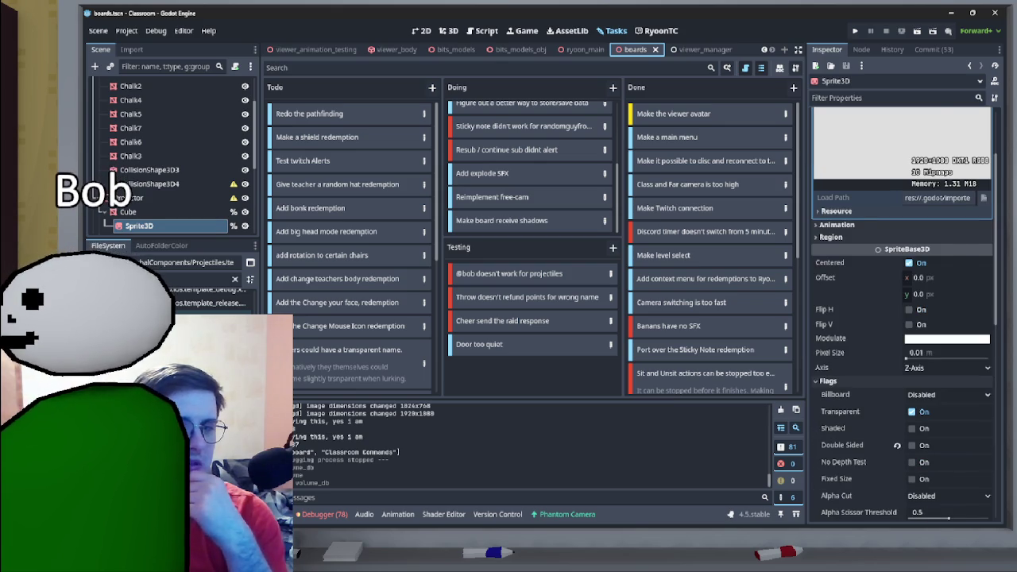
scroll(901, 318, "down", 4)
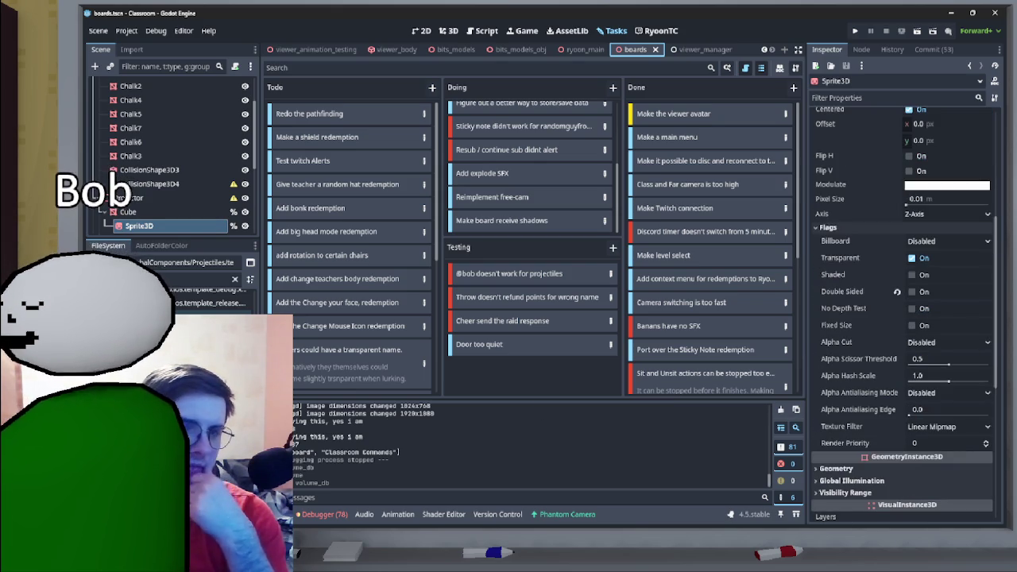
mouse_move(842, 409)
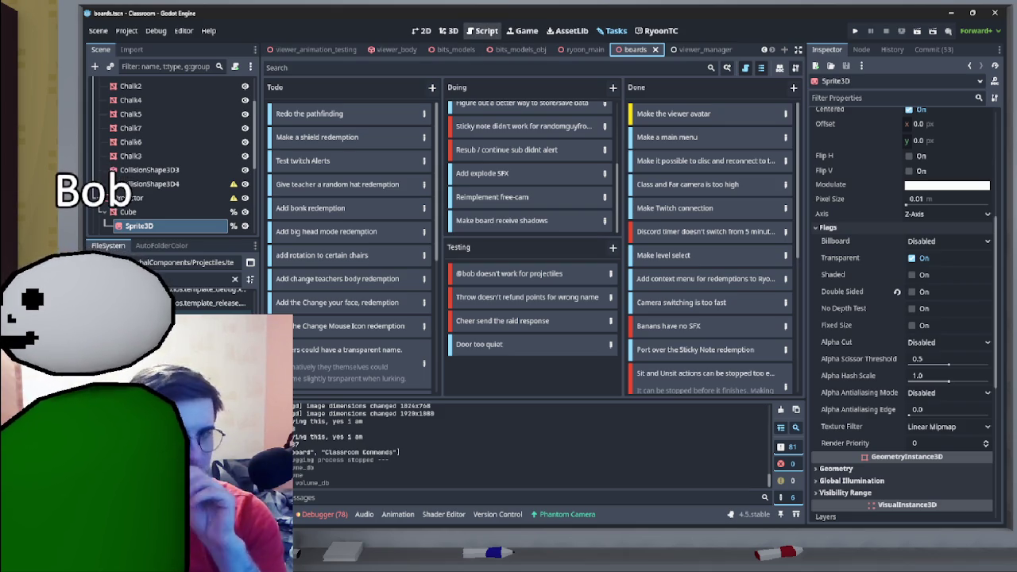
left_click(483, 30)
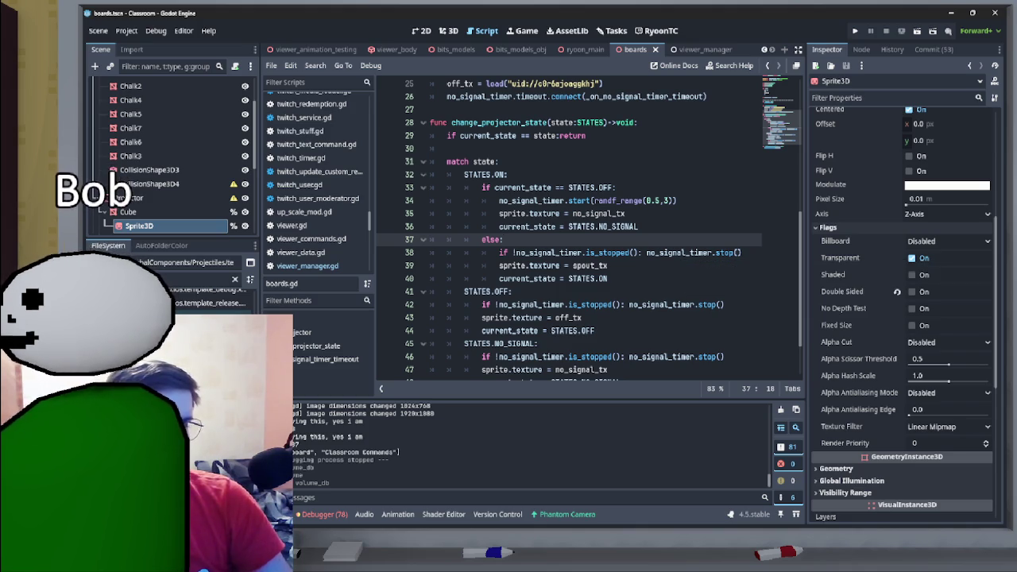
- Add sprite.shaded = true after the OFF state's texture line in boards.gd
scroll(588, 231, "down", 2)
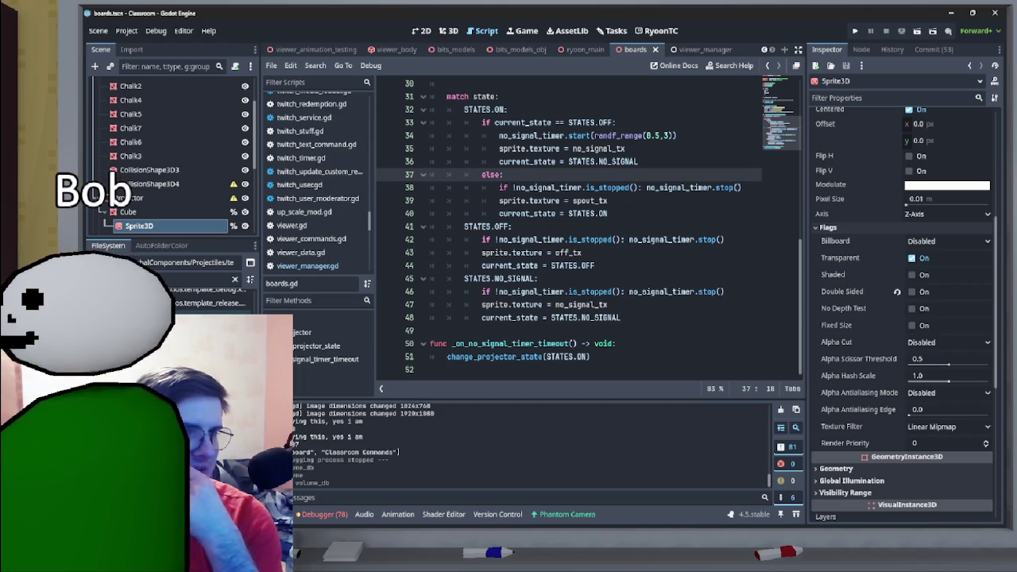
left_click(582, 252)
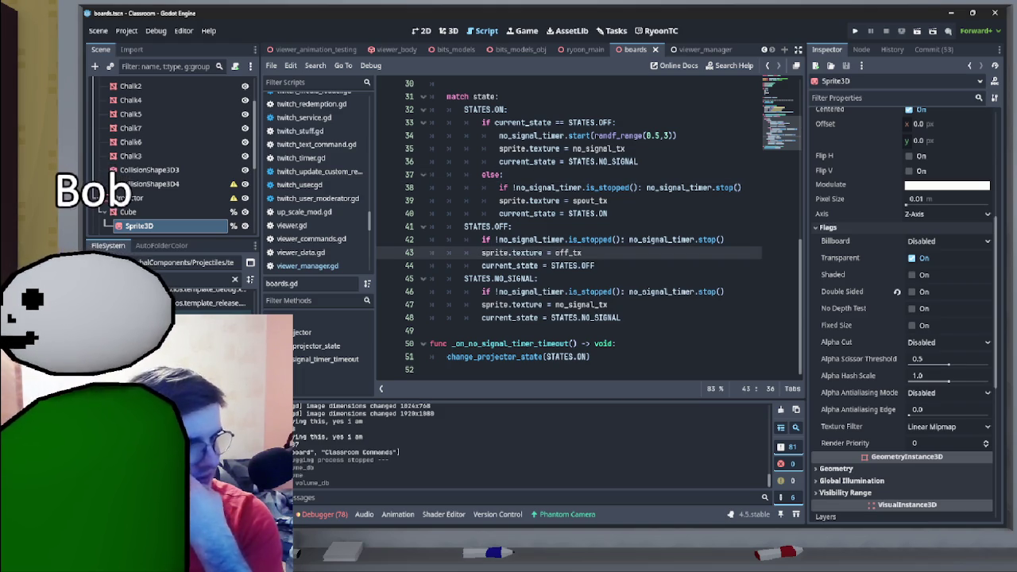
key("Return")
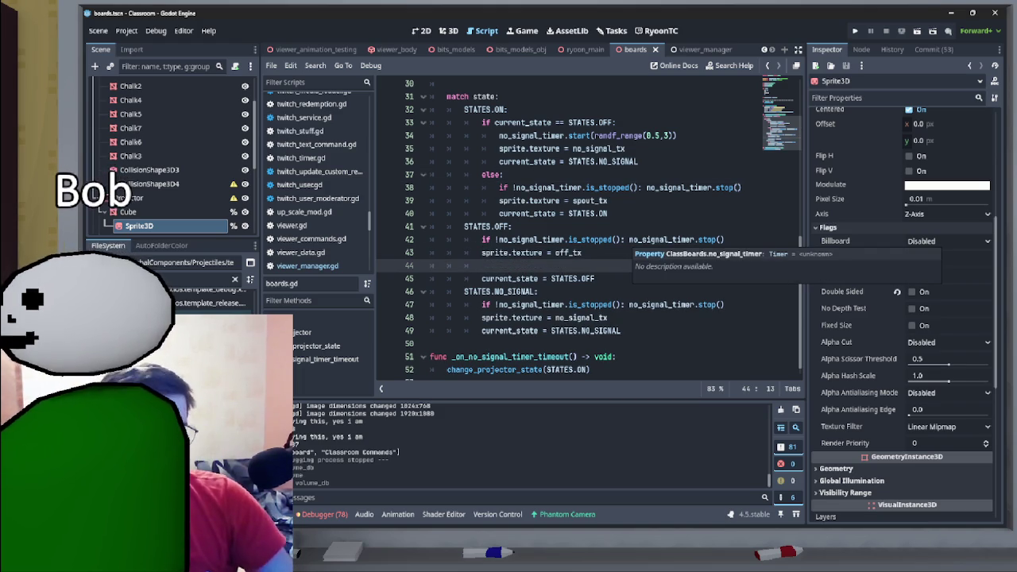
type("shaded")
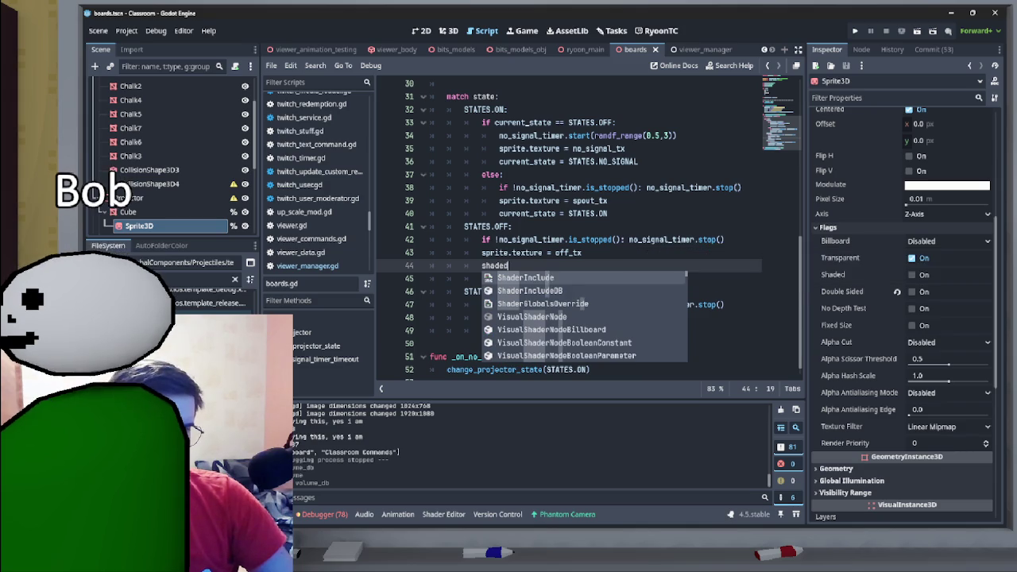
key("Escape")
key("ctrl+BackSpace")
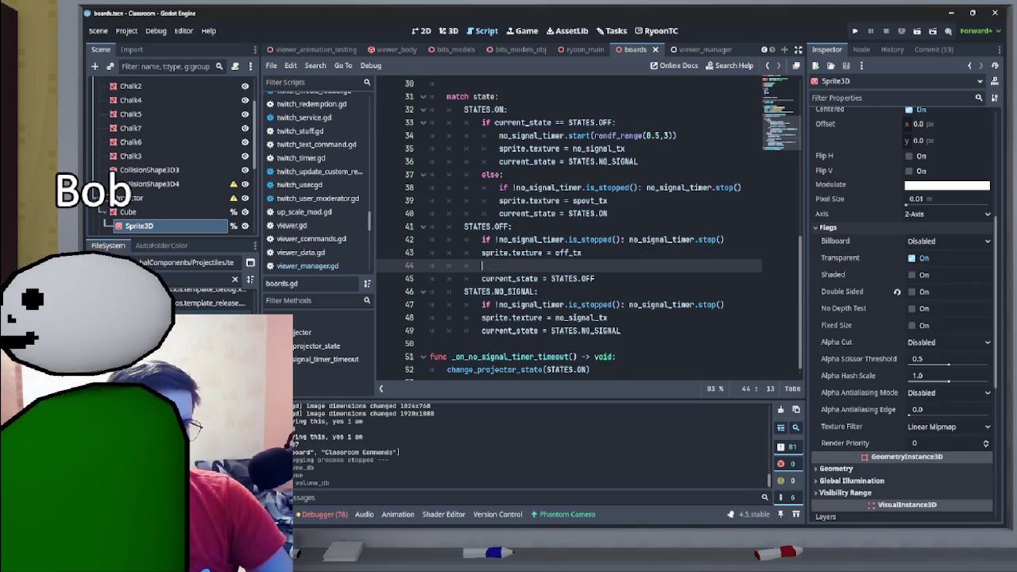
type("spire")
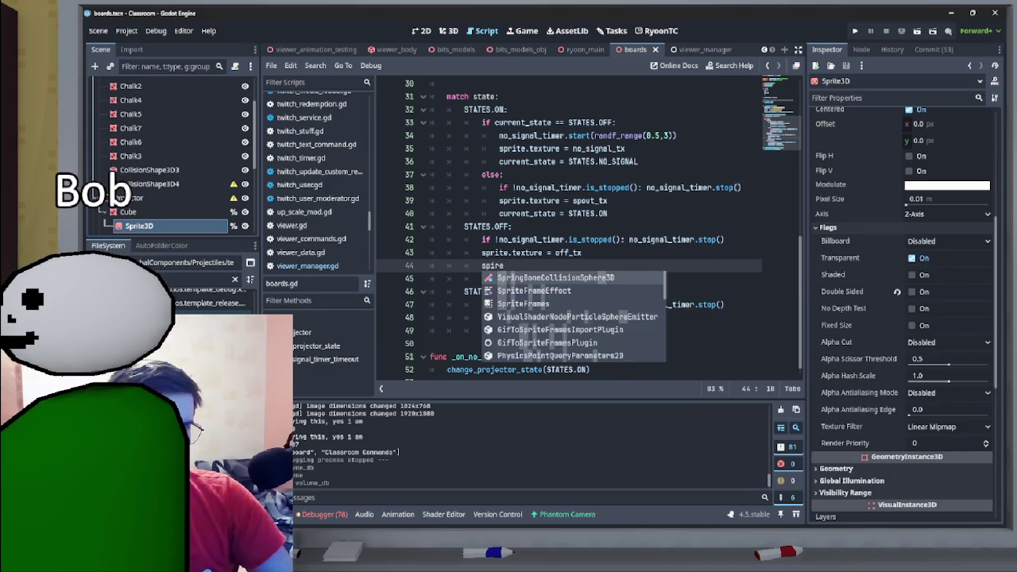
key("BackSpace")
key("BackSpace")
key("BackSpace")
type("rite.shaded")
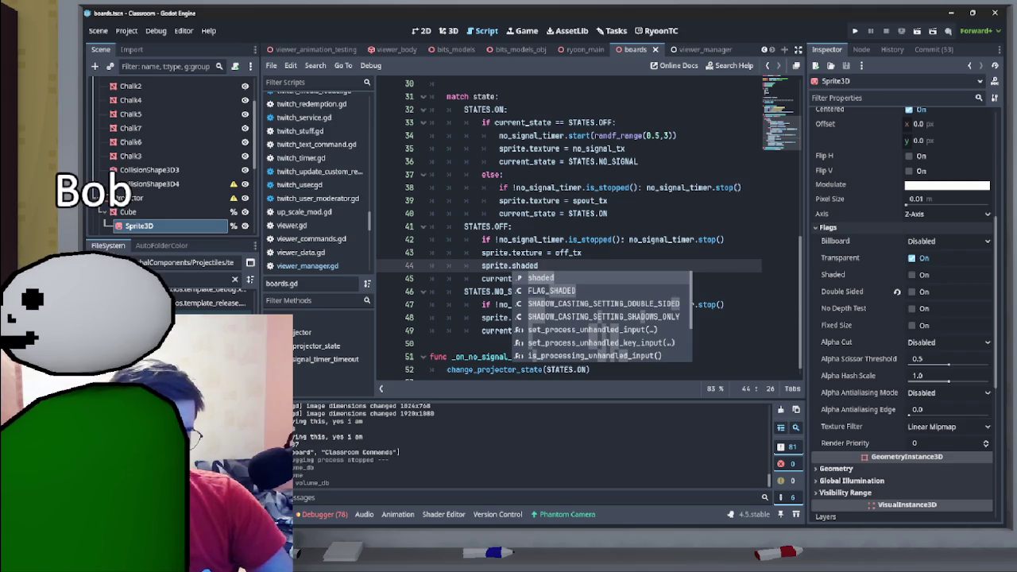
type(" = ")
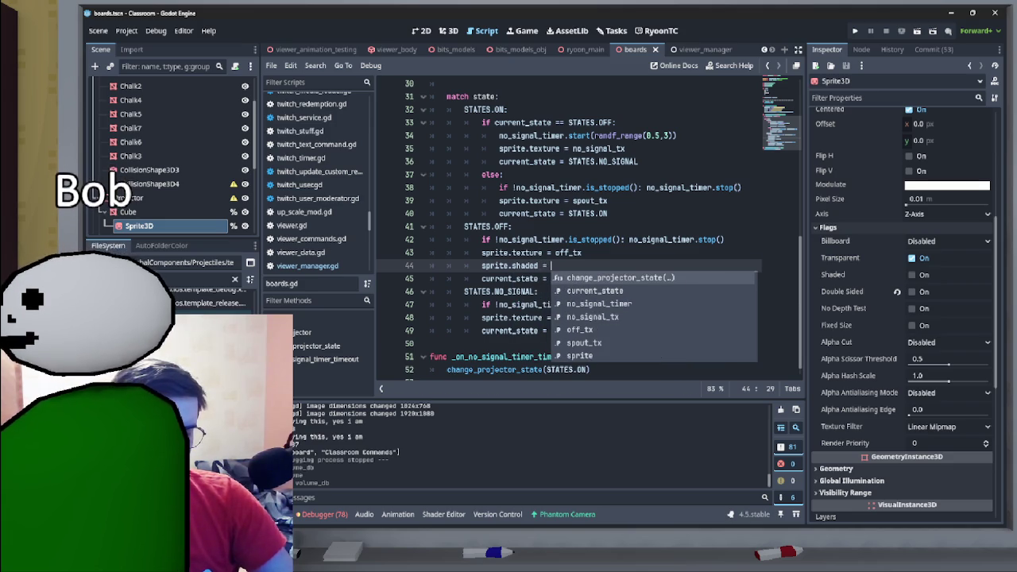
type("true")
key("ctrl+shift+Left")
key("ctrl+shift+Left")
key("ctrl+shift+Left")
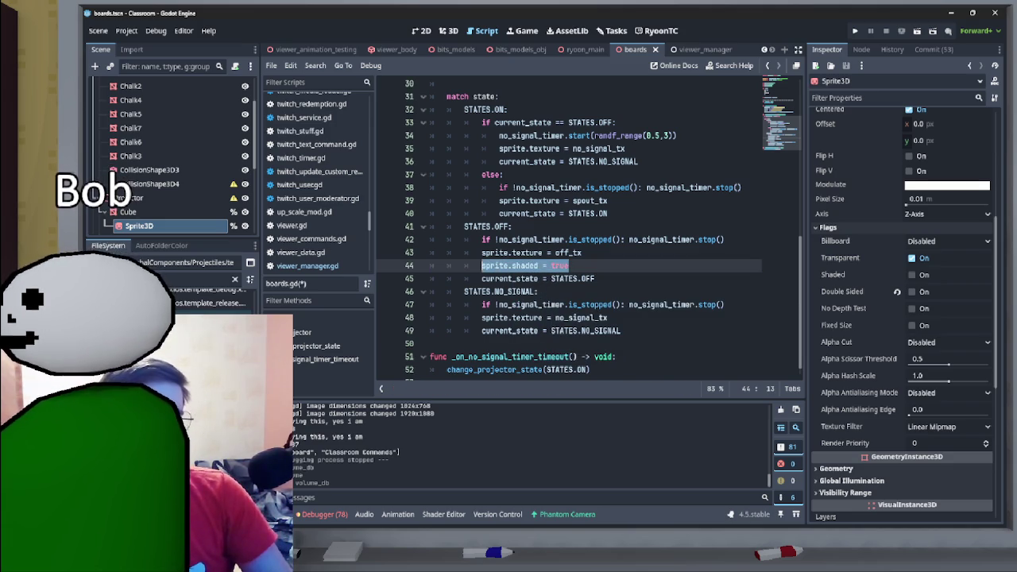
key("Left")
key("shift+End")
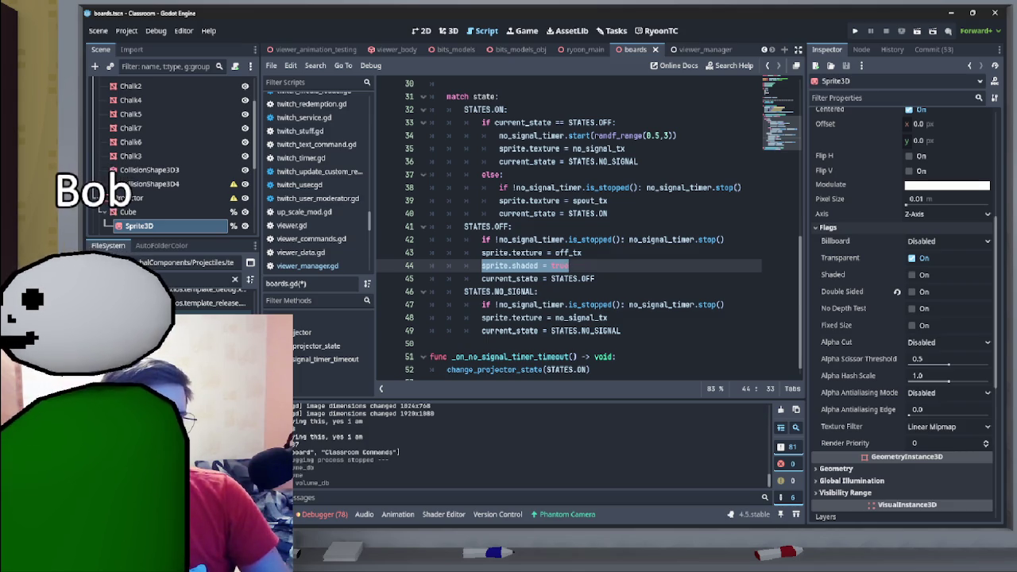
- Copy the shaded statement into the NO_SIGNAL branch
scroll(588, 231, "up", 8)
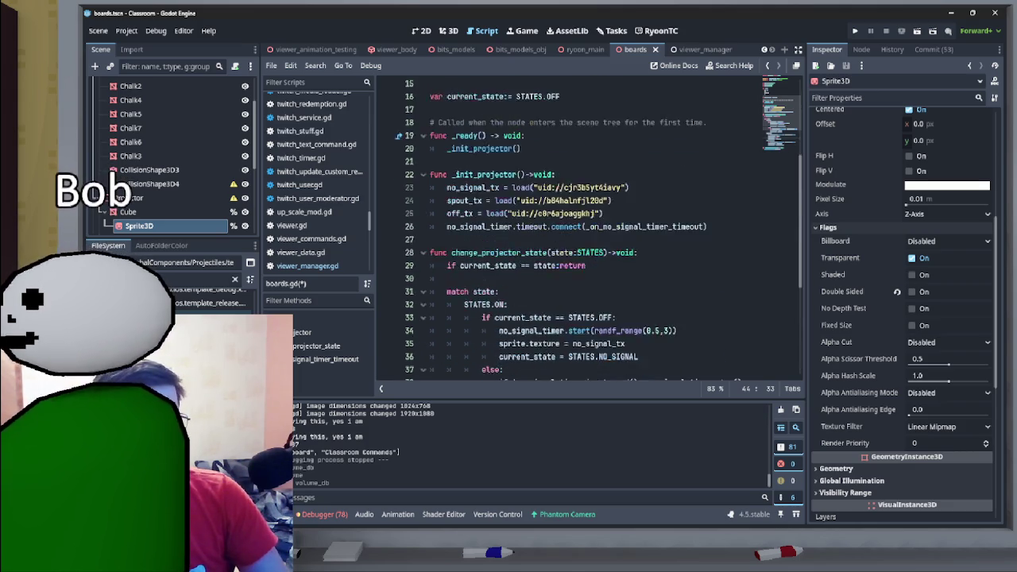
scroll(588, 230, "down", 5)
scroll(588, 230, "up", 5)
scroll(588, 230, "down", 5)
scroll(588, 230, "down", 3)
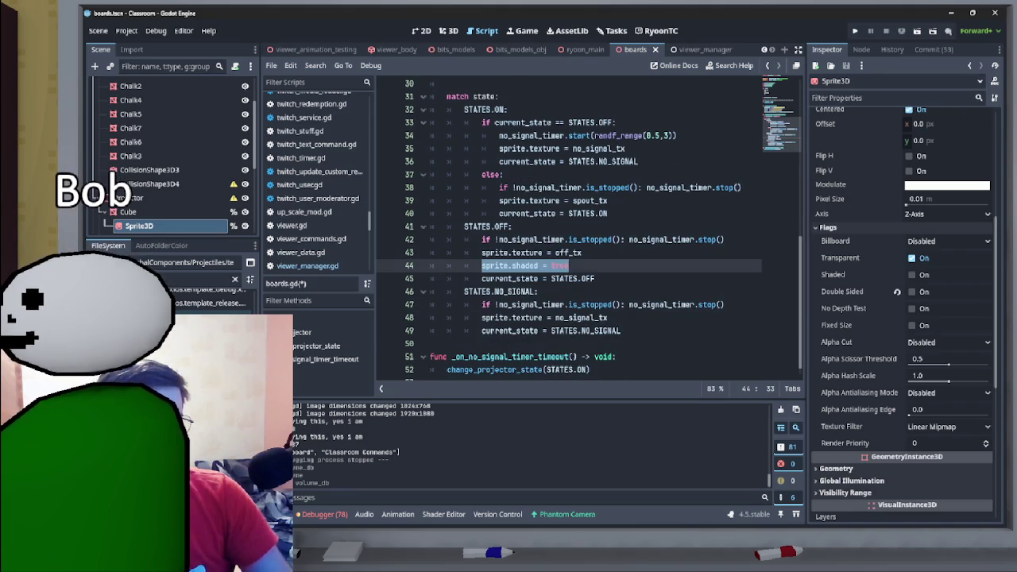
key("ctrl+c")
left_click(608, 317)
key("Return")
key("ctrl+v")
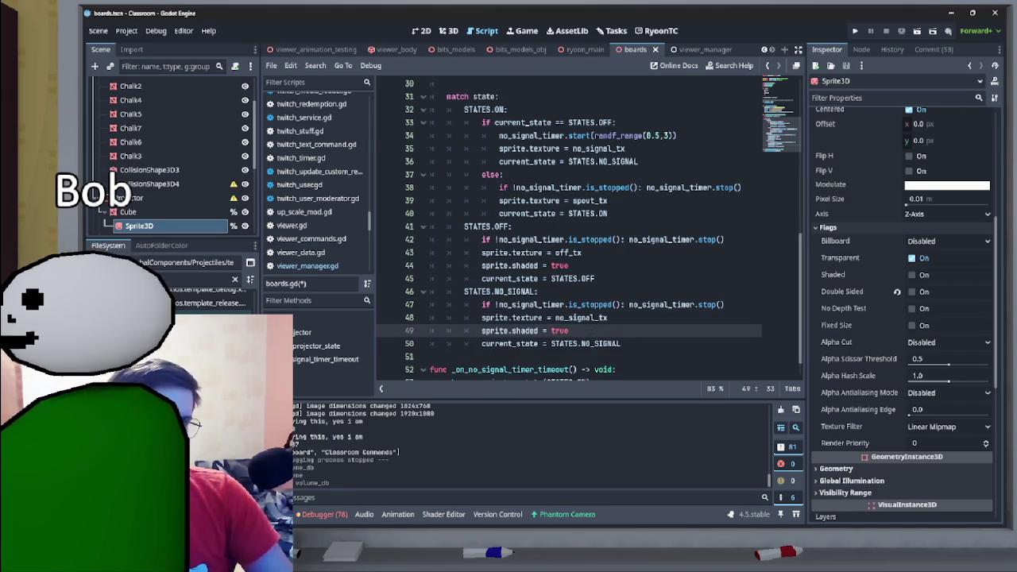
- Add it to the ON→NO_SIGNAL branch, set both no-signal copies to false, and save
left_click(626, 135)
key("Down")
key("Return")
key("ctrl+v")
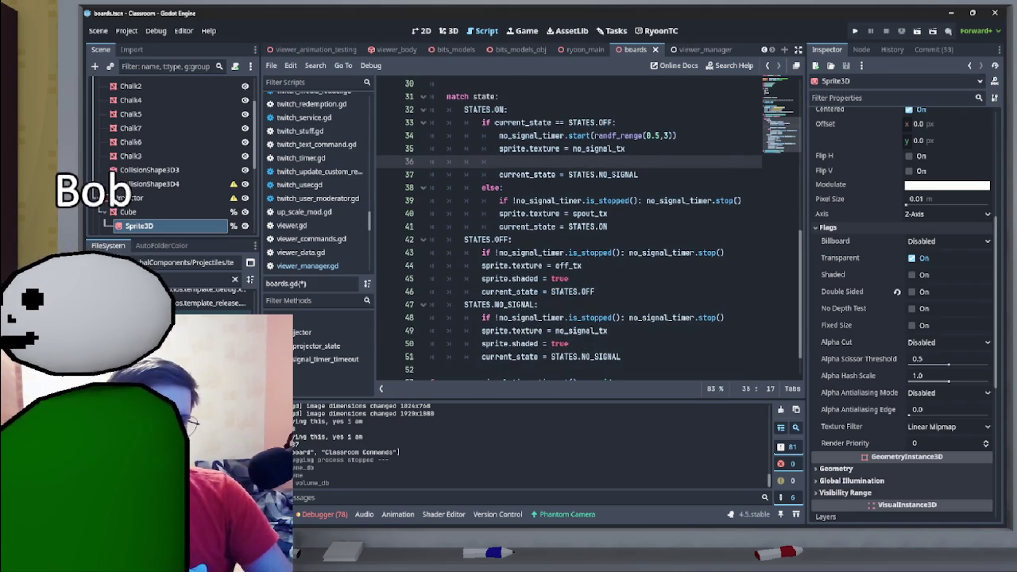
key("ctrl+BackSpace")
type("false")
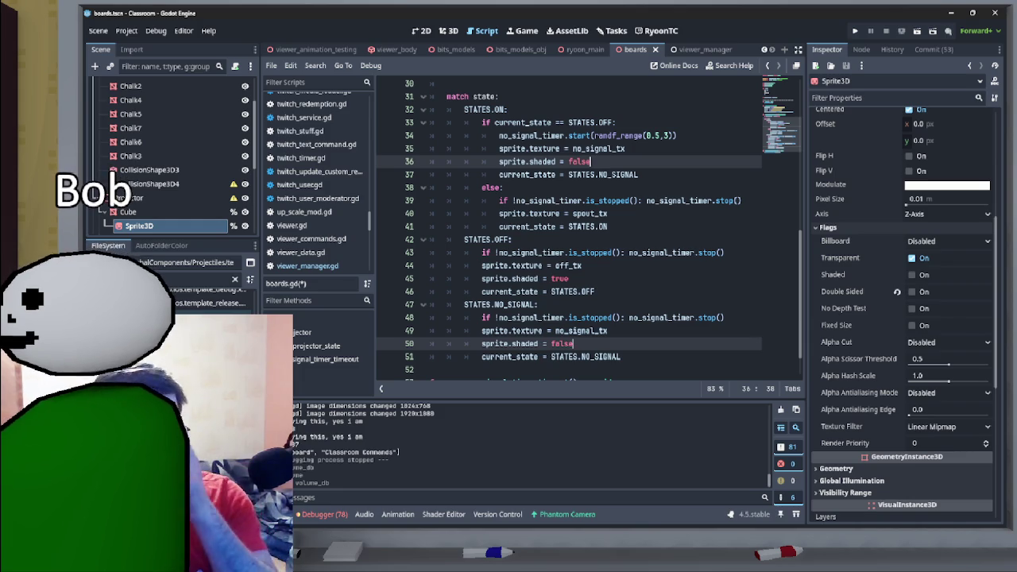
key("Escape")
key("ctrl+s")
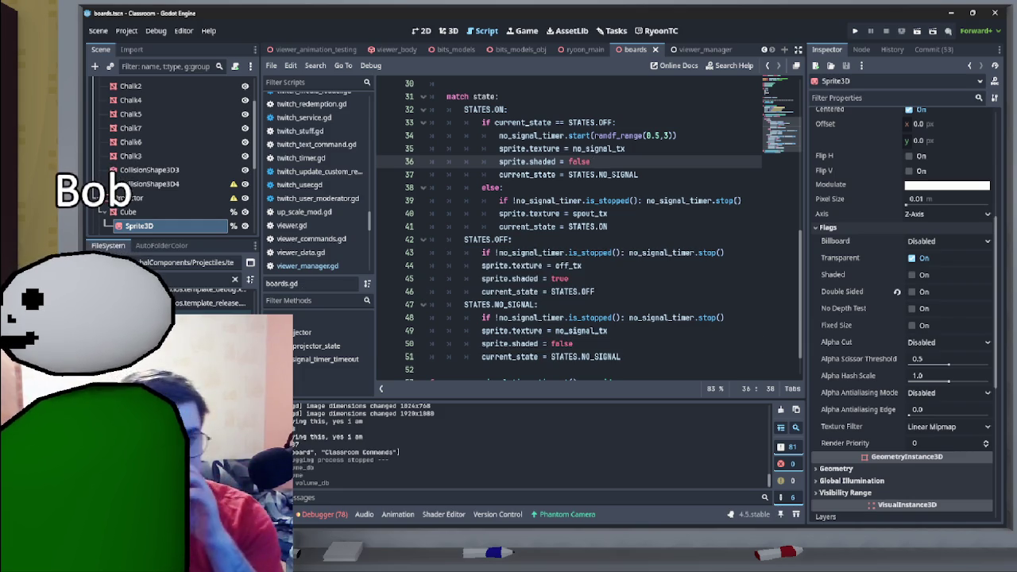
scroll(592, 230, "up", 5)
scroll(592, 231, "up", 2)
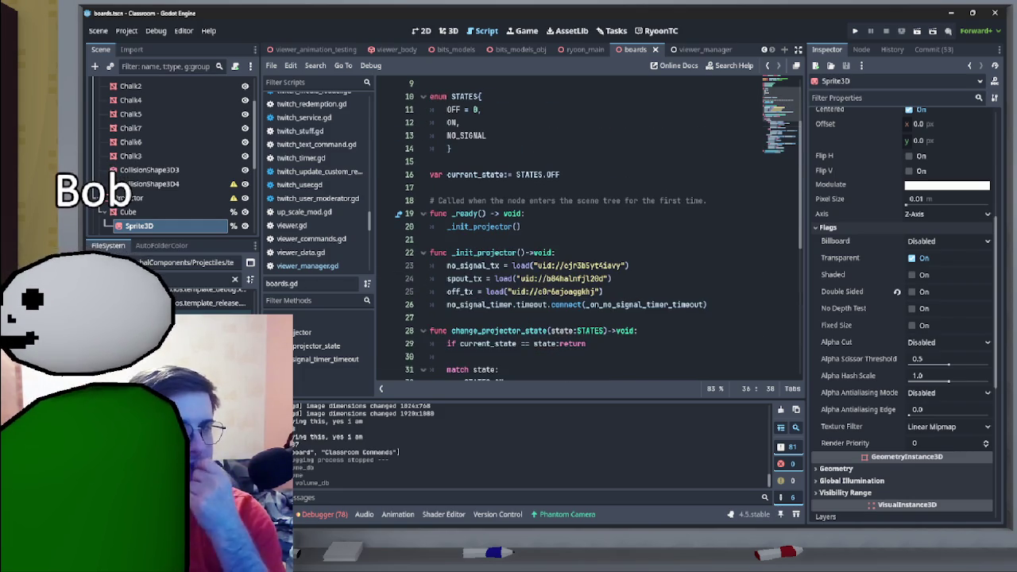
- On the task board, drag 'Make board receive shadows' from Doing into Testing
left_click(611, 30)
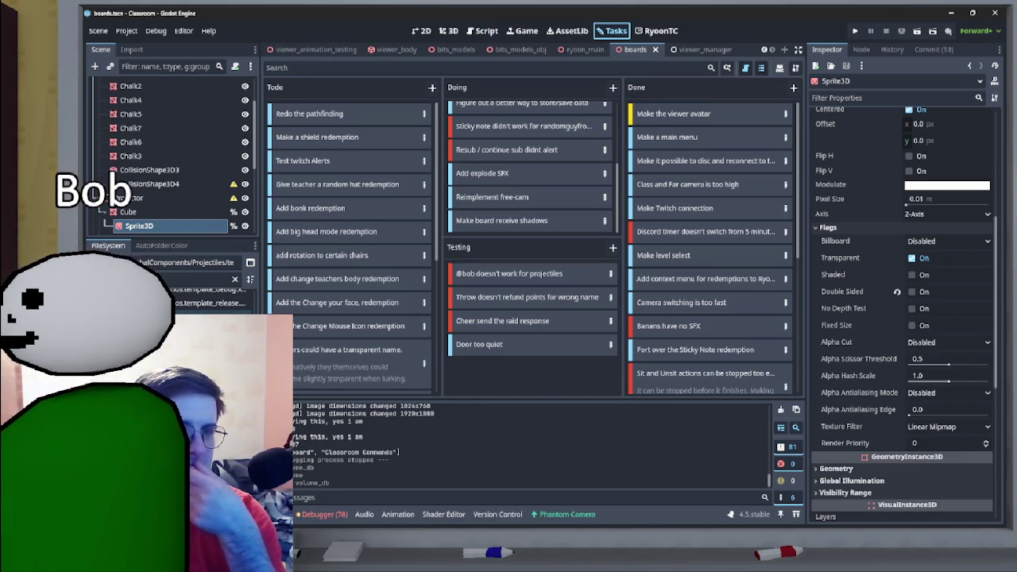
left_click_drag(501, 220, 501, 368)
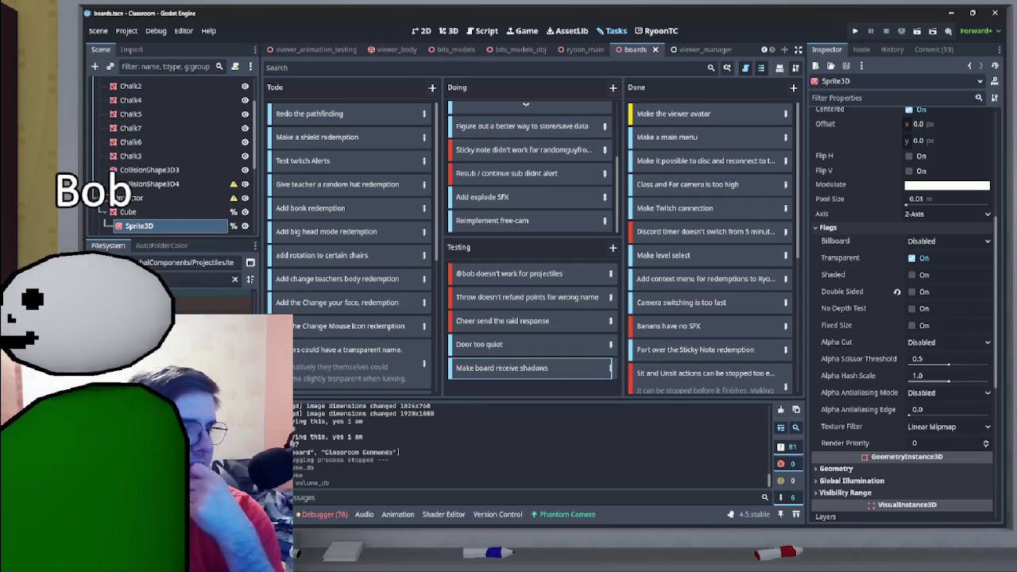
left_click(207, 279)
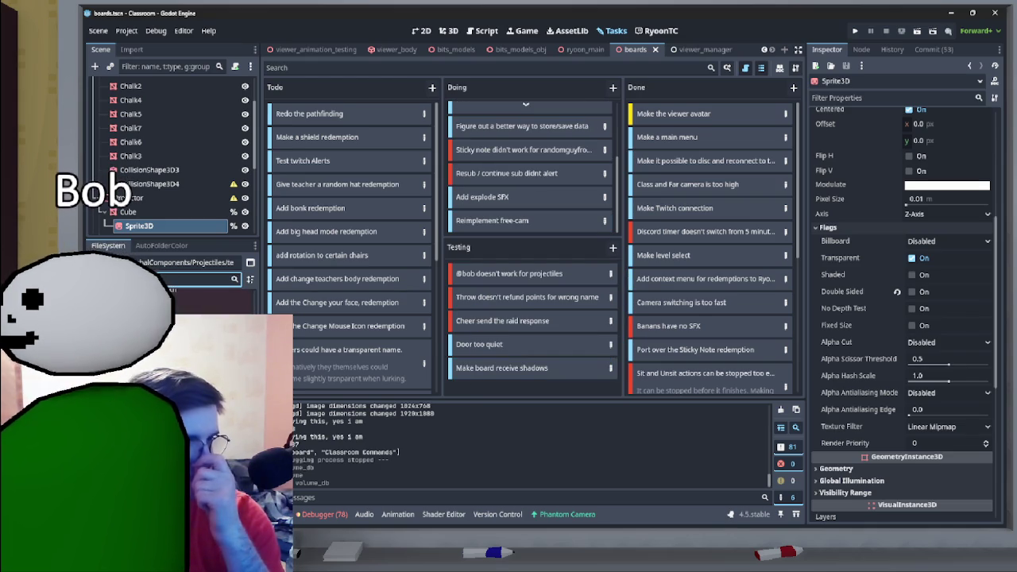
left_click(215, 296)
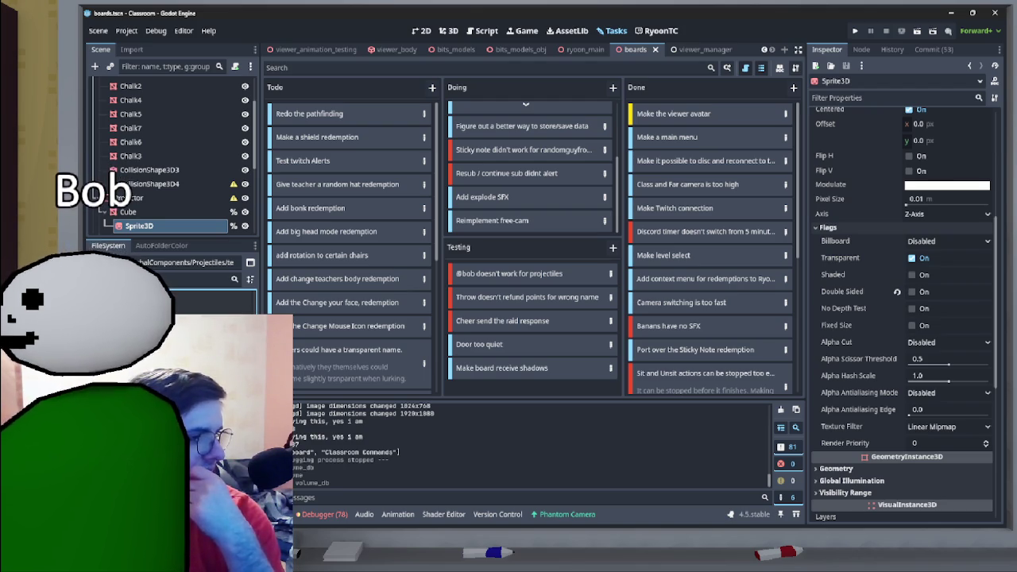
mouse_move(492, 525)
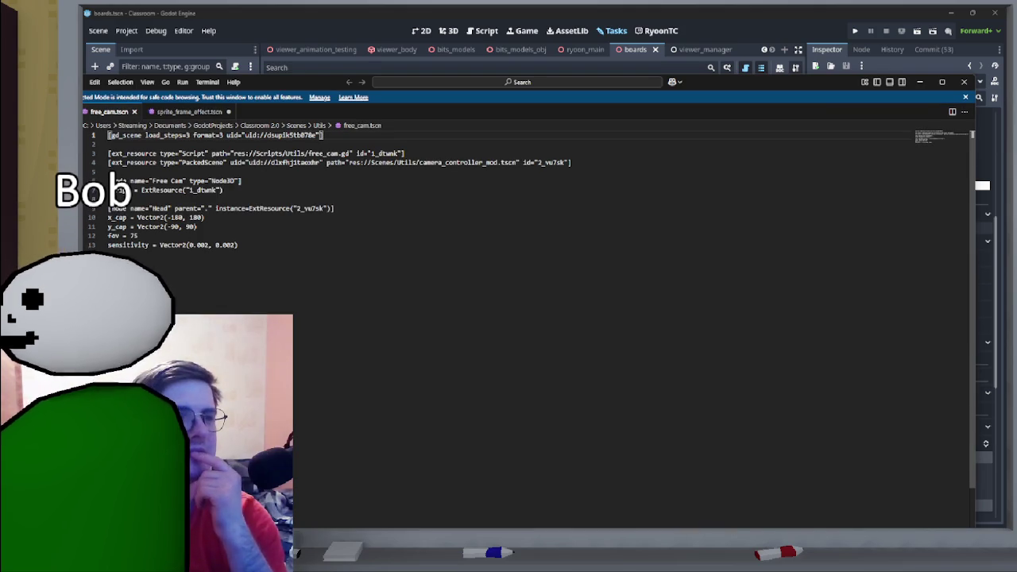
left_click(109, 208)
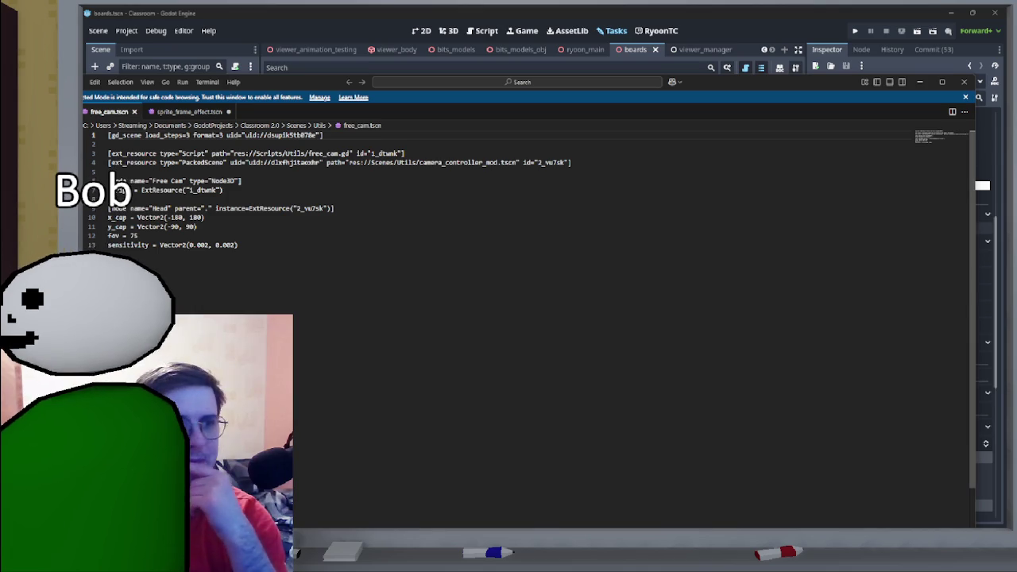
left_click(963, 81)
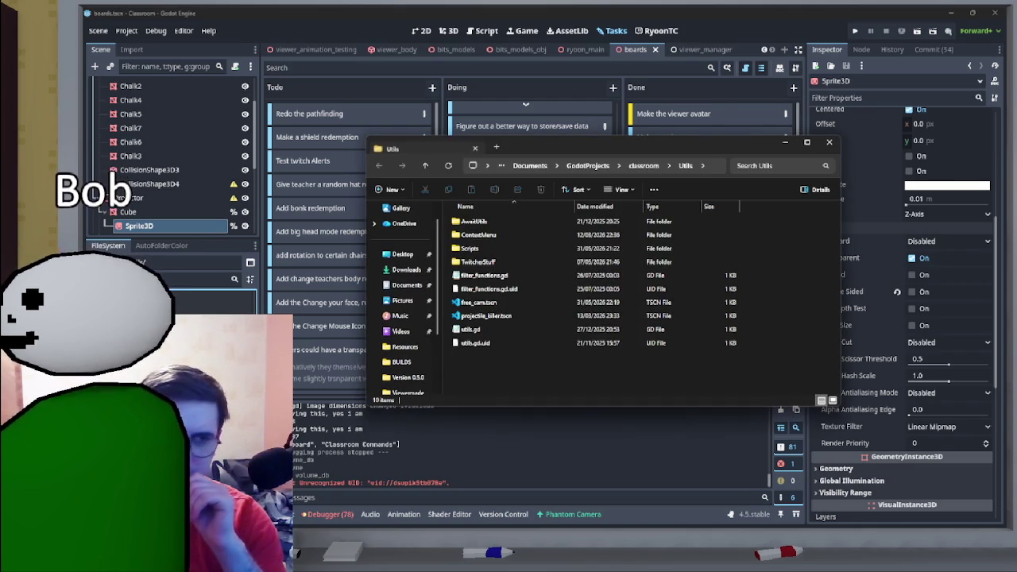
- Create a new folder named FreeCam inside Utils
right_click(497, 224)
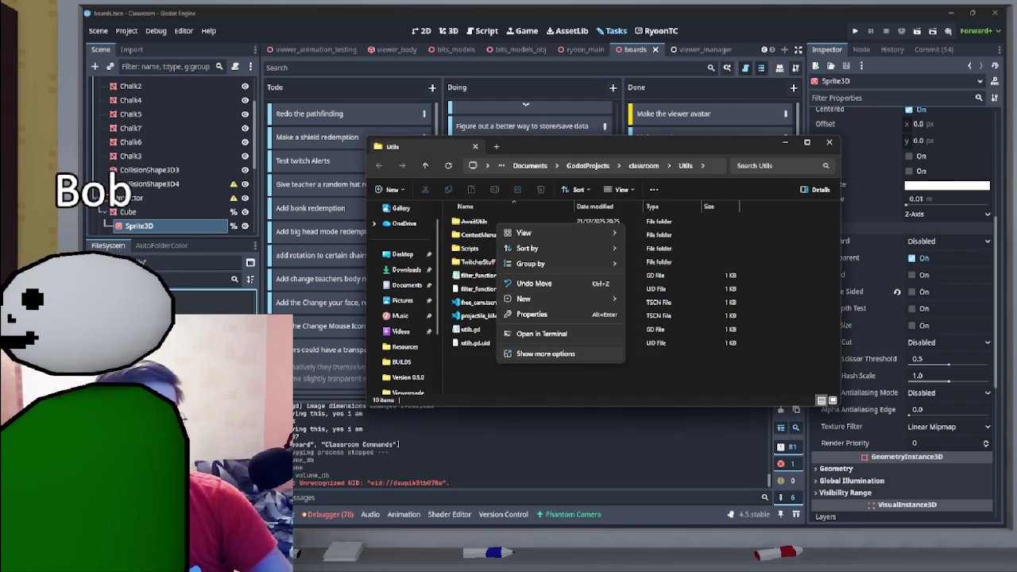
mouse_move(524, 299)
left_click(651, 299)
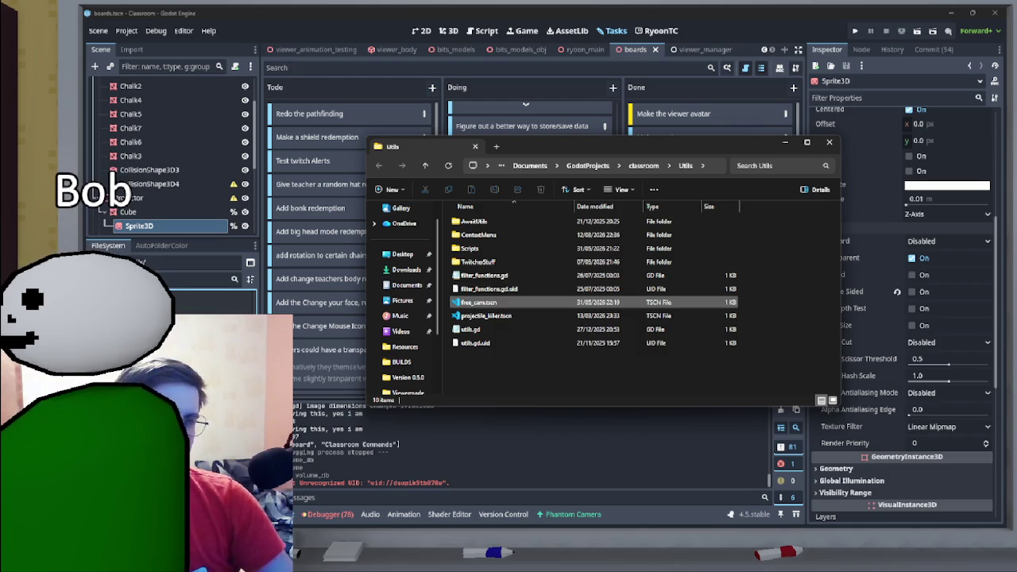
type("FreeCam")
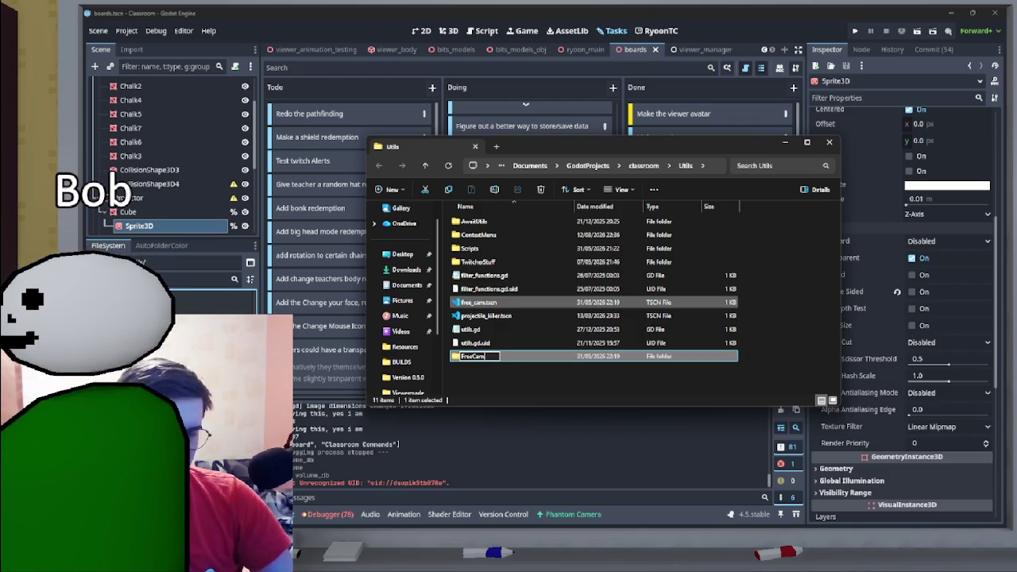
key("Return")
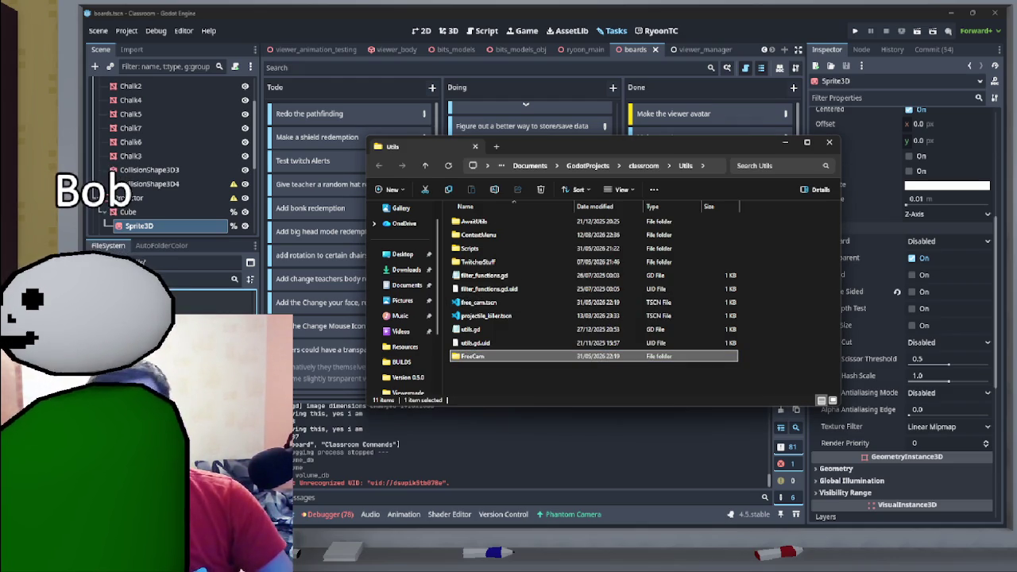
- Move free_cam.tscn into FreeCam, replacing the existing copy, then close File Explorer
left_click(479, 302)
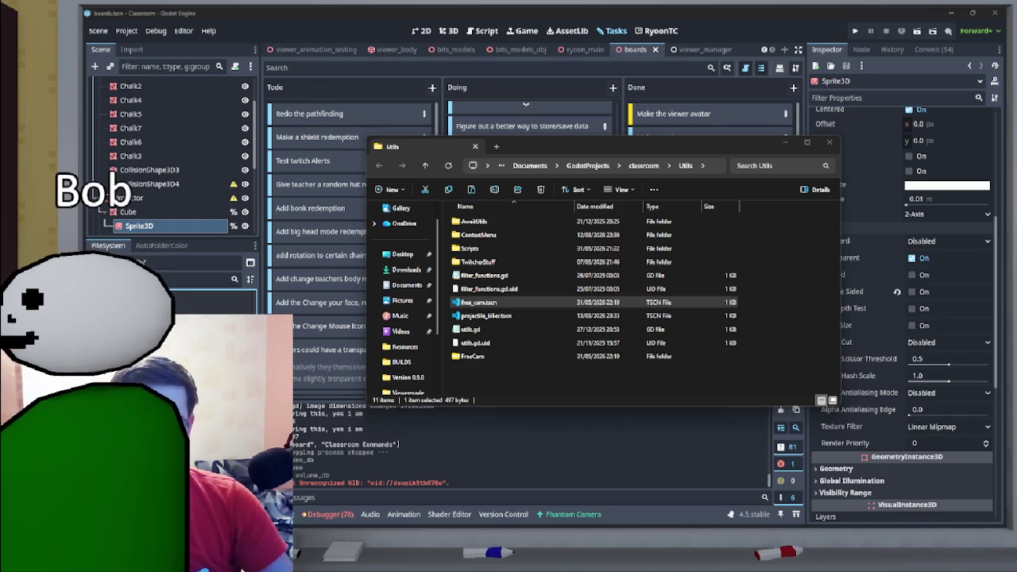
mouse_move(479, 302)
left_mouse_down()
mouse_move(518, 308)
mouse_move(508, 355)
mouse_move(489, 356)
left_mouse_up()
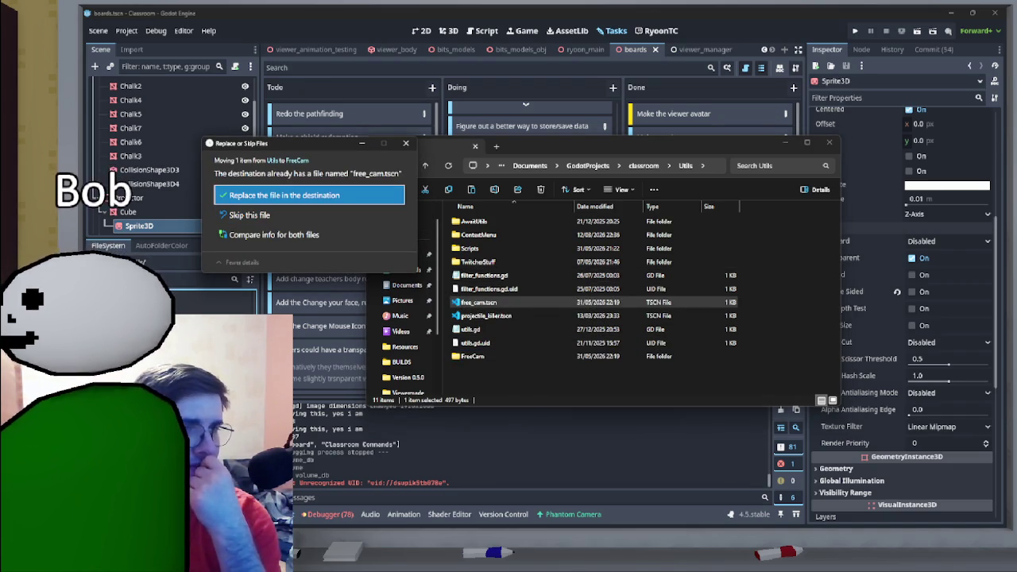
left_click(406, 143)
left_click_drag(479, 301, 477, 356)
left_click(519, 195)
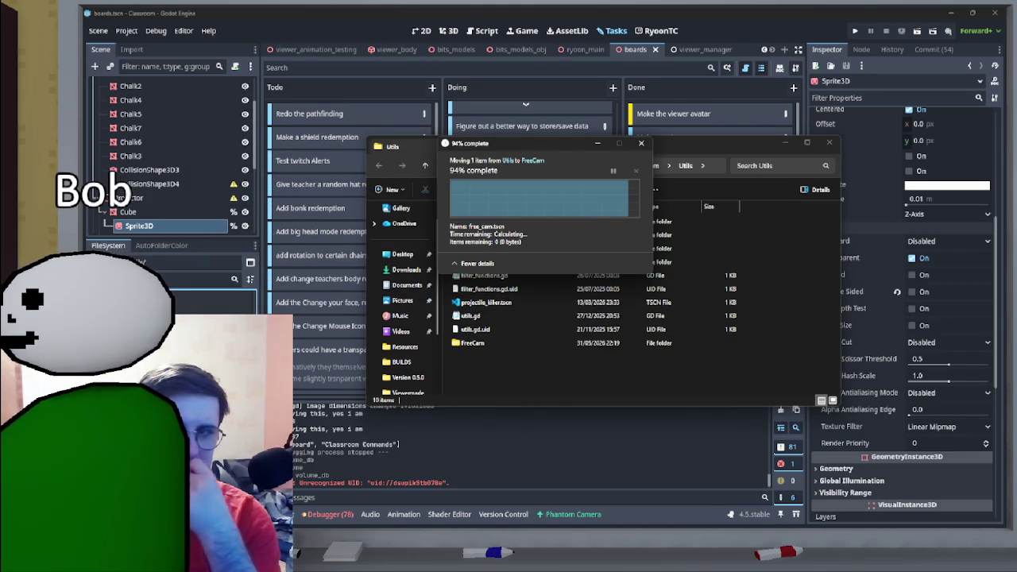
left_click_drag(481, 301, 476, 342)
key("Return")
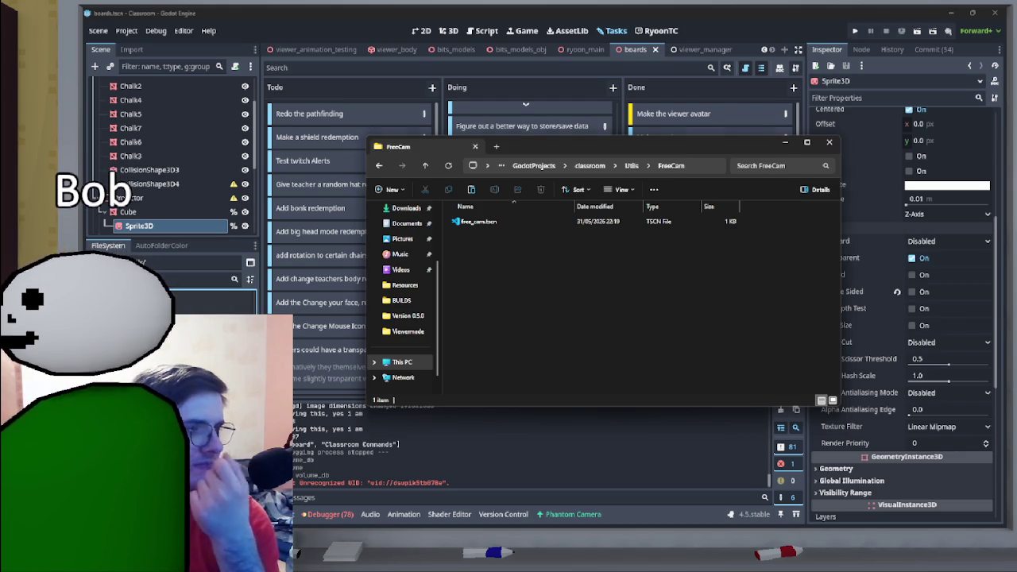
key("alt+F4")
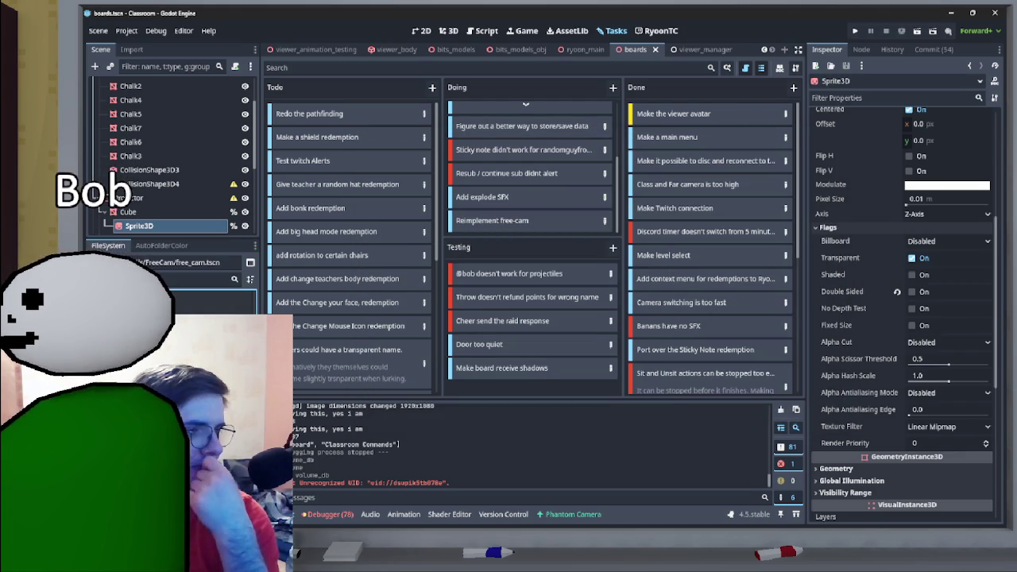